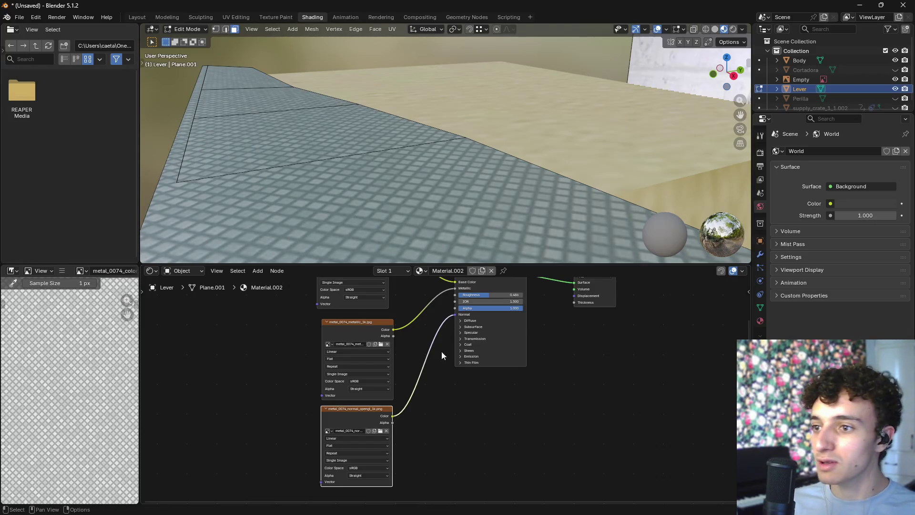
- Unlink the normal-map image from the lever material's Image Texture node
{"action": "scroll", "coordinate": [353, 450], "scroll_direction": "up", "scroll_amount": 3}
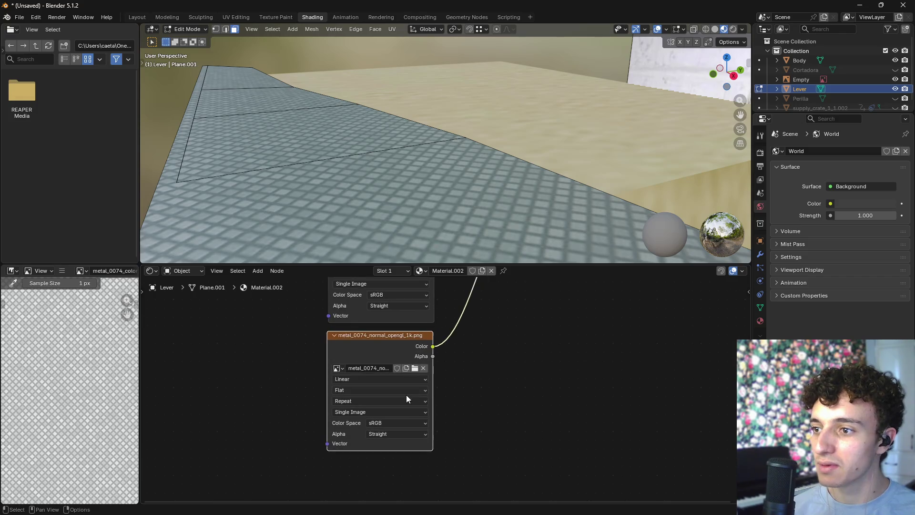
{"action": "scroll", "coordinate": [382, 410], "scroll_direction": "down", "scroll_amount": 2}
{"action": "scroll", "coordinate": [102, 391], "scroll_direction": "down", "scroll_amount": 1}
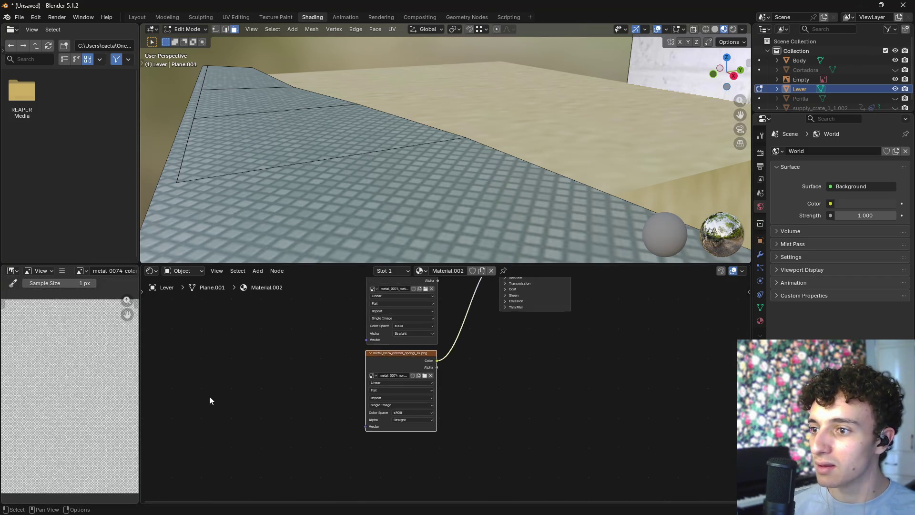
{"action": "left_click", "coordinate": [361, 373]}
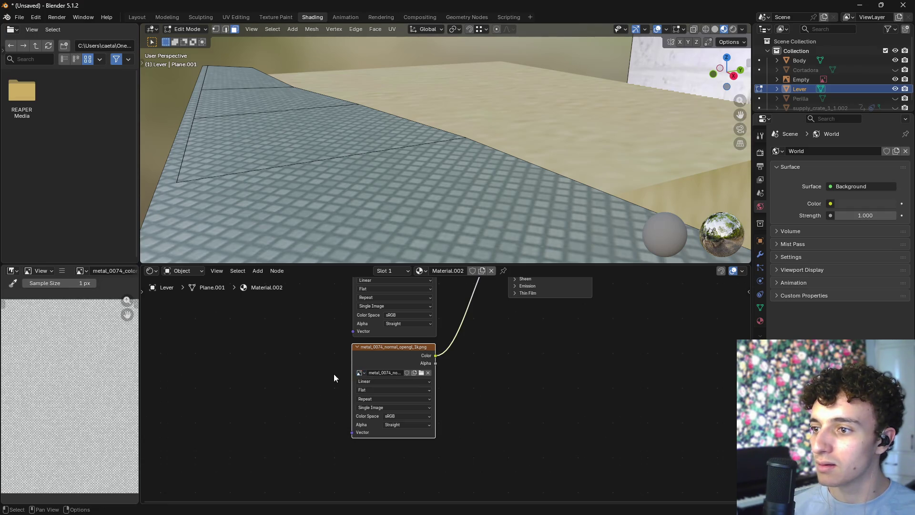
{"action": "left_click", "coordinate": [428, 373]}
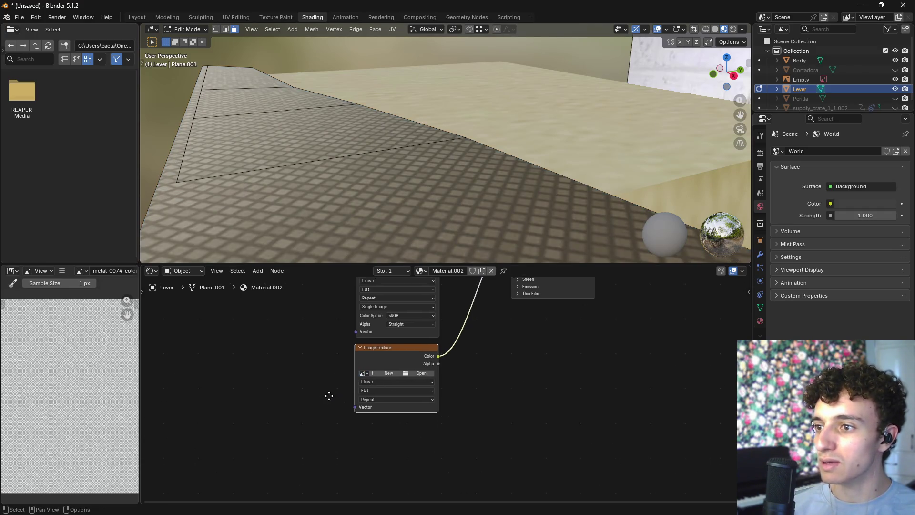
- Return the lever to Object Mode and view the labelled box front
{"action": "mouse_move", "coordinate": [332, 186]}
{"action": "left_mouse_down"}
{"action": "mouse_move", "coordinate": [386, 173]}
{"action": "mouse_move", "coordinate": [425, 187]}
{"action": "mouse_move", "coordinate": [485, 179]}
{"action": "mouse_move", "coordinate": [509, 189]}
{"action": "mouse_move", "coordinate": [458, 194]}
{"action": "mouse_move", "coordinate": [507, 168]}
{"action": "mouse_move", "coordinate": [610, 184]}
{"action": "left_mouse_up"}
{"action": "scroll", "coordinate": [502, 355], "scroll_direction": "up", "scroll_amount": 3}
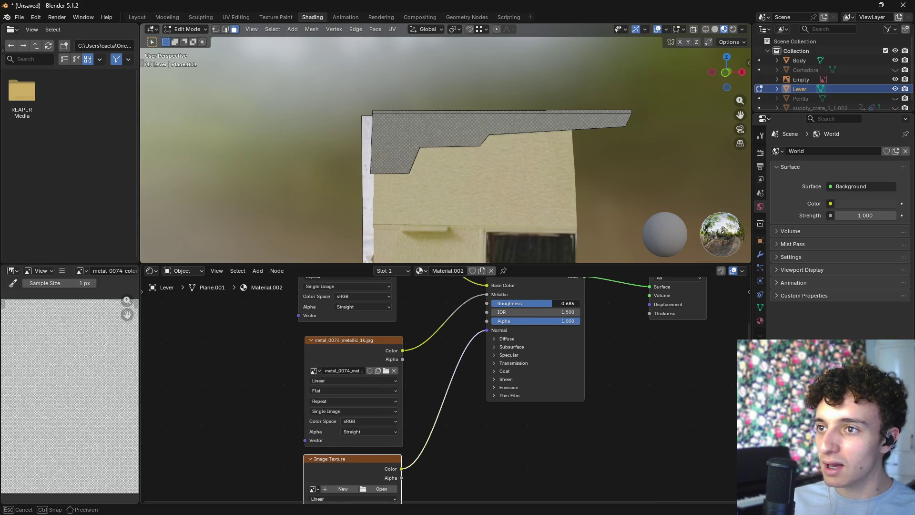
{"action": "key", "text": "Tab"}
{"action": "mouse_move", "coordinate": [616, 195]}
{"action": "left_mouse_down"}
{"action": "mouse_move", "coordinate": [642, 171]}
{"action": "mouse_move", "coordinate": [582, 196]}
{"action": "mouse_move", "coordinate": [526, 184]}
{"action": "mouse_move", "coordinate": [508, 164]}
{"action": "mouse_move", "coordinate": [529, 172]}
{"action": "left_mouse_up"}
- Raise the lever material's Principled BSDF Roughness to 0.755
{"action": "scroll", "coordinate": [533, 219], "scroll_direction": "up", "scroll_amount": 3}
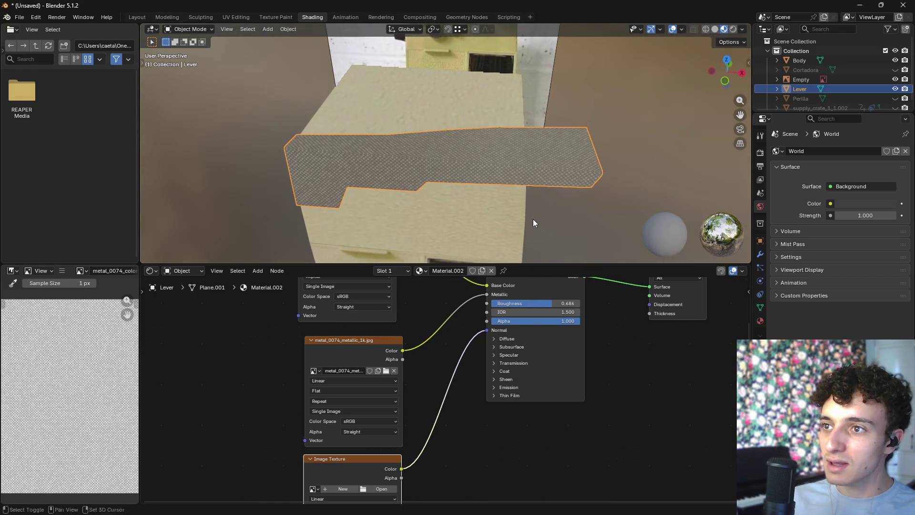
{"action": "left_click_drag", "start_coordinate": [544, 303], "coordinate": [562, 304]}
{"action": "mouse_move", "coordinate": [596, 190]}
{"action": "left_mouse_down"}
{"action": "mouse_move", "coordinate": [616, 173]}
{"action": "mouse_move", "coordinate": [624, 144]}
{"action": "mouse_move", "coordinate": [595, 121]}
{"action": "mouse_move", "coordinate": [532, 113]}
{"action": "mouse_move", "coordinate": [568, 103]}
{"action": "mouse_move", "coordinate": [529, 104]}
{"action": "mouse_move", "coordinate": [546, 175]}
{"action": "mouse_move", "coordinate": [518, 150]}
{"action": "left_mouse_up"}
{"action": "scroll", "coordinate": [625, 144], "scroll_direction": "down", "scroll_amount": 5}
{"action": "scroll", "coordinate": [517, 149], "scroll_direction": "up", "scroll_amount": 8}
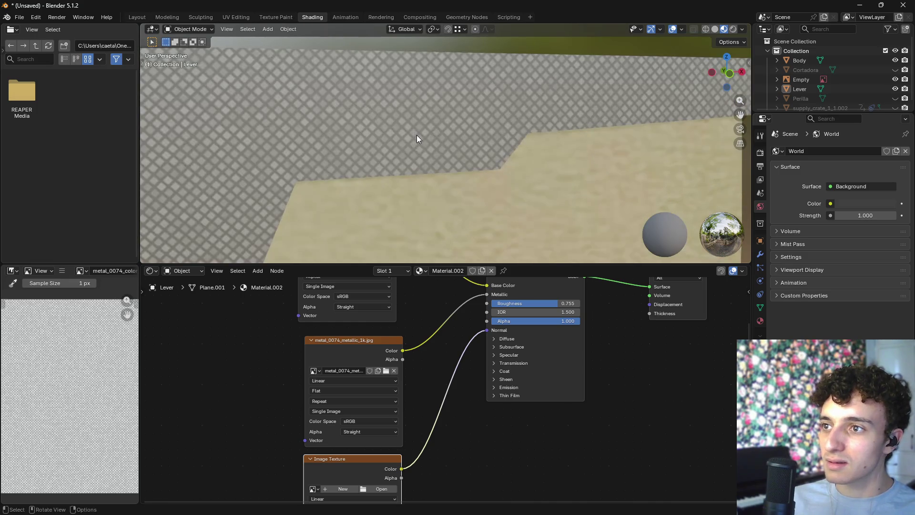
{"action": "scroll", "coordinate": [334, 90], "scroll_direction": "up", "scroll_amount": 3}
- Set the colour Image Texture node's interpolation to Closest for a pixelated look
{"action": "mouse_move", "coordinate": [355, 113]}
{"action": "left_mouse_down"}
{"action": "mouse_move", "coordinate": [395, 119]}
{"action": "mouse_move", "coordinate": [488, 175]}
{"action": "mouse_move", "coordinate": [456, 156]}
{"action": "mouse_move", "coordinate": [429, 200]}
{"action": "left_mouse_up"}
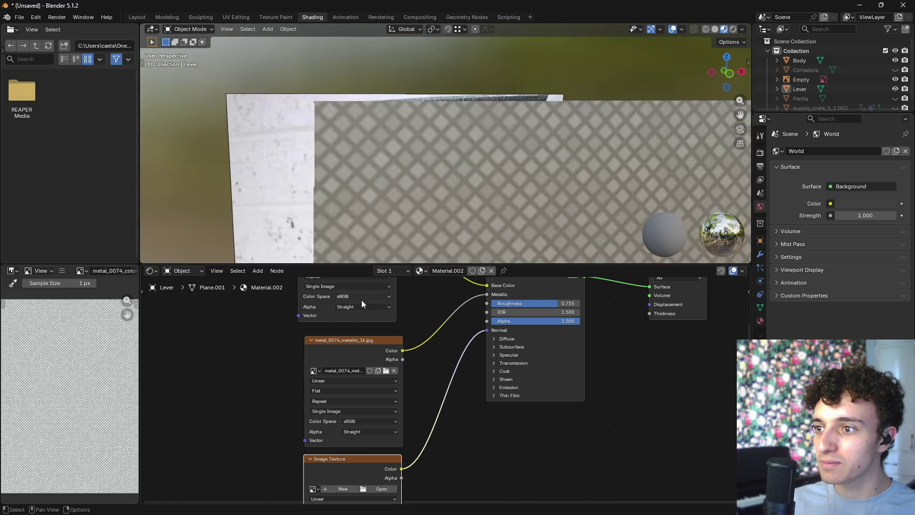
{"action": "scroll", "coordinate": [333, 315], "scroll_direction": "up", "scroll_amount": 3}
{"action": "left_click", "coordinate": [308, 348]}
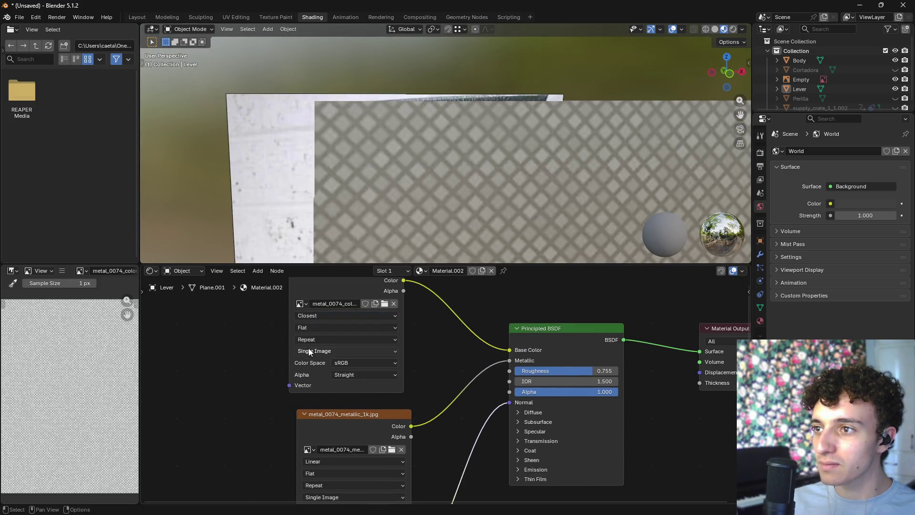
{"action": "mouse_move", "coordinate": [412, 192]}
{"action": "left_mouse_down"}
{"action": "mouse_move", "coordinate": [507, 184]}
{"action": "mouse_move", "coordinate": [484, 163]}
{"action": "mouse_move", "coordinate": [467, 176]}
{"action": "mouse_move", "coordinate": [450, 170]}
{"action": "mouse_move", "coordinate": [459, 188]}
{"action": "mouse_move", "coordinate": [454, 173]}
{"action": "mouse_move", "coordinate": [469, 164]}
{"action": "mouse_move", "coordinate": [496, 182]}
{"action": "left_mouse_up"}
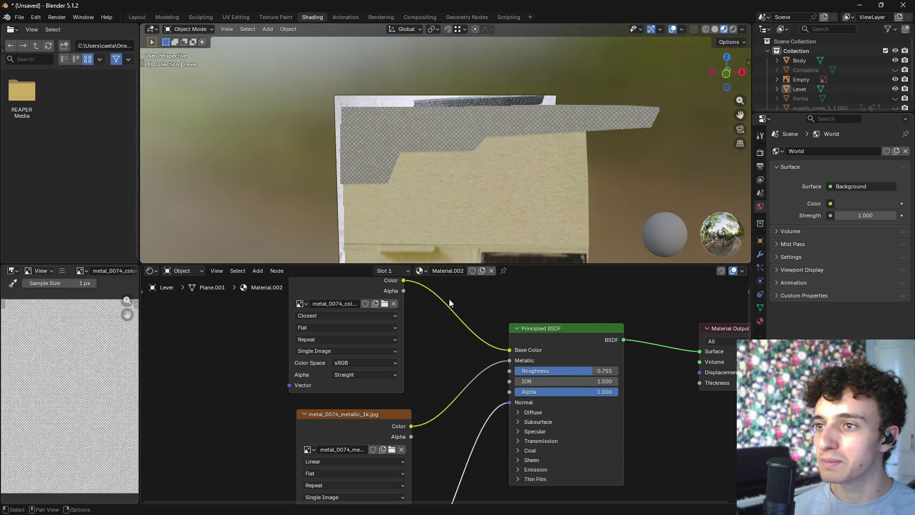
{"action": "mouse_move", "coordinate": [407, 128]}
{"action": "left_mouse_down"}
{"action": "mouse_move", "coordinate": [410, 151]}
{"action": "mouse_move", "coordinate": [464, 164]}
{"action": "left_mouse_up"}
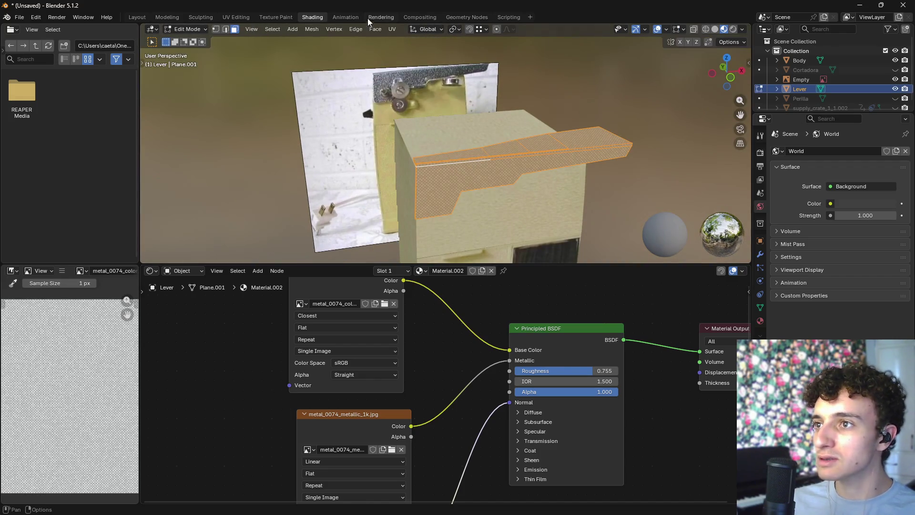
- In UV Editing, enlarge the lever's UVs and clear the face selection
{"action": "left_click", "coordinate": [241, 19]}
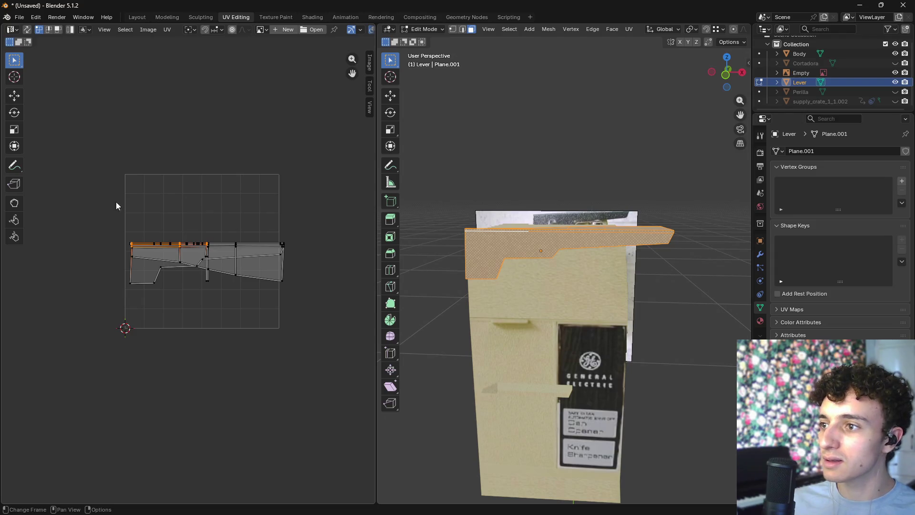
{"action": "scroll", "coordinate": [414, 245], "scroll_direction": "up", "scroll_amount": 3}
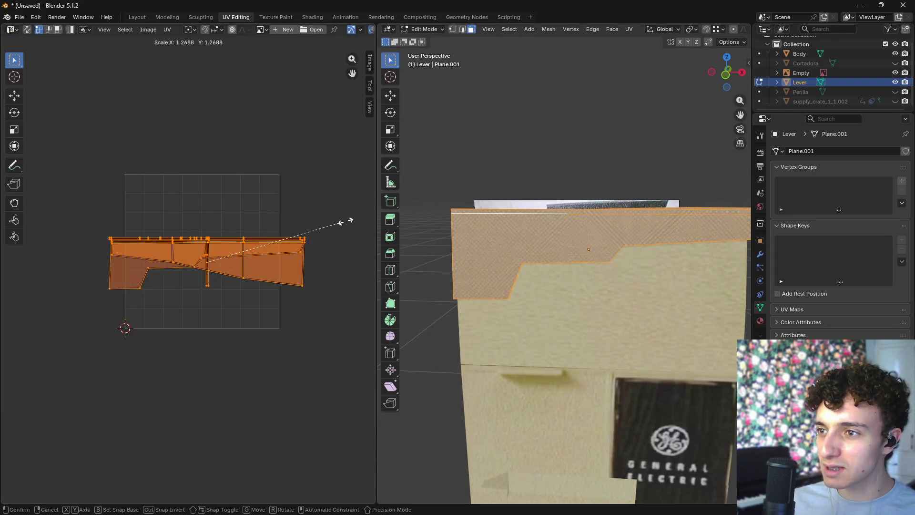
{"action": "left_click", "coordinate": [192, 180]}
{"action": "scroll", "coordinate": [540, 238], "scroll_direction": "up", "scroll_amount": 4}
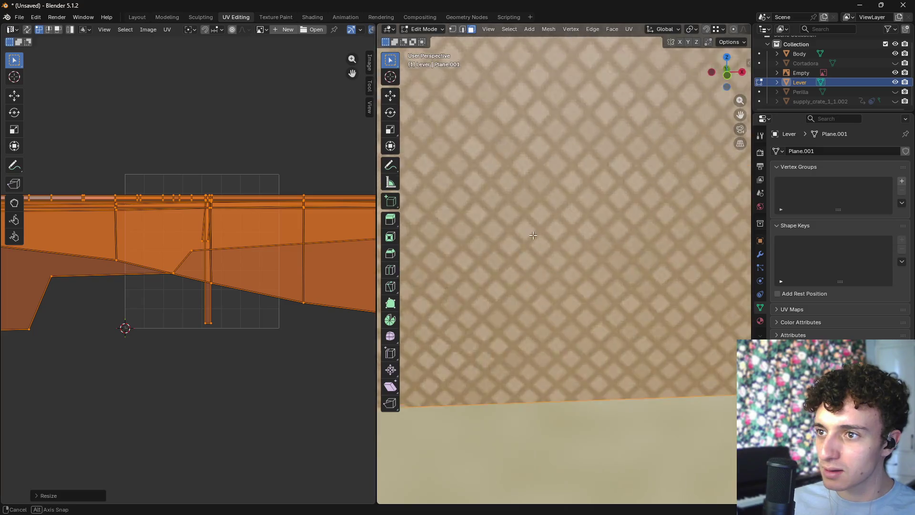
{"action": "scroll", "coordinate": [541, 238], "scroll_direction": "down", "scroll_amount": 3}
{"action": "left_click", "coordinate": [596, 168]}
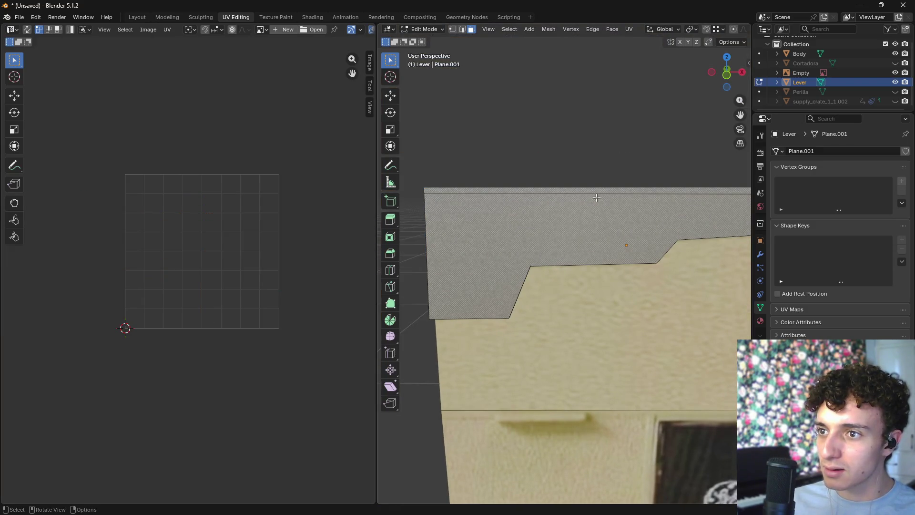
{"action": "scroll", "coordinate": [596, 197], "scroll_direction": "down", "scroll_amount": 3}
{"action": "scroll", "coordinate": [563, 241], "scroll_direction": "up", "scroll_amount": 3}
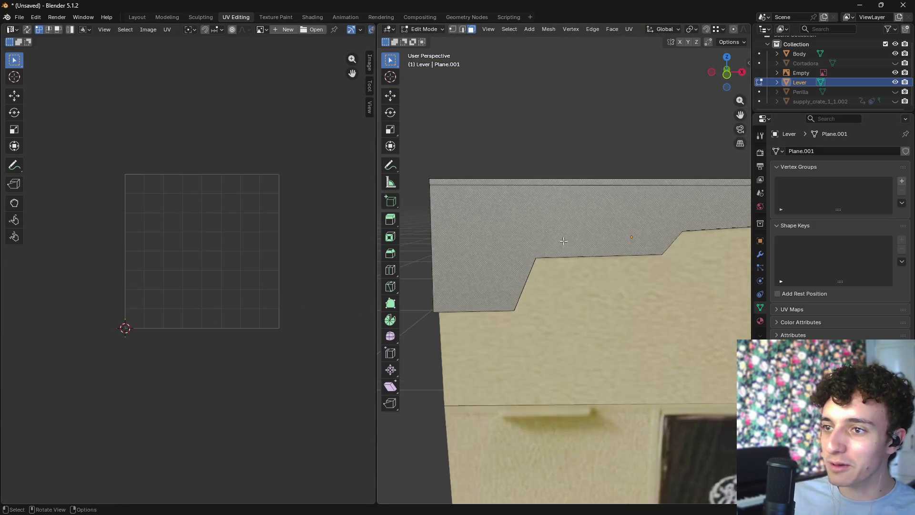
{"action": "scroll", "coordinate": [564, 241], "scroll_direction": "down", "scroll_amount": 3}
{"action": "scroll", "coordinate": [557, 256], "scroll_direction": "up", "scroll_amount": 6}
{"action": "left_click_drag", "start_coordinate": [556, 256], "coordinate": [572, 265]}
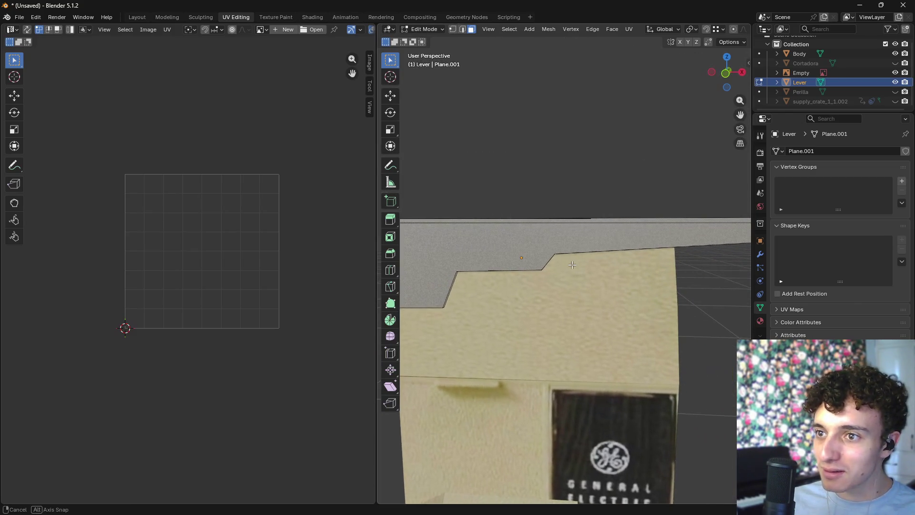
{"action": "scroll", "coordinate": [571, 266], "scroll_direction": "up", "scroll_amount": 2}
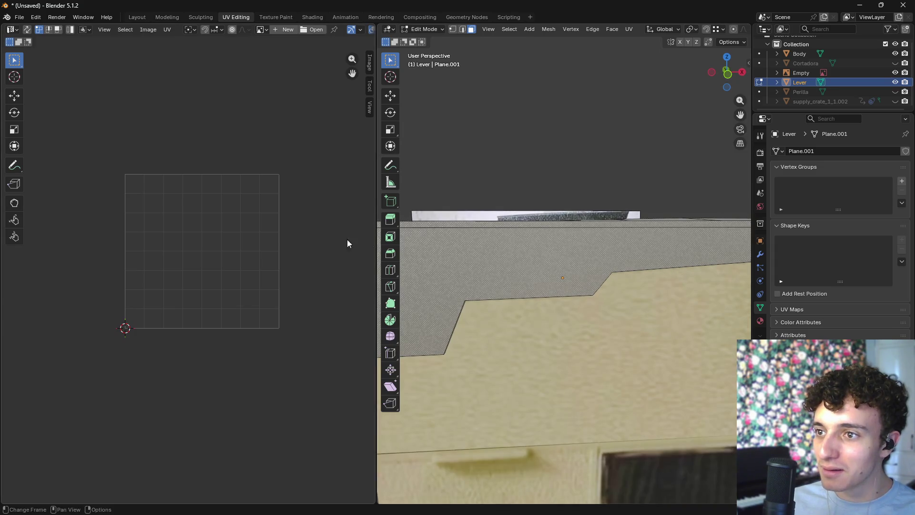
- Select all the lever's UVs, scale them to a new size, and return to Object Mode
{"action": "key", "text": "a"}
{"action": "scroll", "coordinate": [256, 261], "scroll_direction": "down", "scroll_amount": 3}
{"action": "key", "text": "s"}
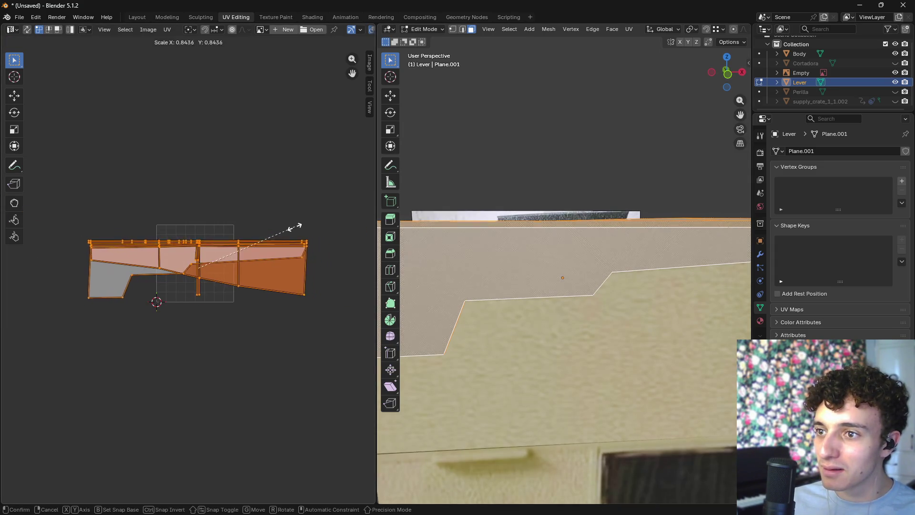
{"action": "left_click", "coordinate": [689, 166]}
{"action": "scroll", "coordinate": [689, 166], "scroll_direction": "down", "scroll_amount": 5}
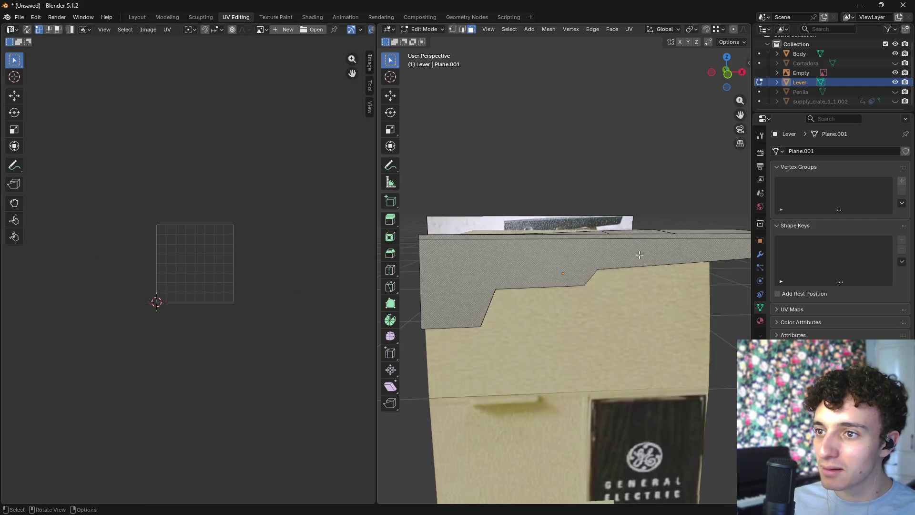
{"action": "scroll", "coordinate": [688, 191], "scroll_direction": "up", "scroll_amount": 4}
{"action": "scroll", "coordinate": [690, 286], "scroll_direction": "down", "scroll_amount": 5}
{"action": "mouse_move", "coordinate": [689, 328]}
{"action": "left_mouse_down"}
{"action": "mouse_move", "coordinate": [653, 331]}
{"action": "mouse_move", "coordinate": [649, 347]}
{"action": "mouse_move", "coordinate": [663, 314]}
{"action": "mouse_move", "coordinate": [644, 315]}
{"action": "mouse_move", "coordinate": [685, 299]}
{"action": "left_mouse_up"}
{"action": "scroll", "coordinate": [651, 334], "scroll_direction": "up", "scroll_amount": 4}
{"action": "scroll", "coordinate": [644, 314], "scroll_direction": "down", "scroll_amount": 5}
{"action": "key", "text": "Tab"}
{"action": "key", "text": "Tab"}
{"action": "key", "text": "Tab"}
- Make Cortadora visible in the Layout outliner and expand it to select Circle.002
{"action": "left_click", "coordinate": [136, 17]}
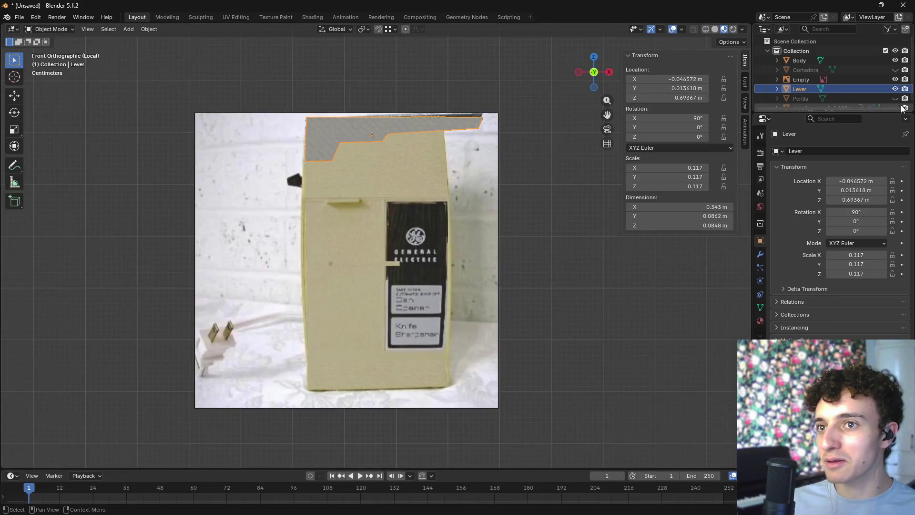
{"action": "left_click", "coordinate": [893, 70]}
{"action": "mouse_move", "coordinate": [572, 154]}
{"action": "left_mouse_down"}
{"action": "mouse_move", "coordinate": [563, 155]}
{"action": "mouse_move", "coordinate": [601, 172]}
{"action": "mouse_move", "coordinate": [475, 208]}
{"action": "mouse_move", "coordinate": [373, 199]}
{"action": "left_mouse_up"}
{"action": "left_click", "coordinate": [799, 70]}
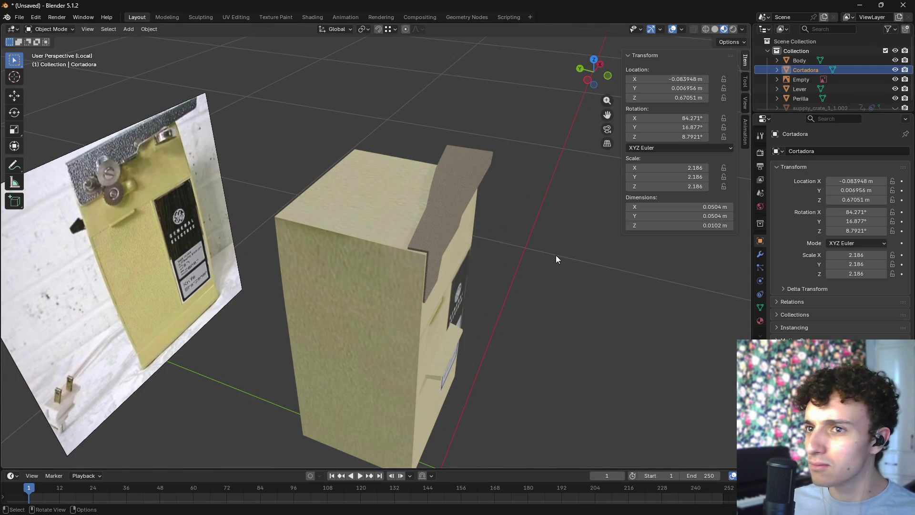
{"action": "left_click", "coordinate": [777, 70]}
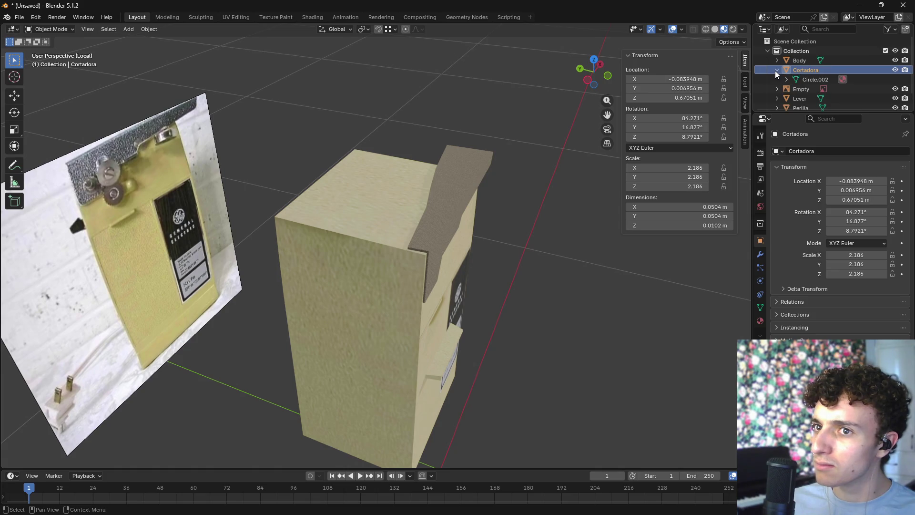
{"action": "left_click", "coordinate": [806, 79]}
- Collapse Cortadora, select the Perilla knob, and exit local view to show the full scene
{"action": "mouse_move", "coordinate": [548, 291]}
{"action": "left_mouse_down"}
{"action": "mouse_move", "coordinate": [514, 245]}
{"action": "mouse_move", "coordinate": [526, 275]}
{"action": "left_mouse_up"}
{"action": "scroll", "coordinate": [526, 276], "scroll_direction": "down", "scroll_amount": 4}
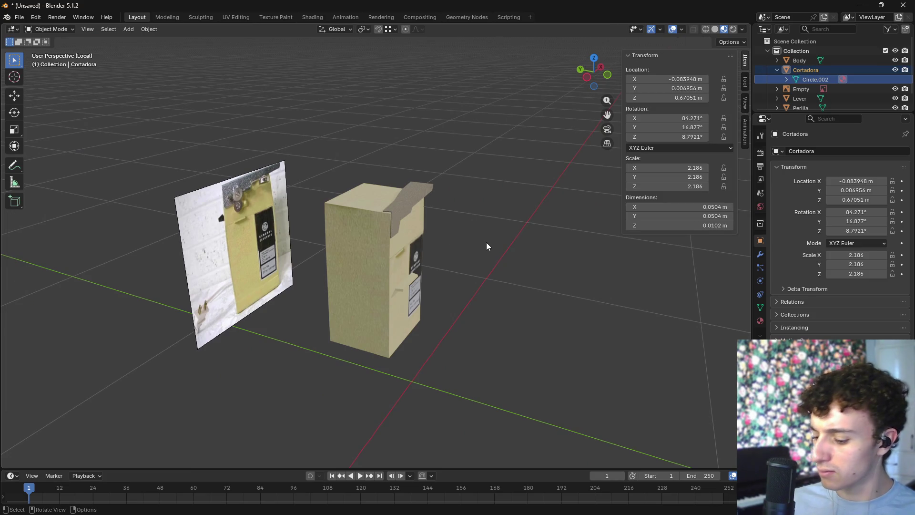
{"action": "mouse_move", "coordinate": [507, 180]}
{"action": "left_mouse_down"}
{"action": "mouse_move", "coordinate": [480, 199]}
{"action": "mouse_move", "coordinate": [400, 221]}
{"action": "left_mouse_up"}
{"action": "scroll", "coordinate": [401, 222], "scroll_direction": "up", "scroll_amount": 8}
{"action": "mouse_move", "coordinate": [410, 270]}
{"action": "left_mouse_down"}
{"action": "mouse_move", "coordinate": [390, 264]}
{"action": "mouse_move", "coordinate": [456, 221]}
{"action": "mouse_move", "coordinate": [428, 182]}
{"action": "left_mouse_up"}
{"action": "left_click", "coordinate": [777, 69]}
{"action": "left_click", "coordinate": [793, 98]}
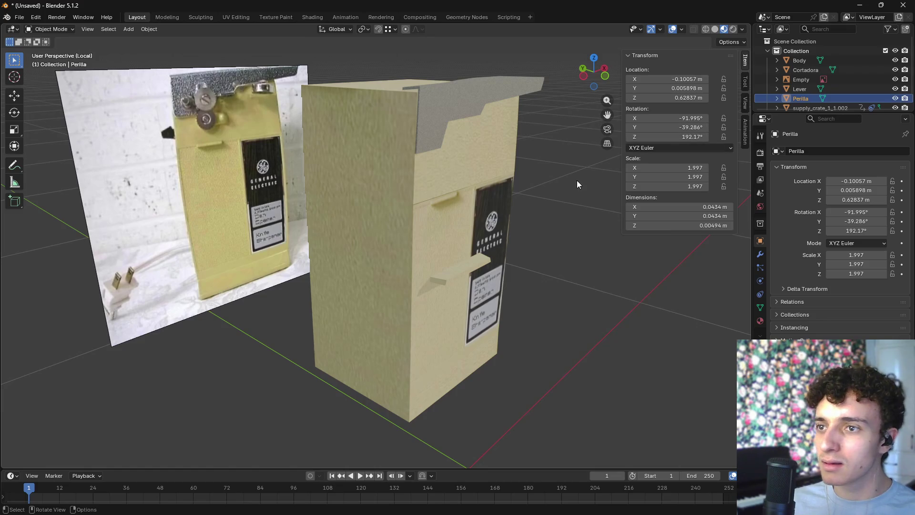
{"action": "key", "text": "KP_Divide"}
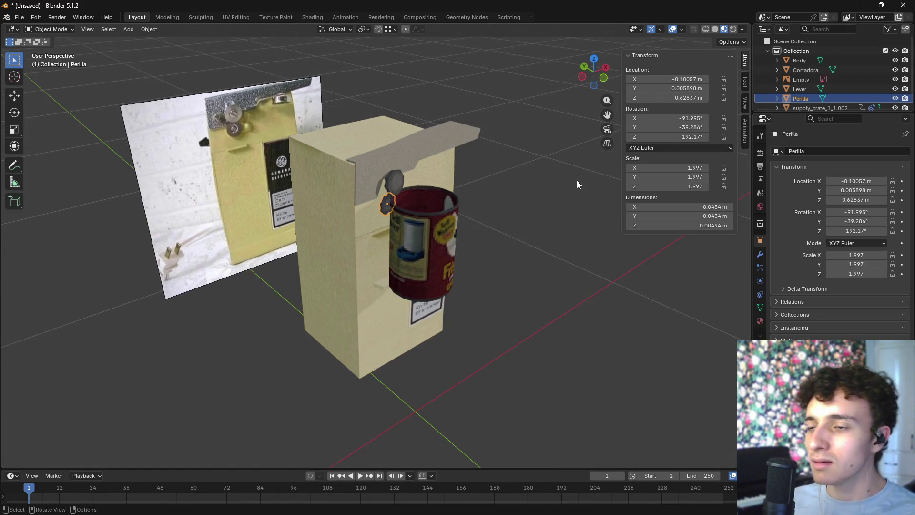
- Rotate the Perilla knob in the right-side view to about 196° around Z against the can rim
{"action": "left_click", "coordinate": [522, 216]}
{"action": "scroll", "coordinate": [522, 216], "scroll_direction": "up", "scroll_amount": 5}
{"action": "mouse_move", "coordinate": [461, 236]}
{"action": "left_mouse_down"}
{"action": "mouse_move", "coordinate": [519, 225]}
{"action": "mouse_move", "coordinate": [464, 262]}
{"action": "mouse_move", "coordinate": [468, 244]}
{"action": "mouse_move", "coordinate": [485, 236]}
{"action": "mouse_move", "coordinate": [465, 247]}
{"action": "mouse_move", "coordinate": [472, 256]}
{"action": "mouse_move", "coordinate": [450, 227]}
{"action": "left_mouse_up"}
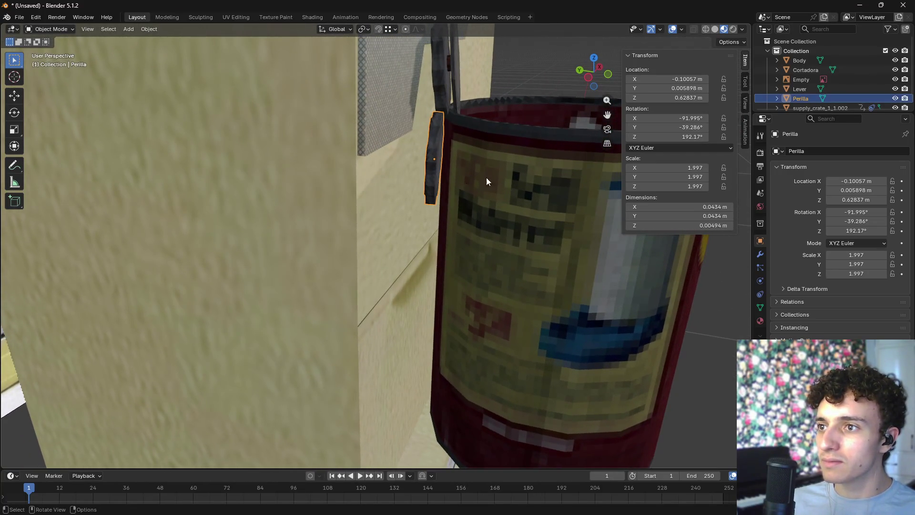
{"action": "key", "text": "KP_3"}
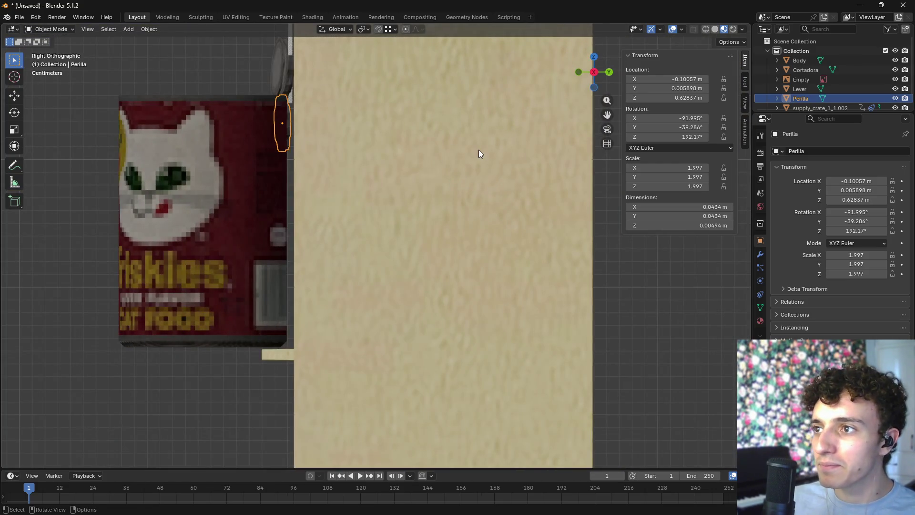
{"action": "key", "text": "r"}
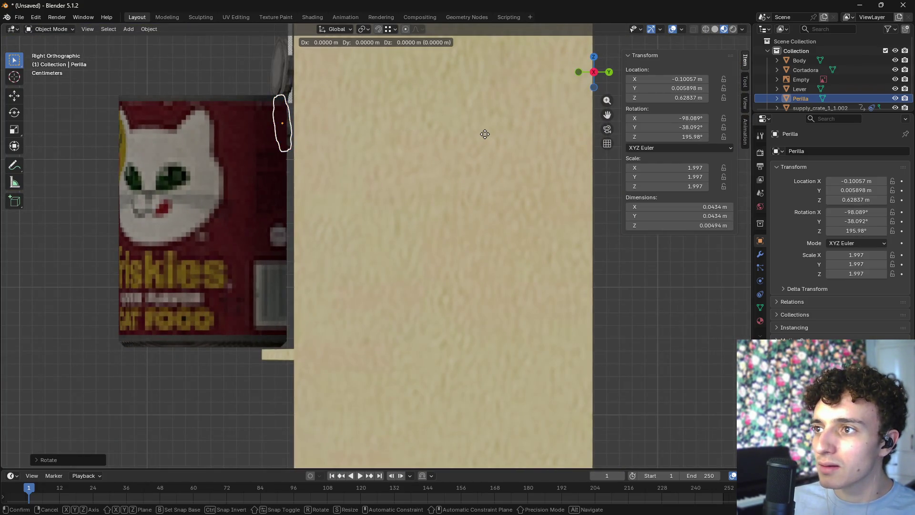
{"action": "key", "text": "y"}
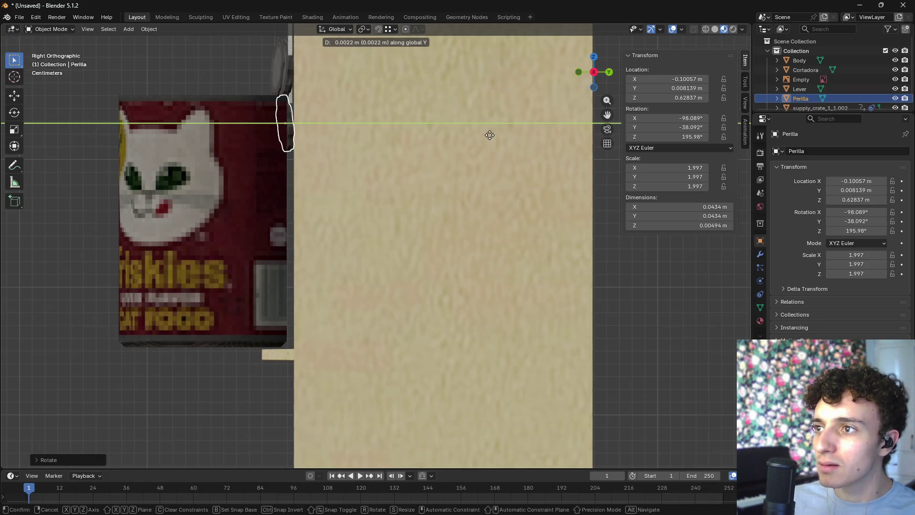
{"action": "mouse_move", "coordinate": [493, 139]}
{"action": "left_mouse_down"}
{"action": "mouse_move", "coordinate": [522, 165]}
{"action": "mouse_move", "coordinate": [629, 166]}
{"action": "mouse_move", "coordinate": [485, 167]}
{"action": "mouse_move", "coordinate": [447, 185]}
{"action": "mouse_move", "coordinate": [466, 185]}
{"action": "mouse_move", "coordinate": [465, 176]}
{"action": "mouse_move", "coordinate": [483, 185]}
{"action": "mouse_move", "coordinate": [451, 184]}
{"action": "mouse_move", "coordinate": [496, 204]}
{"action": "mouse_move", "coordinate": [476, 193]}
{"action": "mouse_move", "coordinate": [453, 212]}
{"action": "mouse_move", "coordinate": [476, 202]}
{"action": "mouse_move", "coordinate": [481, 186]}
{"action": "mouse_move", "coordinate": [499, 202]}
{"action": "mouse_move", "coordinate": [430, 222]}
{"action": "mouse_move", "coordinate": [418, 203]}
{"action": "mouse_move", "coordinate": [437, 207]}
{"action": "mouse_move", "coordinate": [432, 214]}
{"action": "mouse_move", "coordinate": [450, 210]}
{"action": "left_mouse_up"}
{"action": "scroll", "coordinate": [608, 162], "scroll_direction": "down", "scroll_amount": 5}
{"action": "scroll", "coordinate": [450, 211], "scroll_direction": "up", "scroll_amount": 5}
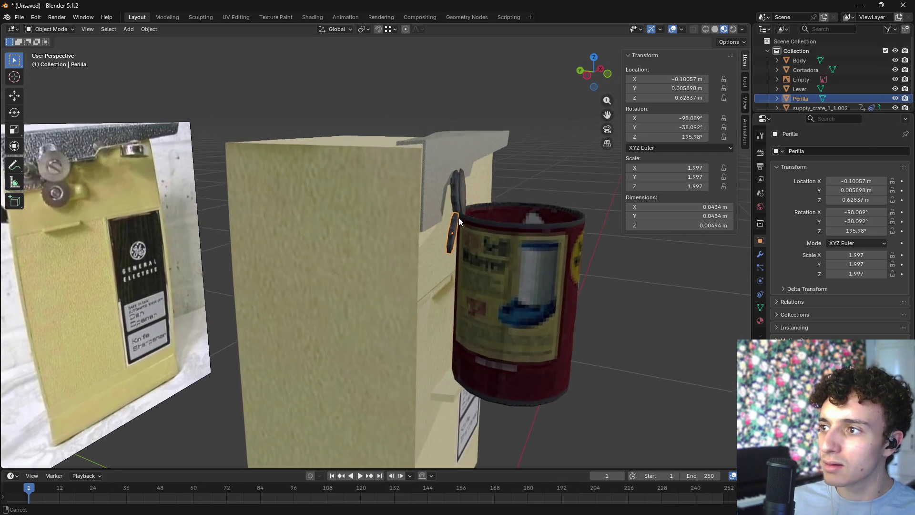
{"action": "scroll", "coordinate": [562, 159], "scroll_direction": "down", "scroll_amount": 3}
{"action": "key", "text": "KP_3"}
- Re-angle the Cortadora cutter by rotating it in Right Ortho view
{"action": "key", "text": "KP_1"}
{"action": "key", "text": "KP_3"}
{"action": "key", "text": "r"}
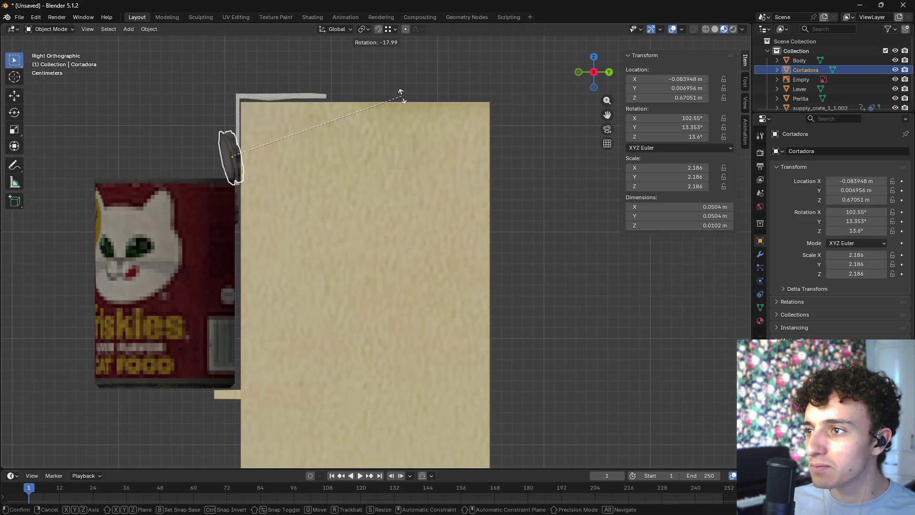
{"action": "mouse_move", "coordinate": [403, 103]}
{"action": "left_mouse_down"}
{"action": "mouse_move", "coordinate": [387, 165]}
{"action": "mouse_move", "coordinate": [534, 176]}
{"action": "mouse_move", "coordinate": [477, 173]}
{"action": "left_mouse_up"}
{"action": "key", "text": "KP_1"}
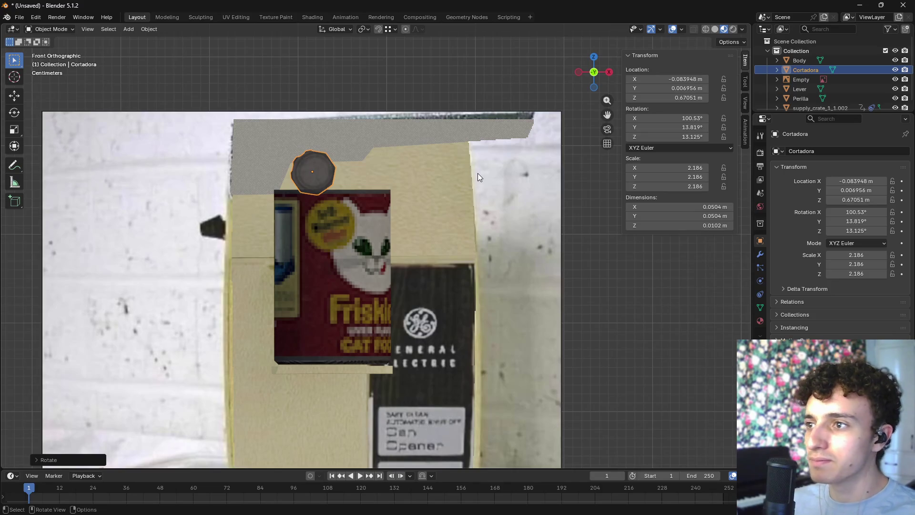
{"action": "key", "text": "KP_7"}
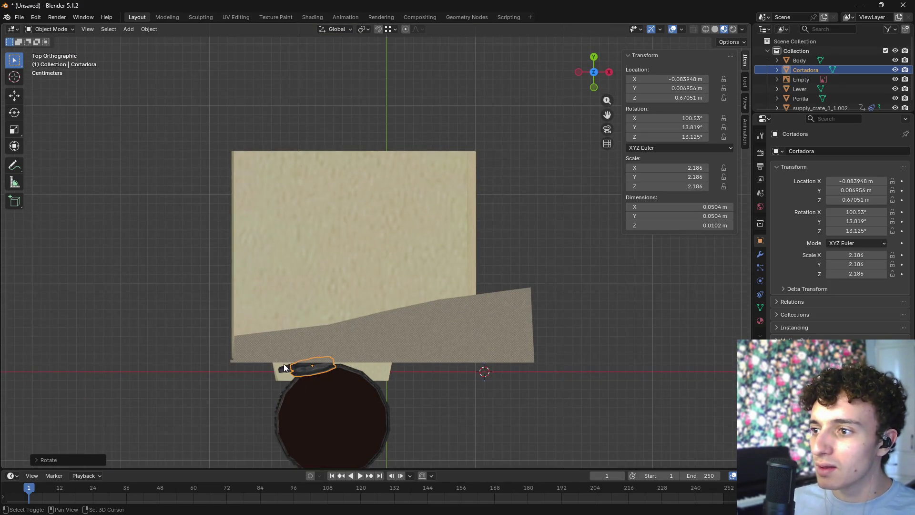
- Rotate the Perilla knob to 187.25°, cancelling an accidental move of the can
{"action": "left_click", "coordinate": [284, 364]}
{"action": "key", "text": "r"}
{"action": "left_click", "coordinate": [472, 341]}
{"action": "mouse_move", "coordinate": [472, 341]}
{"action": "left_mouse_down"}
{"action": "mouse_move", "coordinate": [514, 305]}
{"action": "mouse_move", "coordinate": [506, 262]}
{"action": "mouse_move", "coordinate": [525, 272]}
{"action": "mouse_move", "coordinate": [485, 278]}
{"action": "mouse_move", "coordinate": [555, 263]}
{"action": "mouse_move", "coordinate": [576, 282]}
{"action": "mouse_move", "coordinate": [494, 284]}
{"action": "mouse_move", "coordinate": [532, 284]}
{"action": "mouse_move", "coordinate": [519, 286]}
{"action": "left_mouse_up"}
{"action": "left_click", "coordinate": [555, 263]}
{"action": "left_click", "coordinate": [465, 281]}
{"action": "right_click", "coordinate": [467, 277]}
{"action": "mouse_move", "coordinate": [467, 278]}
{"action": "left_mouse_down"}
{"action": "mouse_move", "coordinate": [502, 285]}
{"action": "mouse_move", "coordinate": [497, 259]}
{"action": "left_mouse_up"}
{"action": "scroll", "coordinate": [497, 258], "scroll_direction": "up", "scroll_amount": 3}
{"action": "left_click", "coordinate": [491, 219]}
{"action": "mouse_move", "coordinate": [611, 209]}
{"action": "left_mouse_down"}
{"action": "mouse_move", "coordinate": [561, 226]}
{"action": "mouse_move", "coordinate": [490, 281]}
{"action": "mouse_move", "coordinate": [527, 265]}
{"action": "mouse_move", "coordinate": [527, 244]}
{"action": "mouse_move", "coordinate": [548, 265]}
{"action": "mouse_move", "coordinate": [560, 262]}
{"action": "left_mouse_up"}
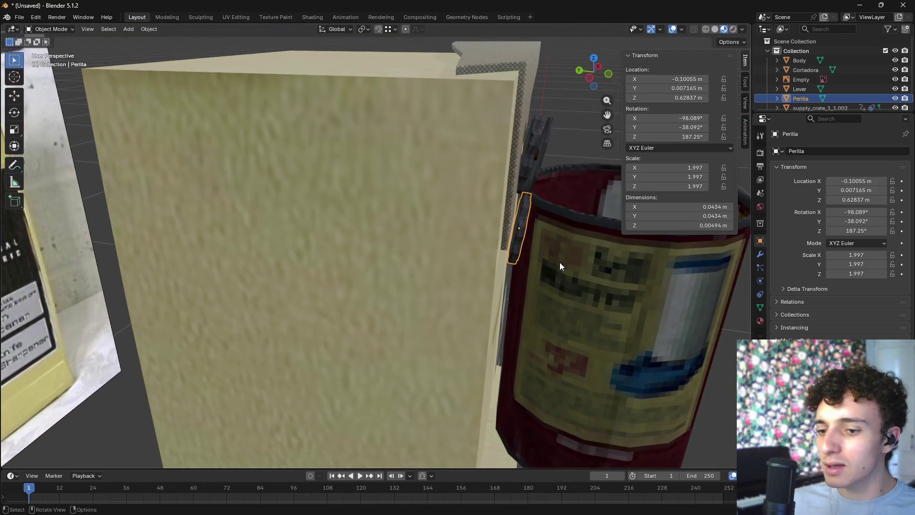
- Shift the Perilla knob slightly along Y to 0.012766 m against the can
{"action": "key", "text": "KP_3"}
{"action": "key", "text": "g"}
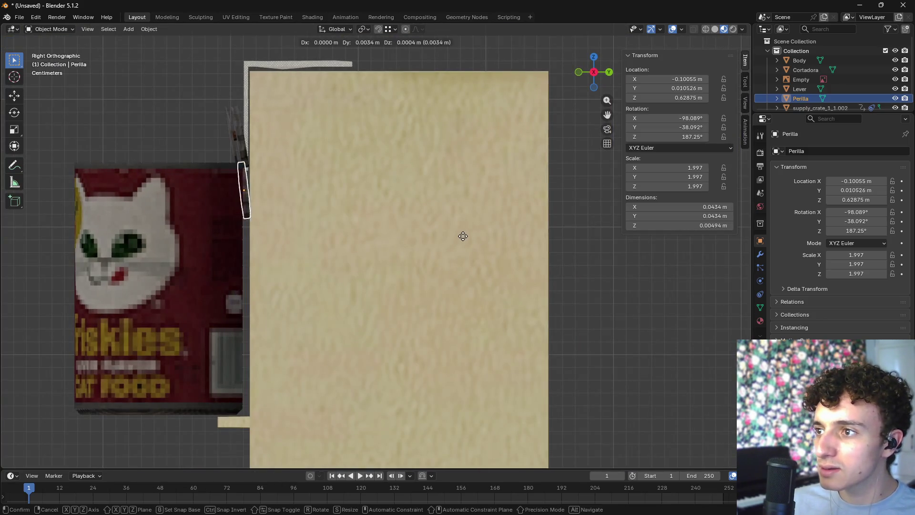
{"action": "mouse_move", "coordinate": [466, 249]}
{"action": "left_mouse_down"}
{"action": "mouse_move", "coordinate": [493, 258]}
{"action": "mouse_move", "coordinate": [548, 252]}
{"action": "mouse_move", "coordinate": [510, 265]}
{"action": "mouse_move", "coordinate": [526, 258]}
{"action": "mouse_move", "coordinate": [494, 254]}
{"action": "mouse_move", "coordinate": [471, 216]}
{"action": "mouse_move", "coordinate": [448, 271]}
{"action": "mouse_move", "coordinate": [491, 262]}
{"action": "mouse_move", "coordinate": [493, 277]}
{"action": "mouse_move", "coordinate": [487, 231]}
{"action": "mouse_move", "coordinate": [452, 242]}
{"action": "left_mouse_up"}
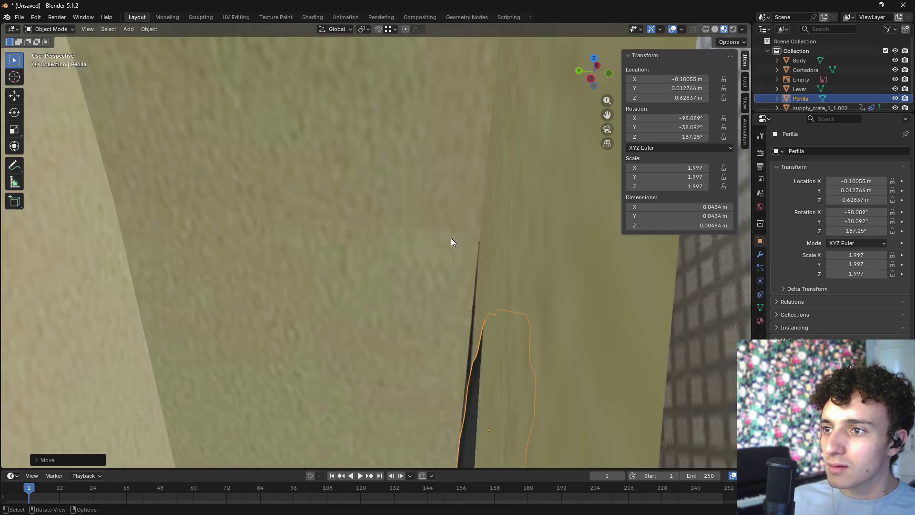
{"action": "scroll", "coordinate": [451, 241], "scroll_direction": "down", "scroll_amount": 5}
{"action": "left_click", "coordinate": [429, 196]}
- In Edit Mode, move a Cortadora face along local Z so the cutter is 0.0132 m deep
{"action": "key", "text": "Tab"}
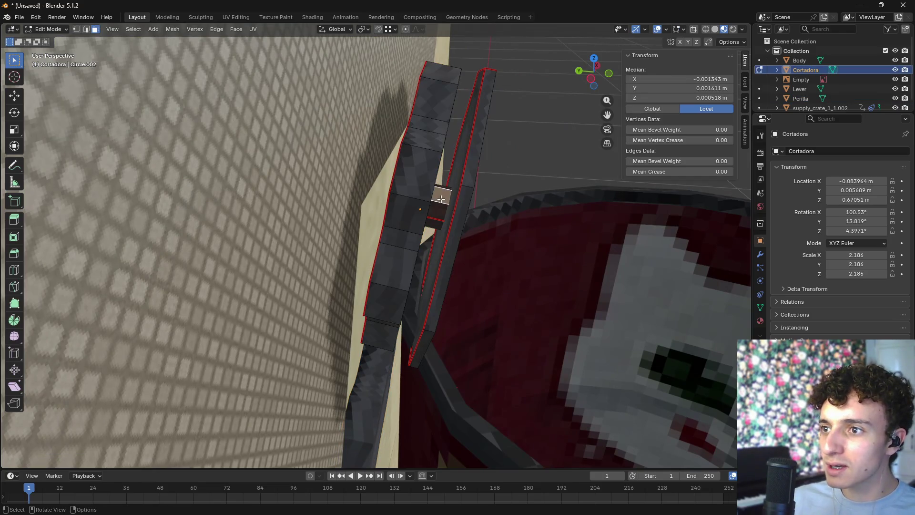
{"action": "left_click", "coordinate": [368, 210]}
{"action": "scroll", "coordinate": [514, 220], "scroll_direction": "up", "scroll_amount": 6}
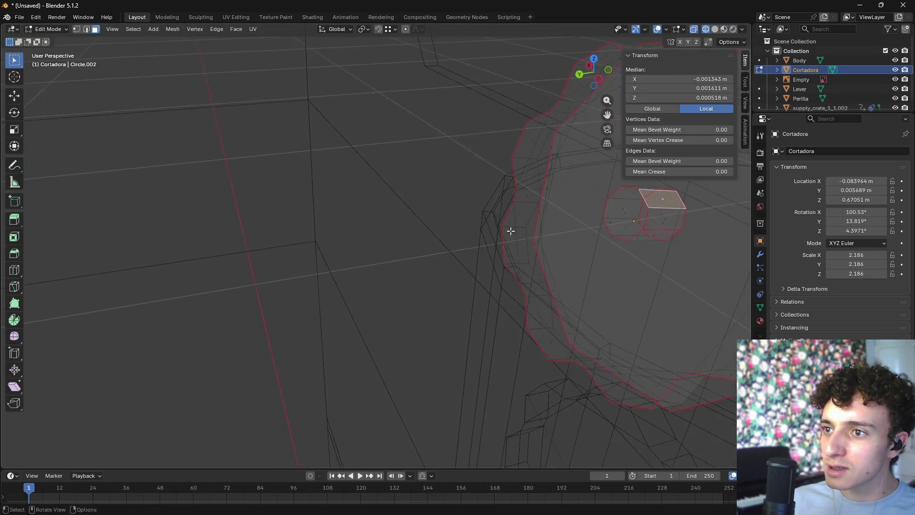
{"action": "left_click_drag", "start_coordinate": [533, 233], "coordinate": [461, 250]}
{"action": "key", "text": "shift+z"}
{"action": "scroll", "coordinate": [414, 251], "scroll_direction": "up", "scroll_amount": 3}
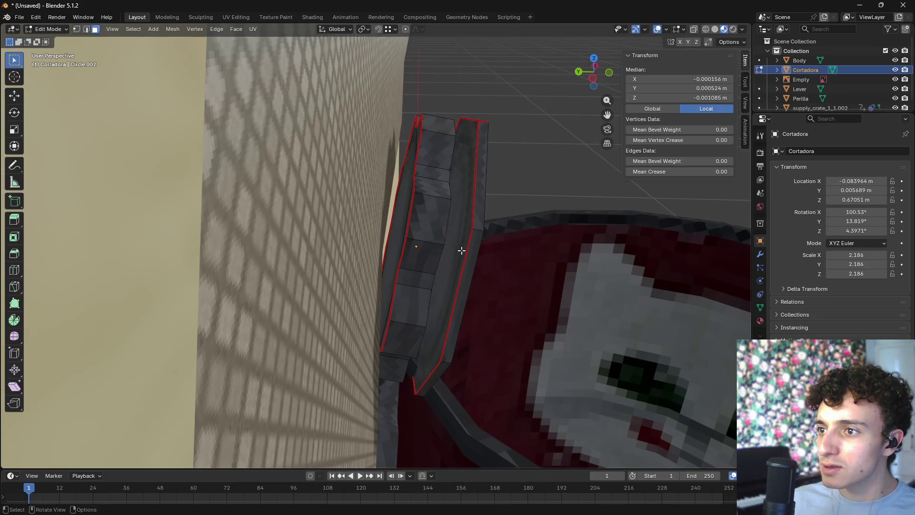
{"action": "left_click", "coordinate": [438, 244]}
{"action": "mouse_move", "coordinate": [438, 245]}
{"action": "left_mouse_down"}
{"action": "mouse_move", "coordinate": [457, 219]}
{"action": "mouse_move", "coordinate": [452, 243]}
{"action": "mouse_move", "coordinate": [457, 234]}
{"action": "left_mouse_up"}
{"action": "scroll", "coordinate": [457, 214], "scroll_direction": "down", "scroll_amount": 5}
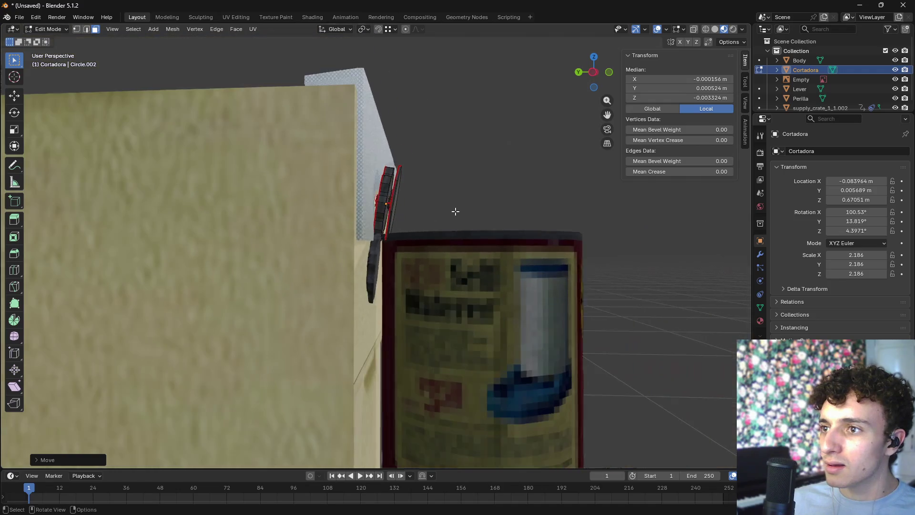
{"action": "mouse_move", "coordinate": [431, 221]}
{"action": "left_mouse_down"}
{"action": "mouse_move", "coordinate": [524, 261]}
{"action": "mouse_move", "coordinate": [465, 273]}
{"action": "mouse_move", "coordinate": [389, 252]}
{"action": "mouse_move", "coordinate": [539, 243]}
{"action": "mouse_move", "coordinate": [547, 272]}
{"action": "mouse_move", "coordinate": [485, 270]}
{"action": "left_mouse_up"}
{"action": "key", "text": "Tab"}
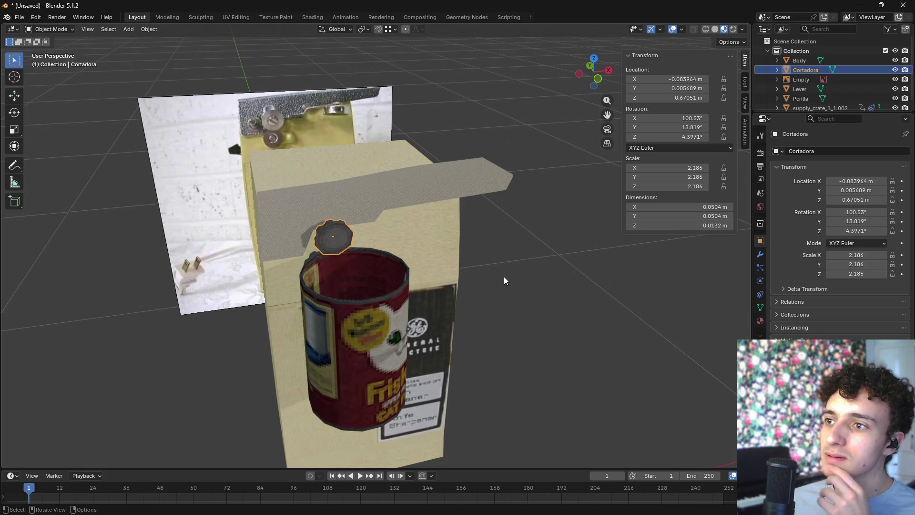
- Select the reference image Empty and delete it from the scene
{"action": "mouse_move", "coordinate": [504, 281]}
{"action": "left_mouse_down"}
{"action": "mouse_move", "coordinate": [546, 320]}
{"action": "mouse_move", "coordinate": [523, 339]}
{"action": "mouse_move", "coordinate": [588, 316]}
{"action": "mouse_move", "coordinate": [534, 350]}
{"action": "mouse_move", "coordinate": [485, 290]}
{"action": "mouse_move", "coordinate": [441, 322]}
{"action": "mouse_move", "coordinate": [485, 220]}
{"action": "mouse_move", "coordinate": [452, 307]}
{"action": "mouse_move", "coordinate": [488, 310]}
{"action": "left_mouse_up"}
{"action": "left_click", "coordinate": [442, 322]}
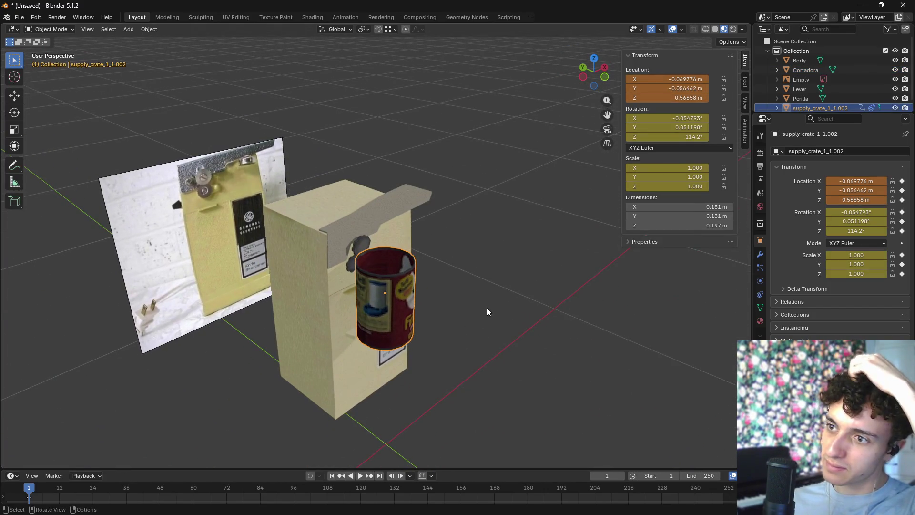
{"action": "left_click", "coordinate": [487, 307]}
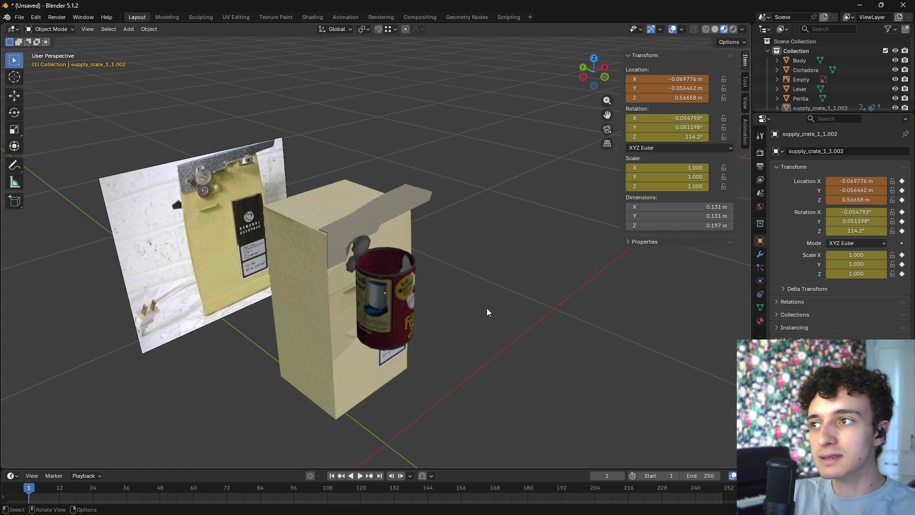
{"action": "scroll", "coordinate": [487, 310], "scroll_direction": "down", "scroll_amount": 3}
{"action": "left_click_drag", "start_coordinate": [520, 273], "coordinate": [469, 277]}
{"action": "left_click", "coordinate": [277, 243]}
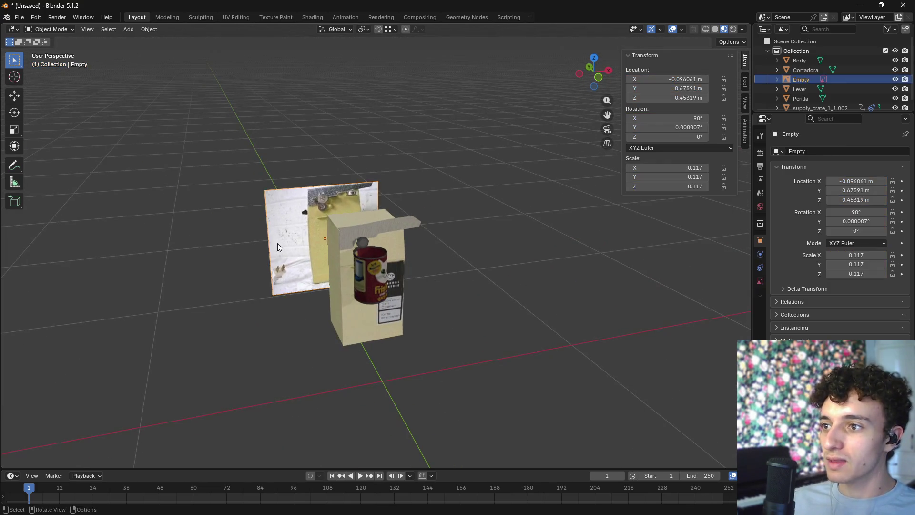
{"action": "key", "text": "Delete"}
{"action": "scroll", "coordinate": [315, 228], "scroll_direction": "down", "scroll_amount": 3}
{"action": "scroll", "coordinate": [334, 251], "scroll_direction": "up", "scroll_amount": 3}
- Select the Lever and inspect it resting atop the box above the knob and can
{"action": "mouse_move", "coordinate": [335, 254]}
{"action": "left_mouse_down"}
{"action": "mouse_move", "coordinate": [505, 253]}
{"action": "mouse_move", "coordinate": [270, 119]}
{"action": "left_mouse_up"}
{"action": "scroll", "coordinate": [483, 156], "scroll_direction": "up", "scroll_amount": 8}
{"action": "mouse_move", "coordinate": [463, 206]}
{"action": "left_mouse_down"}
{"action": "mouse_move", "coordinate": [525, 222]}
{"action": "mouse_move", "coordinate": [544, 205]}
{"action": "mouse_move", "coordinate": [519, 215]}
{"action": "mouse_move", "coordinate": [507, 239]}
{"action": "mouse_move", "coordinate": [491, 215]}
{"action": "mouse_move", "coordinate": [450, 236]}
{"action": "mouse_move", "coordinate": [376, 213]}
{"action": "mouse_move", "coordinate": [415, 223]}
{"action": "left_mouse_up"}
{"action": "left_click", "coordinate": [498, 193]}
{"action": "mouse_move", "coordinate": [498, 193]}
{"action": "left_mouse_down"}
{"action": "mouse_move", "coordinate": [505, 228]}
{"action": "mouse_move", "coordinate": [456, 229]}
{"action": "mouse_move", "coordinate": [451, 256]}
{"action": "mouse_move", "coordinate": [327, 219]}
{"action": "mouse_move", "coordinate": [368, 211]}
{"action": "mouse_move", "coordinate": [338, 215]}
{"action": "mouse_move", "coordinate": [349, 247]}
{"action": "mouse_move", "coordinate": [453, 229]}
{"action": "mouse_move", "coordinate": [335, 232]}
{"action": "left_mouse_up"}
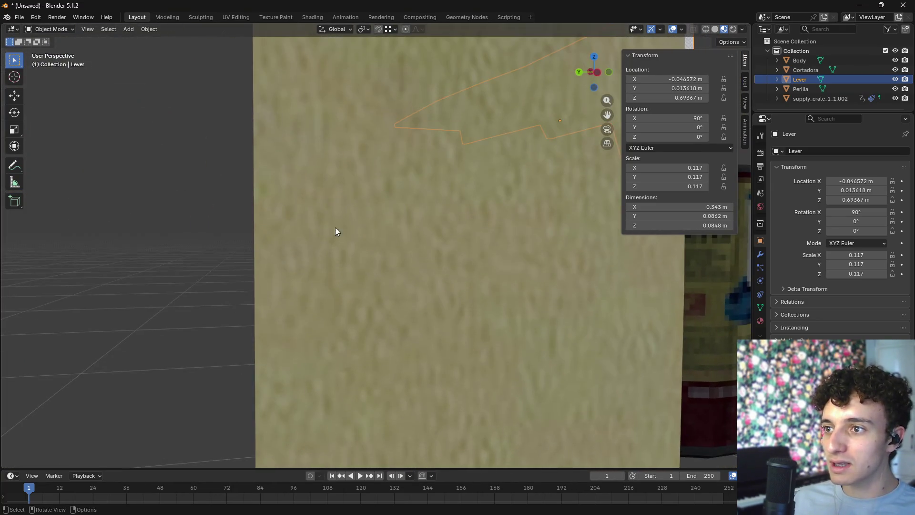
{"action": "mouse_move", "coordinate": [499, 257]}
{"action": "left_mouse_down"}
{"action": "mouse_move", "coordinate": [381, 250]}
{"action": "mouse_move", "coordinate": [451, 247]}
{"action": "mouse_move", "coordinate": [450, 257]}
{"action": "mouse_move", "coordinate": [405, 250]}
{"action": "mouse_move", "coordinate": [447, 262]}
{"action": "mouse_move", "coordinate": [431, 285]}
{"action": "mouse_move", "coordinate": [382, 314]}
{"action": "mouse_move", "coordinate": [414, 309]}
{"action": "left_mouse_up"}
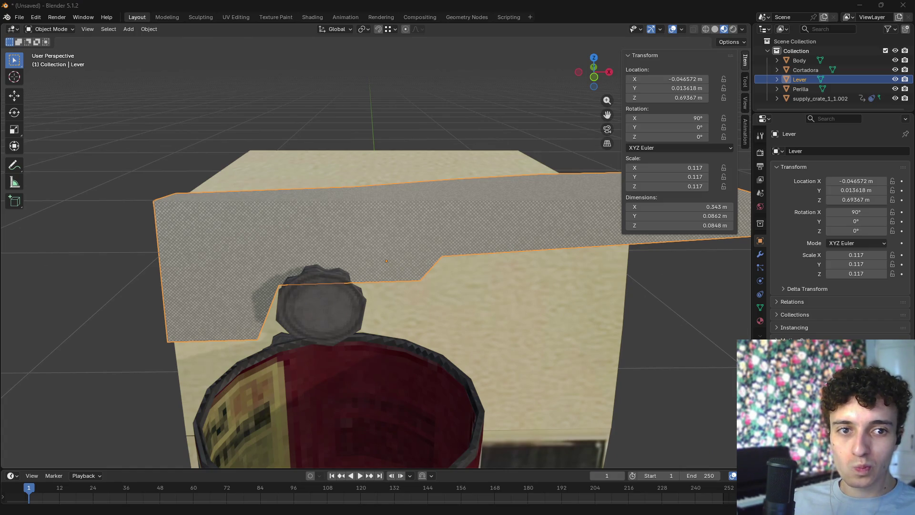
{"action": "scroll", "coordinate": [436, 222], "scroll_direction": "down", "scroll_amount": 5}
{"action": "mouse_move", "coordinate": [436, 222]}
{"action": "left_mouse_down"}
{"action": "mouse_move", "coordinate": [437, 158]}
{"action": "mouse_move", "coordinate": [467, 156]}
{"action": "left_mouse_up"}
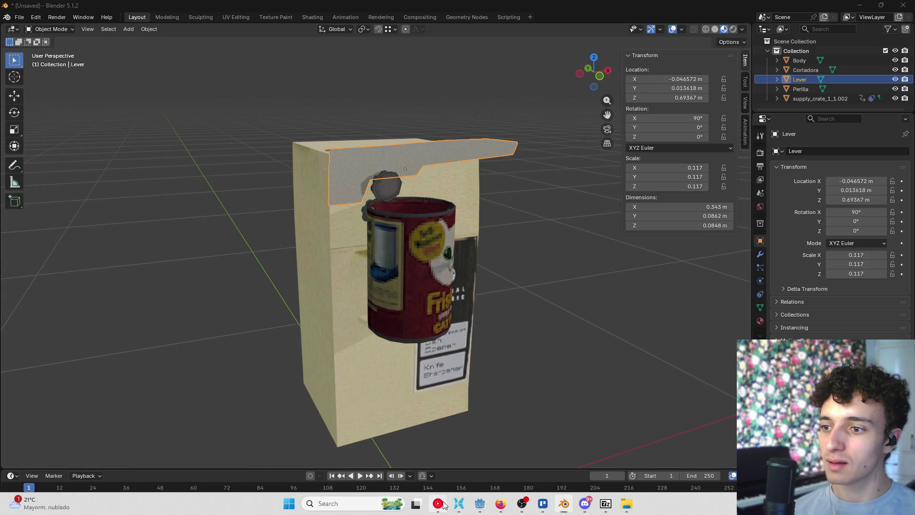
{"action": "left_click", "coordinate": [438, 503]}
- Play Dolorosa from 0:42 in YouTube Music, then minimize the player
{"action": "left_click_drag", "start_coordinate": [443, 480], "coordinate": [666, 480]}
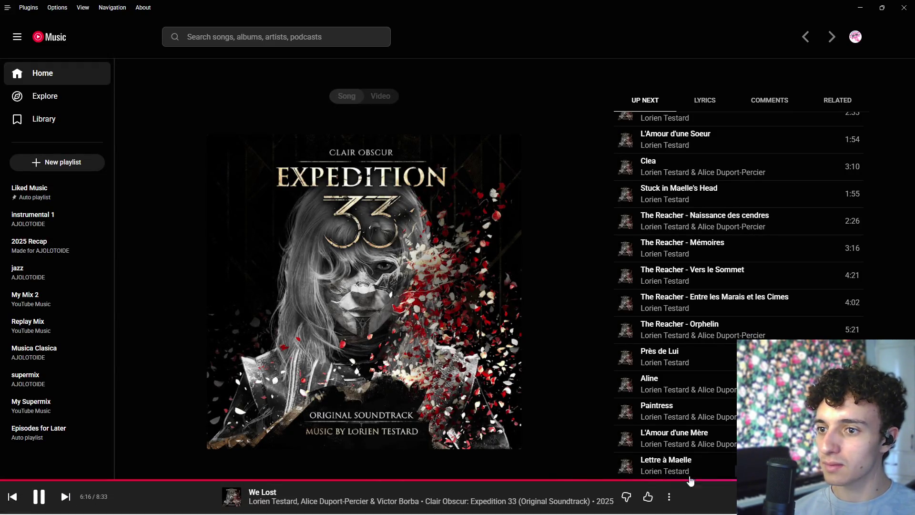
{"action": "left_click", "coordinate": [78, 497]}
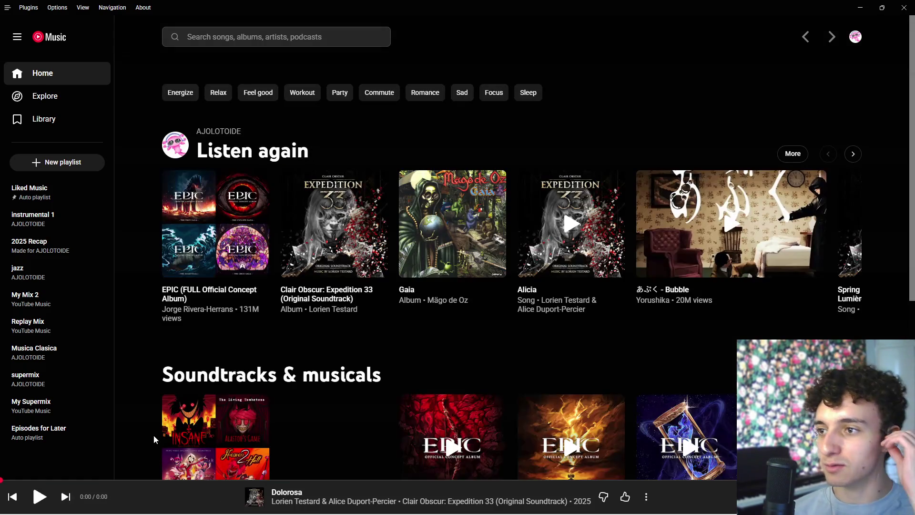
{"action": "left_click", "coordinate": [167, 494]}
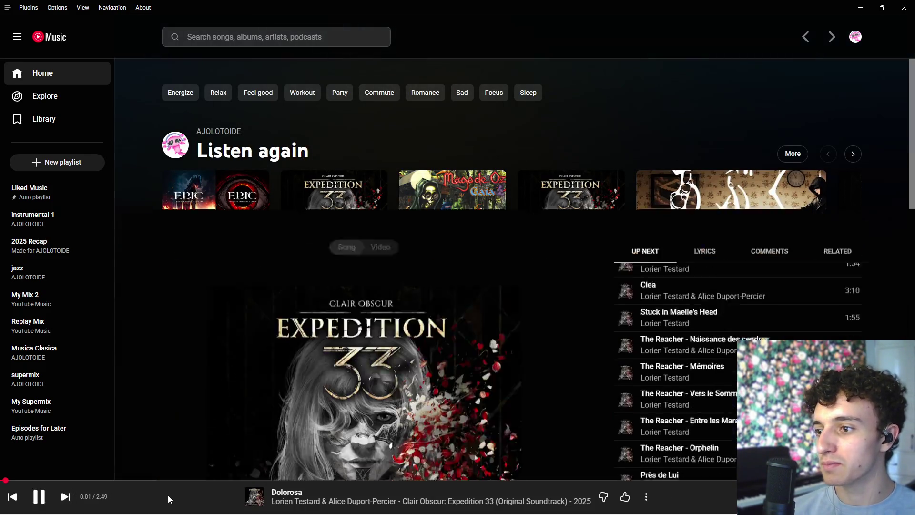
{"action": "left_click", "coordinate": [227, 480]}
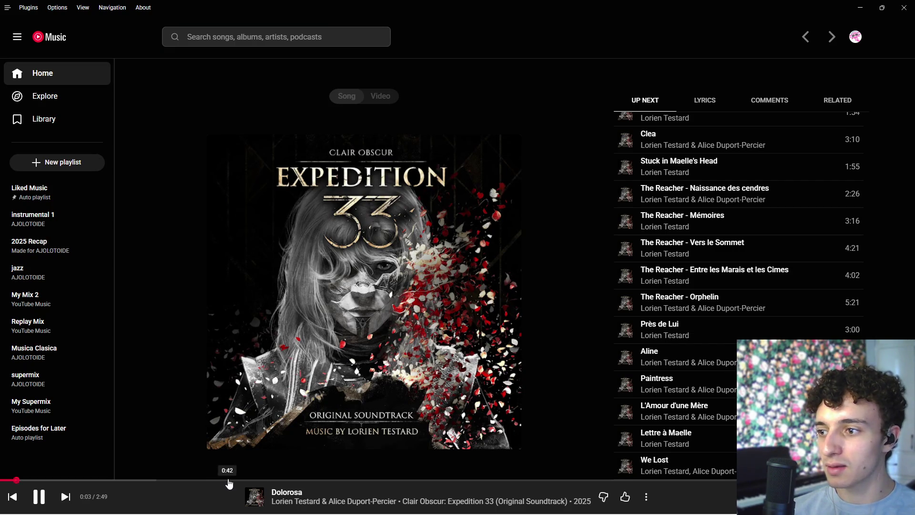
{"action": "left_click", "coordinate": [860, 8]}
{"action": "mouse_move", "coordinate": [528, 509]}
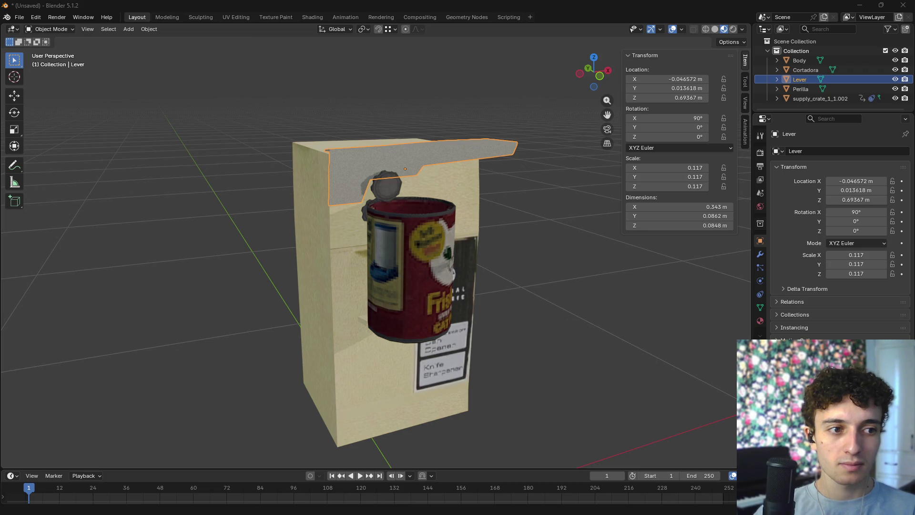
- Deselect the lever and view the crate from the front and above
{"action": "left_click", "coordinate": [561, 400]}
{"action": "left_click_drag", "start_coordinate": [562, 399], "coordinate": [542, 323]}
{"action": "mouse_move", "coordinate": [521, 258]}
{"action": "left_mouse_down"}
{"action": "mouse_move", "coordinate": [544, 261]}
{"action": "mouse_move", "coordinate": [528, 219]}
{"action": "mouse_move", "coordinate": [484, 229]}
{"action": "left_mouse_up"}
{"action": "scroll", "coordinate": [361, 145], "scroll_direction": "up", "scroll_amount": 4}
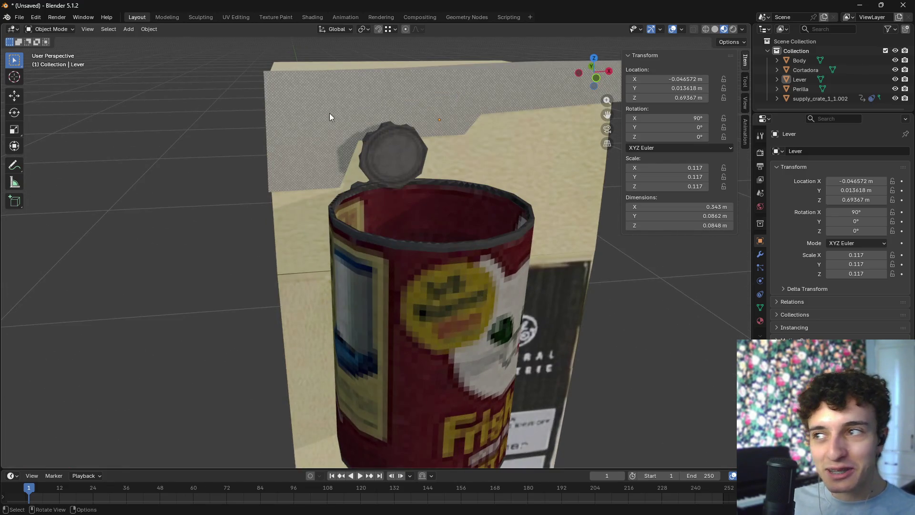
{"action": "scroll", "coordinate": [202, 162], "scroll_direction": "down", "scroll_amount": 5}
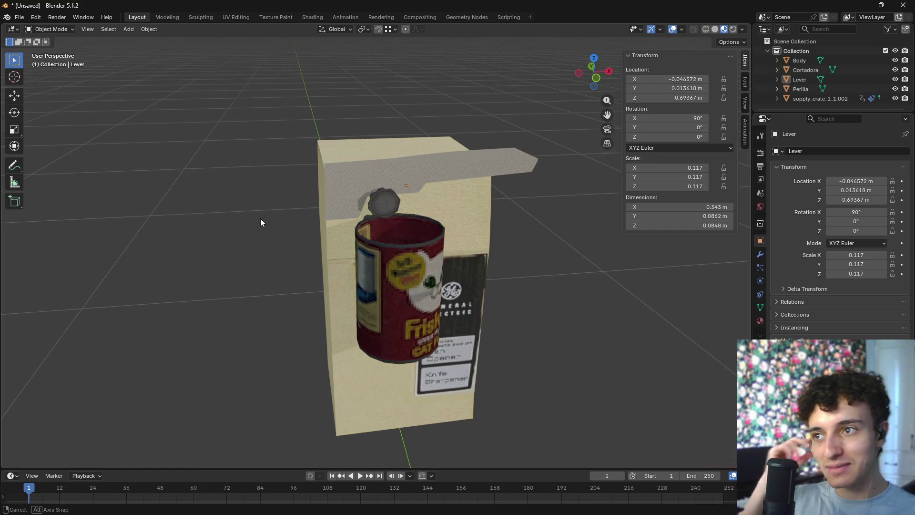
{"action": "left_click_drag", "start_coordinate": [261, 222], "coordinate": [321, 164]}
- Select Body, Lever, Cortadora, Perilla and the can to check them, then save with Ctrl+S
{"action": "left_click", "coordinate": [322, 164]}
{"action": "left_click_drag", "start_coordinate": [419, 239], "coordinate": [419, 174]}
{"action": "left_click", "coordinate": [420, 174], "text": "shift"}
{"action": "left_click", "coordinate": [409, 201], "text": "shift"}
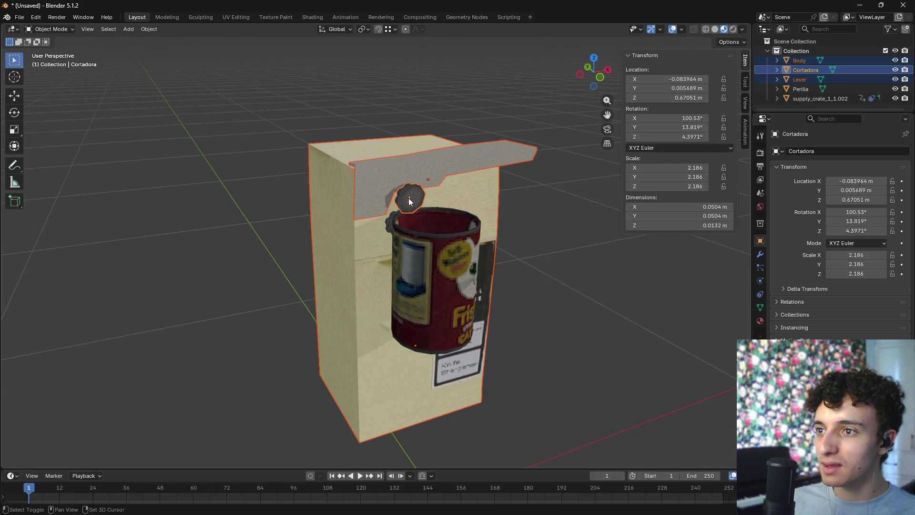
{"action": "left_click", "coordinate": [385, 225], "text": "shift"}
{"action": "left_click", "coordinate": [391, 286], "text": "shift"}
{"action": "mouse_move", "coordinate": [391, 286]}
{"action": "left_mouse_down"}
{"action": "mouse_move", "coordinate": [436, 276]}
{"action": "mouse_move", "coordinate": [512, 341]}
{"action": "left_mouse_up"}
{"action": "left_click", "coordinate": [512, 341]}
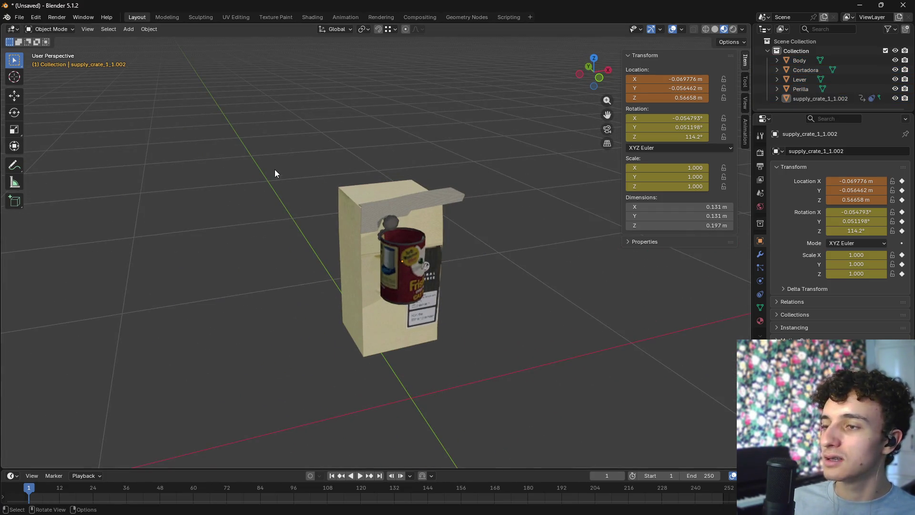
{"action": "key", "text": "ctrl+s"}
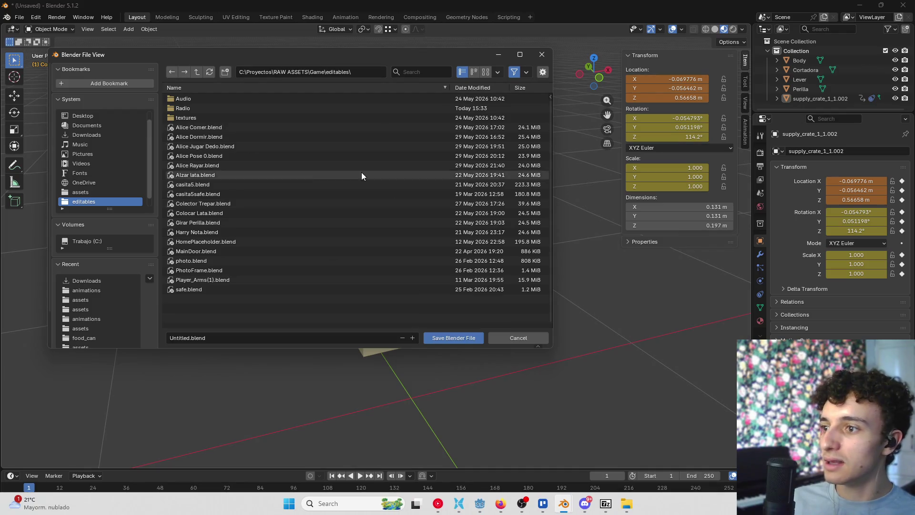
- Save the scene as machine_can_opener.blend and start a glTF 2.0 export
{"action": "left_click", "coordinate": [210, 335]}
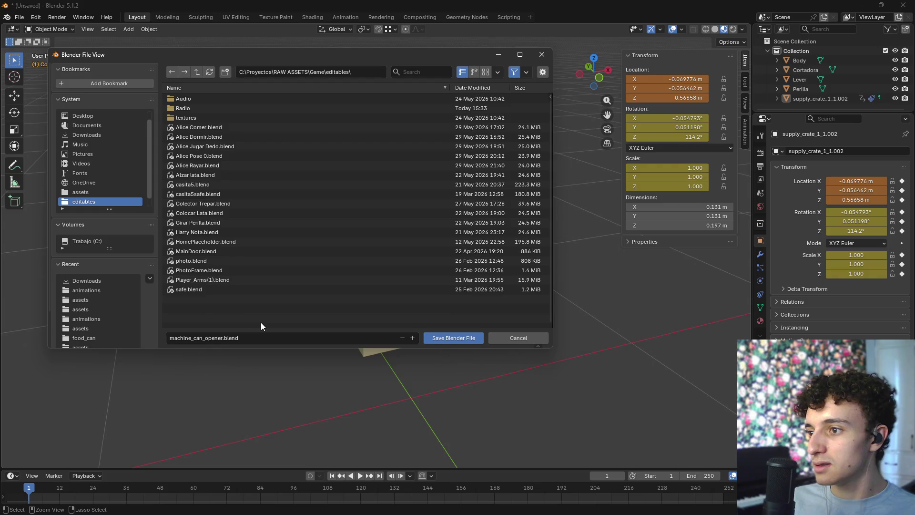
{"action": "key", "text": "Return"}
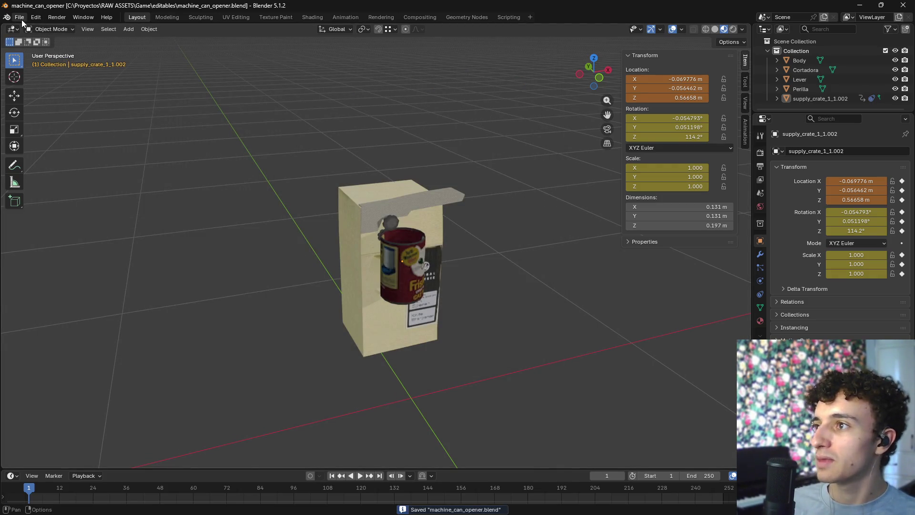
{"action": "left_click", "coordinate": [20, 18]}
{"action": "mouse_move", "coordinate": [72, 163]}
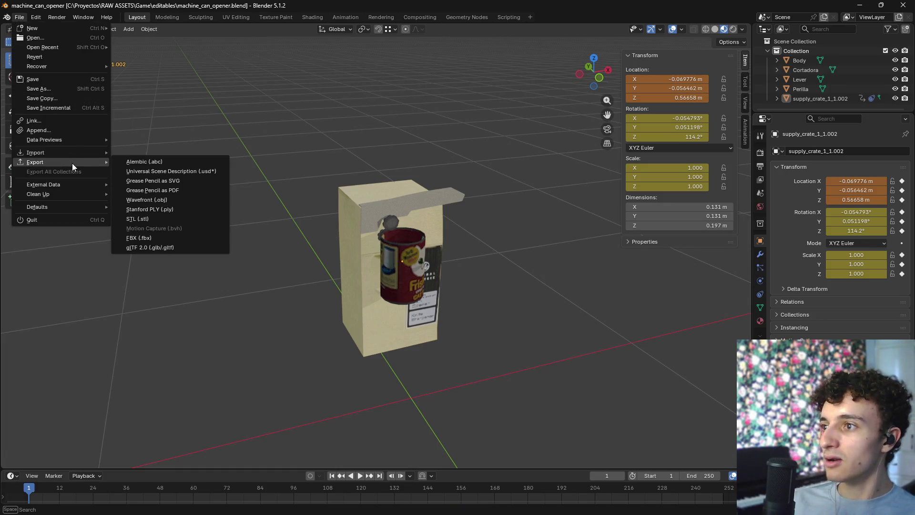
{"action": "left_click", "coordinate": [178, 249]}
- Close the Downloads explorer and 7-Zip windows, then switch to the editables file manager
{"action": "key", "text": "alt+Tab"}
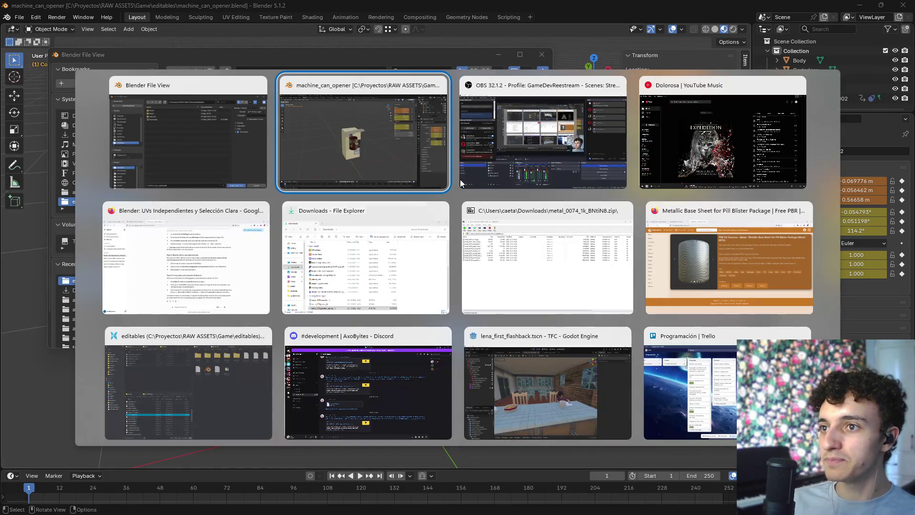
{"action": "left_click", "coordinate": [441, 211]}
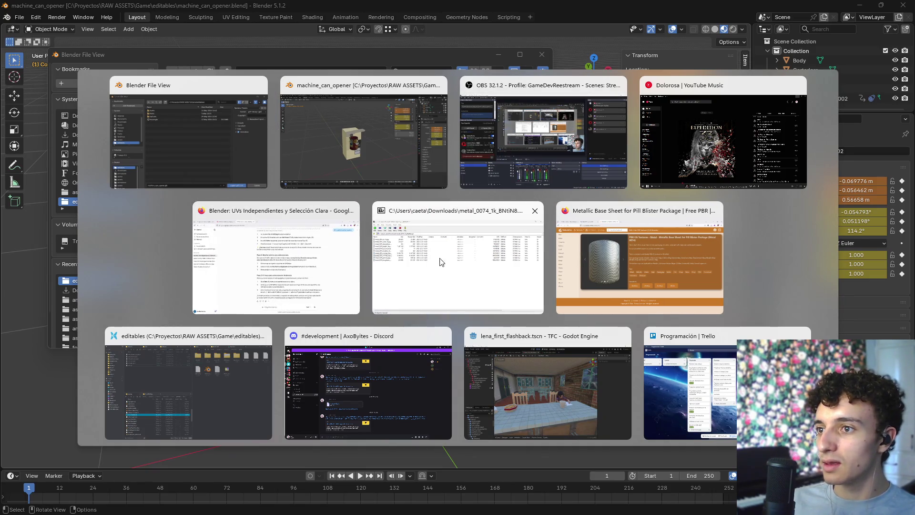
{"action": "left_click", "coordinate": [535, 210]}
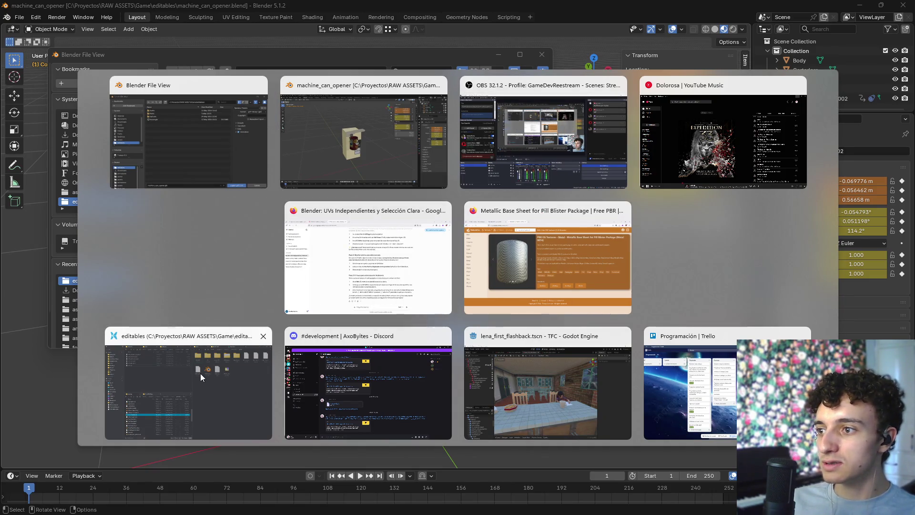
{"action": "left_click", "coordinate": [200, 373]}
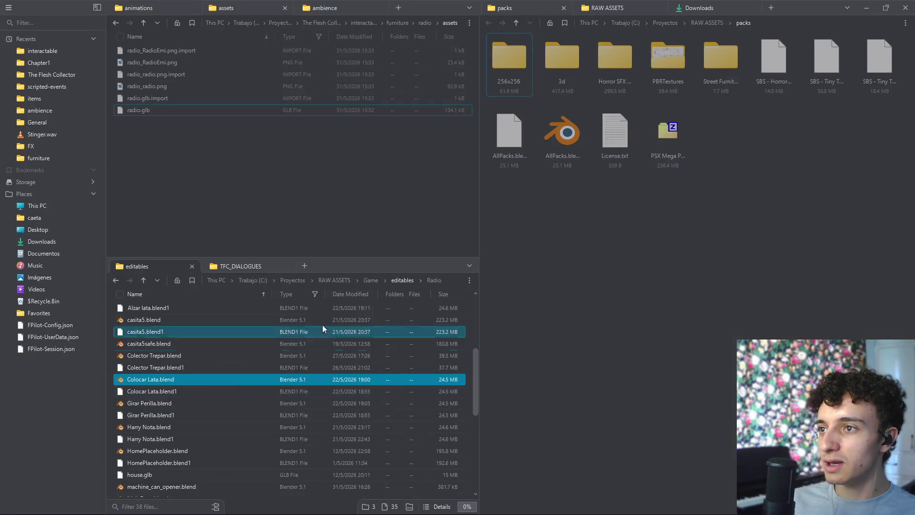
- Create a new folder named machine_can_opener inside furniture
{"action": "left_click", "coordinate": [400, 22]}
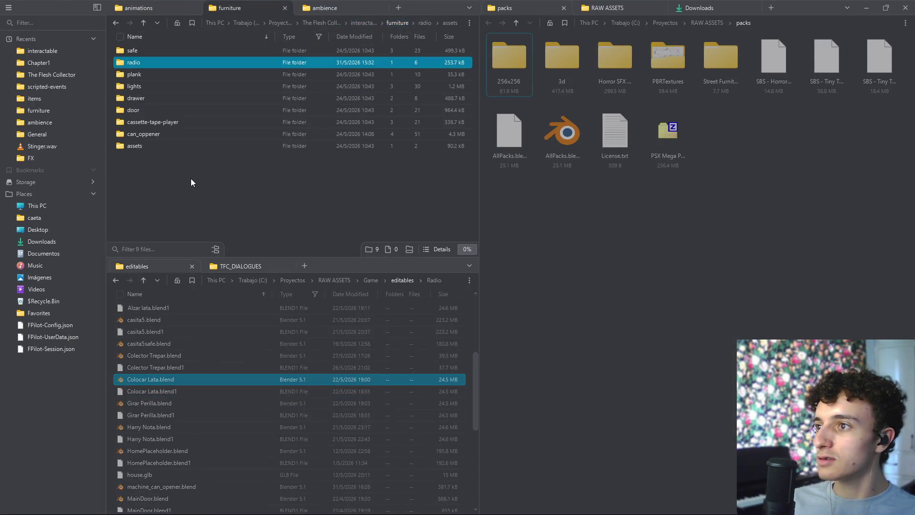
{"action": "right_click", "coordinate": [196, 211]}
{"action": "mouse_move", "coordinate": [234, 353]}
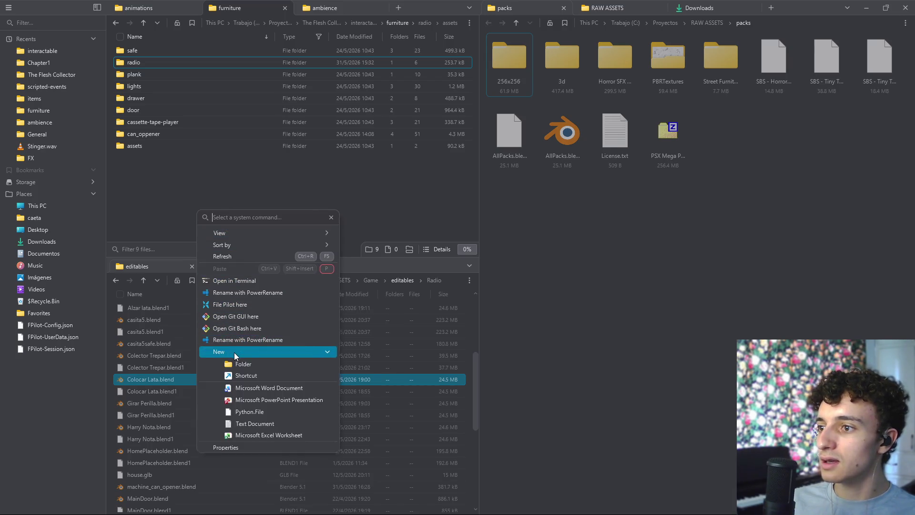
{"action": "left_click", "coordinate": [280, 364]}
{"action": "type", "text": "machine_can_opene"}
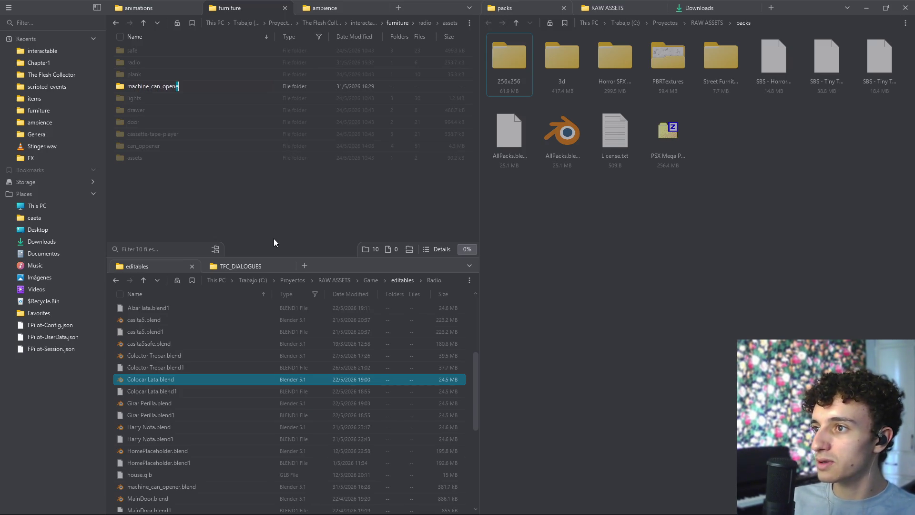
{"action": "type", "text": "r"}
{"action": "key", "text": "Return"}
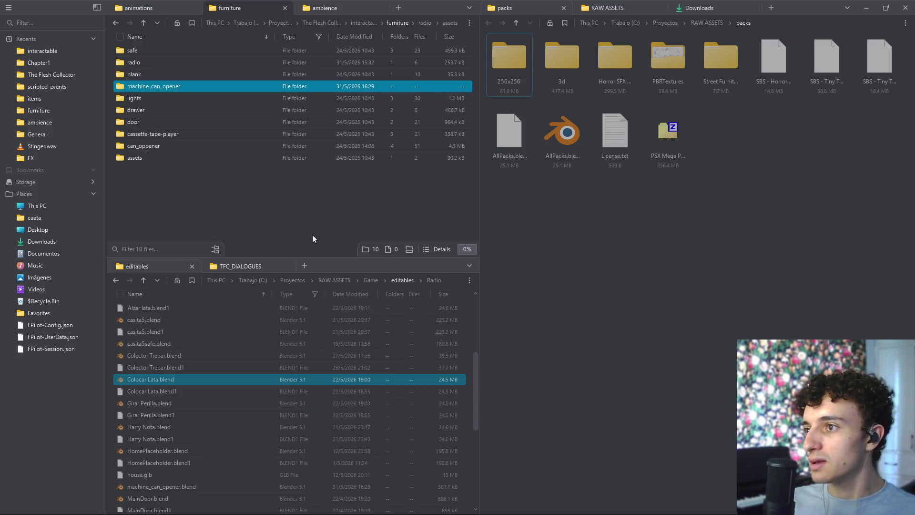
- Rename the can_oppener folder to can_opener
{"action": "left_click", "coordinate": [156, 150]}
{"action": "key", "text": "F2"}
{"action": "type", "text": "2"}
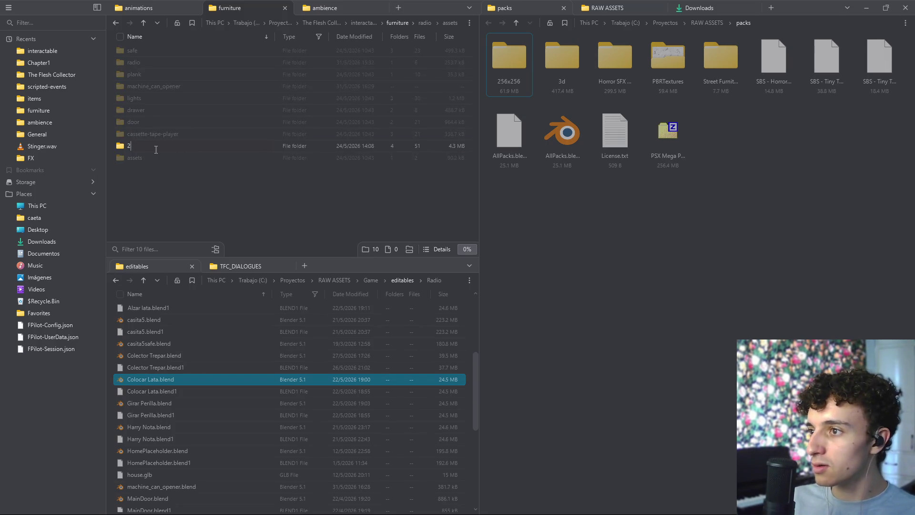
{"action": "key", "text": "Escape"}
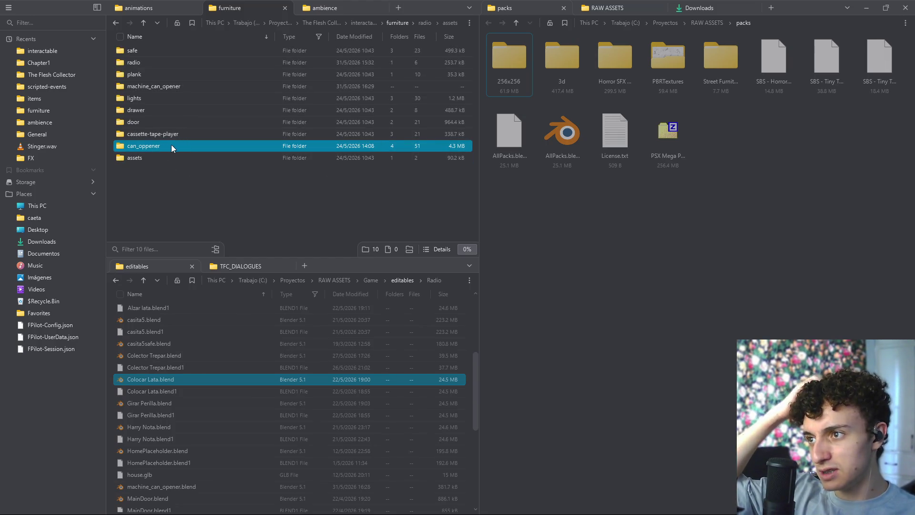
{"action": "right_click", "coordinate": [172, 150]}
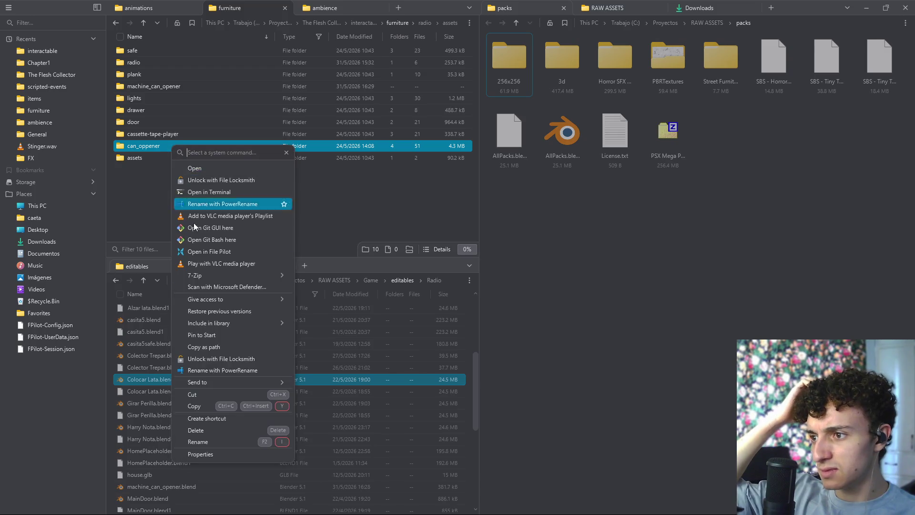
{"action": "left_click", "coordinate": [230, 446]}
{"action": "key", "text": "BackSpace"}
{"action": "key", "text": "Return"}
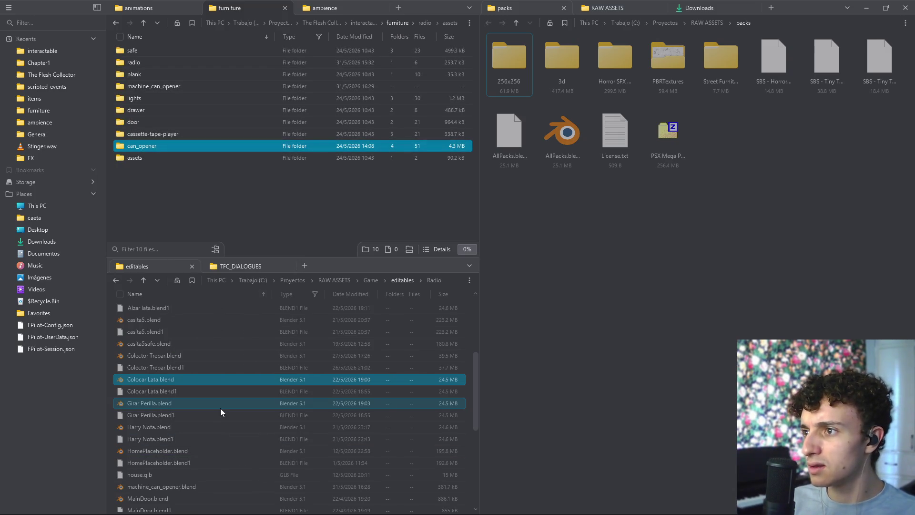
- Create an empty assets folder inside machine_can_opener
{"action": "double_click", "coordinate": [200, 86]}
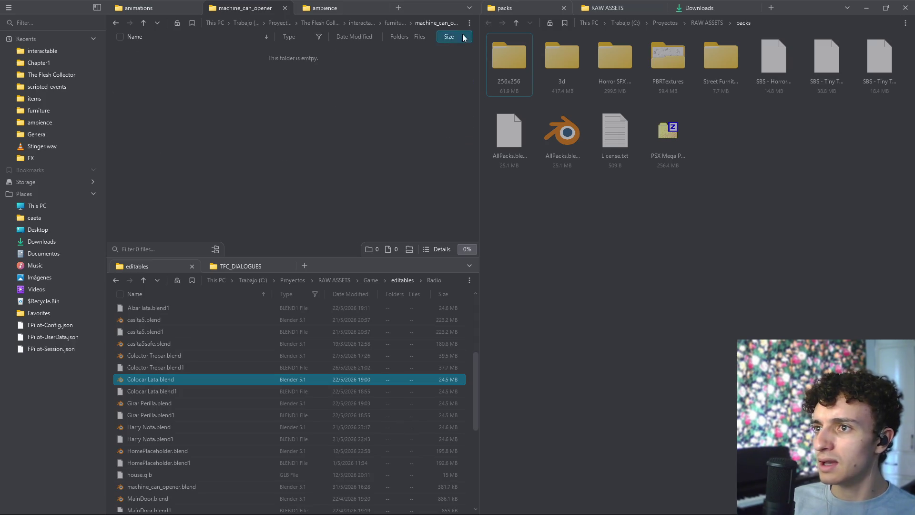
{"action": "right_click", "coordinate": [294, 103]}
{"action": "left_click", "coordinate": [334, 244]}
{"action": "left_click", "coordinate": [372, 261]}
{"action": "type", "text": "assets"}
{"action": "key", "text": "Return"}
- Copy the assets folder path and paste it as Blender's glTF export destination
{"action": "key", "text": "Return"}
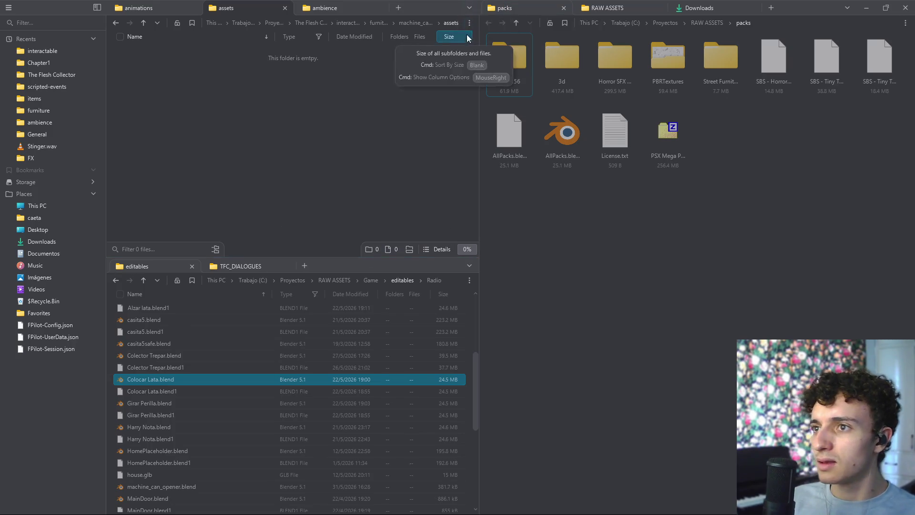
{"action": "left_click", "coordinate": [458, 24]}
{"action": "key", "text": "alt+Tab"}
{"action": "left_click", "coordinate": [356, 70]}
{"action": "key", "text": "ctrl+v"}
{"action": "key", "text": "Return"}
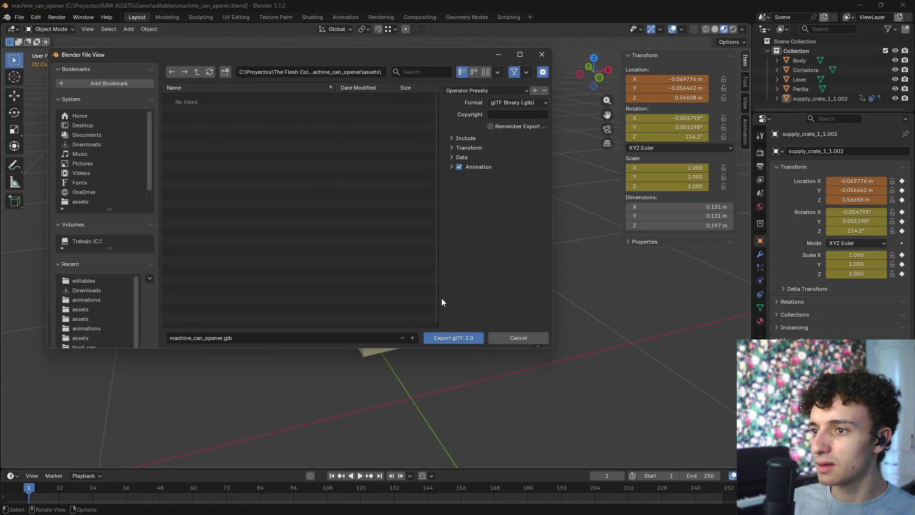
- Export the glTF into assets, then undo edits until the can sits back inside the machine
{"action": "left_click", "coordinate": [467, 338]}
{"action": "key", "text": "ctrl+z"}
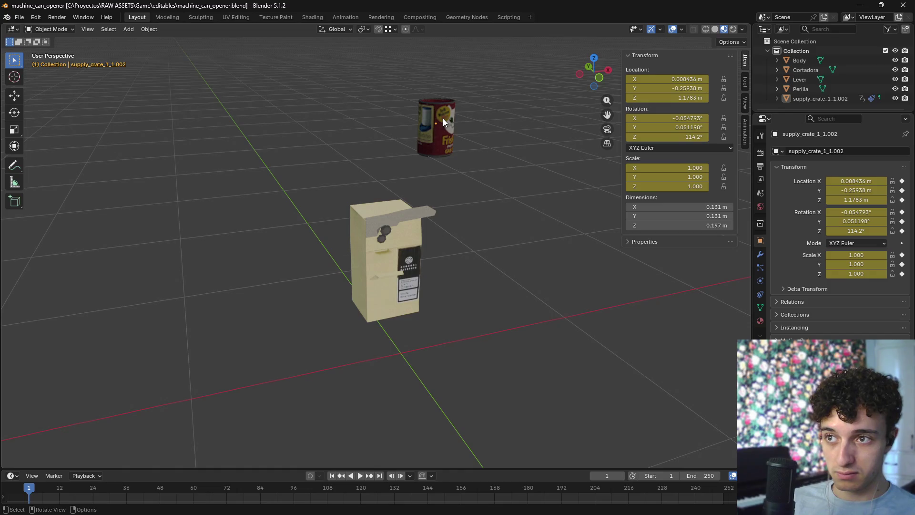
{"action": "mouse_move", "coordinate": [452, 156]}
{"action": "left_mouse_down"}
{"action": "mouse_move", "coordinate": [481, 209]}
{"action": "mouse_move", "coordinate": [448, 250]}
{"action": "left_mouse_up"}
{"action": "key", "text": "ctrl+z"}
{"action": "key", "text": "ctrl+z"}
{"action": "key", "text": "ctrl+z"}
{"action": "key", "text": "ctrl+z"}
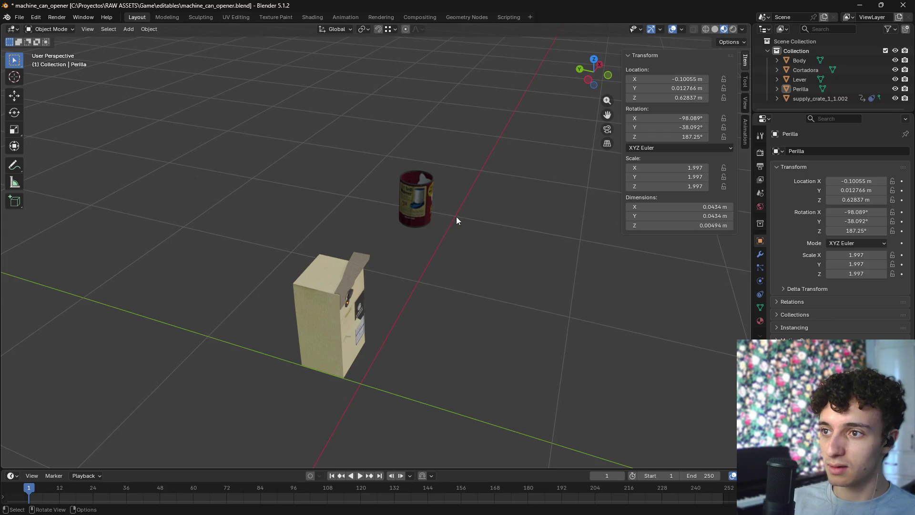
{"action": "key", "text": "ctrl+z"}
{"action": "key", "text": "ctrl+z"}
{"action": "key", "text": "ctrl+z"}
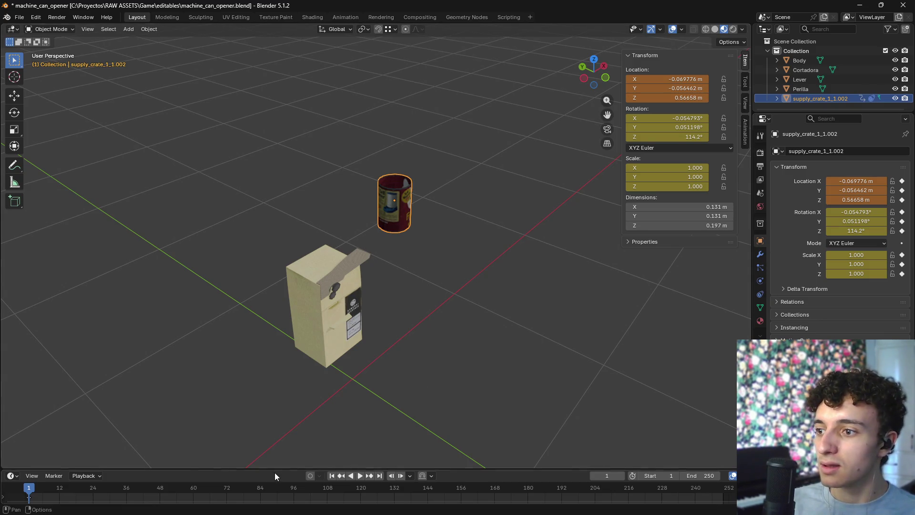
{"action": "left_click_drag", "start_coordinate": [278, 466], "coordinate": [277, 289]}
{"action": "left_click_drag", "start_coordinate": [57, 350], "coordinate": [147, 320]}
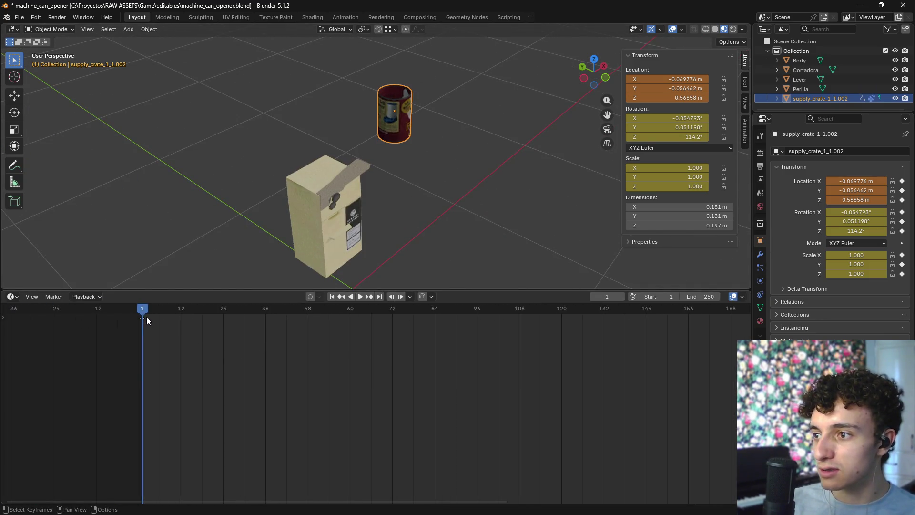
{"action": "key", "text": "ctrl+z"}
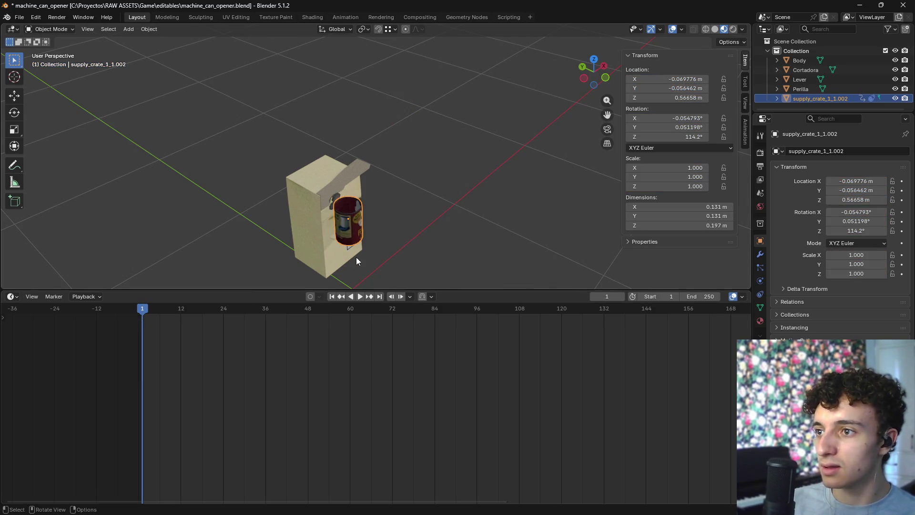
{"action": "scroll", "coordinate": [421, 231], "scroll_direction": "down", "scroll_amount": 3}
{"action": "scroll", "coordinate": [461, 230], "scroll_direction": "up", "scroll_amount": 3}
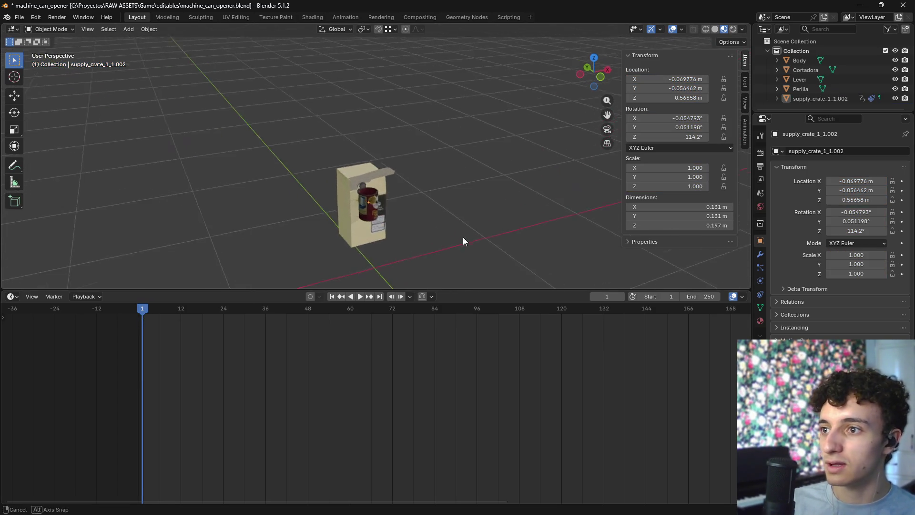
- Save the blend file, re-export overwriting machine_can_opener.glb, and close Blender
{"action": "key", "text": "ctrl+s"}
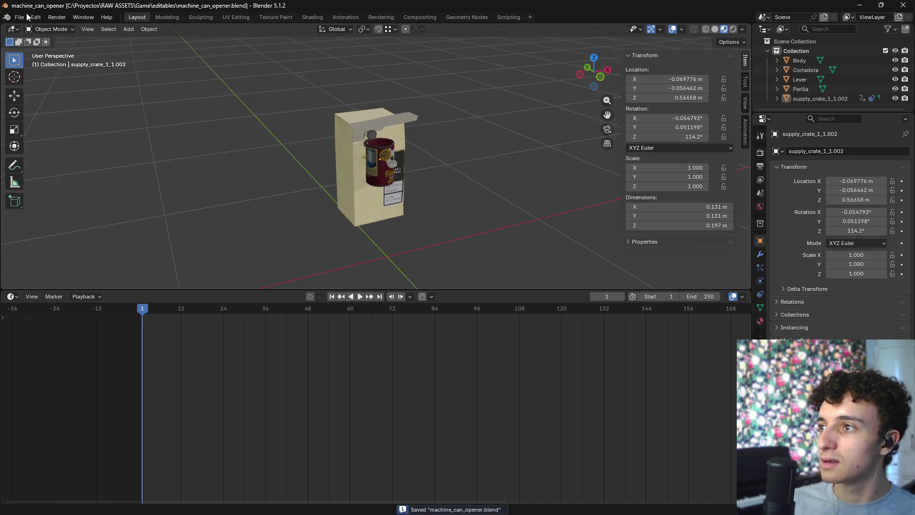
{"action": "left_click", "coordinate": [19, 17]}
{"action": "mouse_move", "coordinate": [52, 162]}
{"action": "left_click", "coordinate": [156, 248]}
{"action": "left_click", "coordinate": [241, 98]}
{"action": "left_click", "coordinate": [465, 338]}
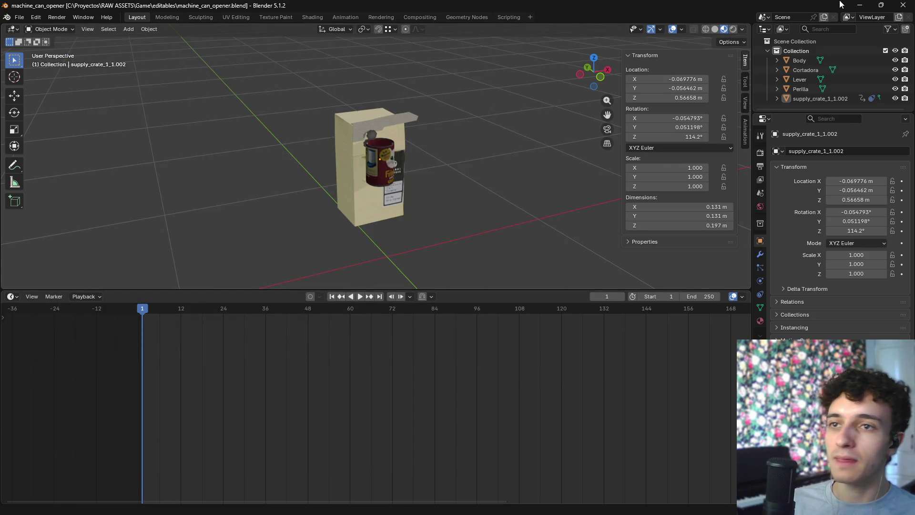
{"action": "left_click", "coordinate": [911, 5]}
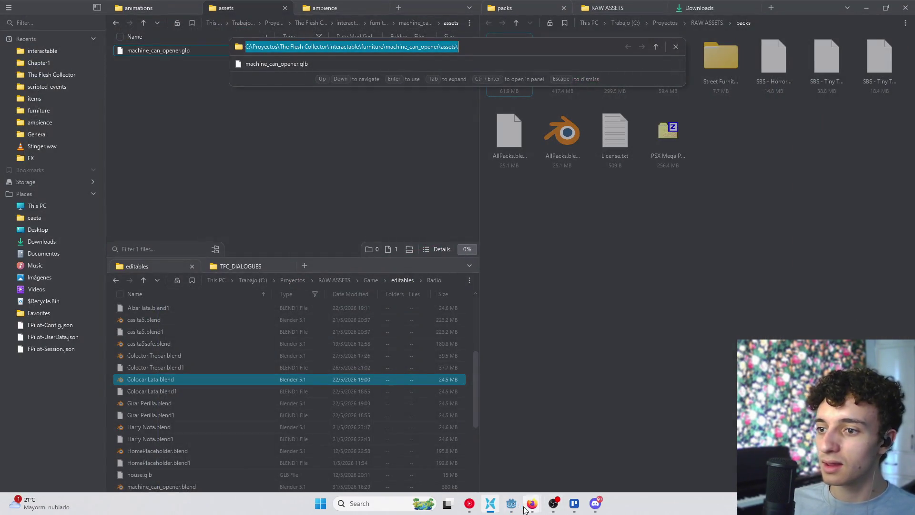
- Bring Godot forward and dismiss its Load Errors message
{"action": "left_click", "coordinate": [511, 503]}
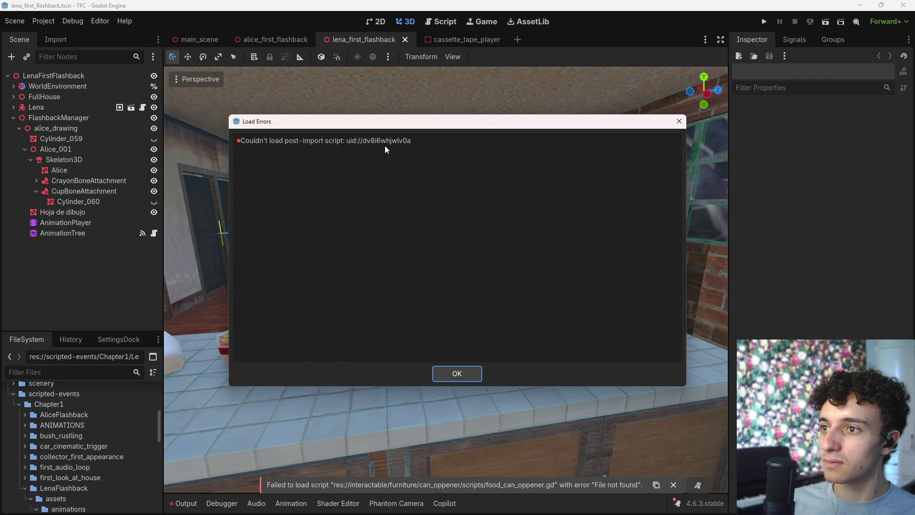
{"action": "left_click", "coordinate": [472, 381]}
{"action": "key", "text": "alt+Tab"}
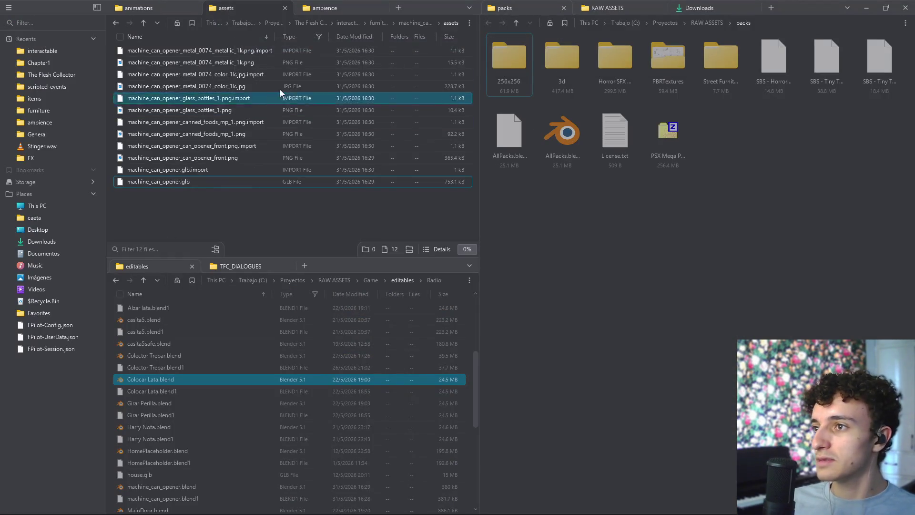
- In the furniture folder, rename can_opener back to can_oppener and return to Godot
{"action": "left_click", "coordinate": [411, 22]}
{"action": "left_click", "coordinate": [391, 22]}
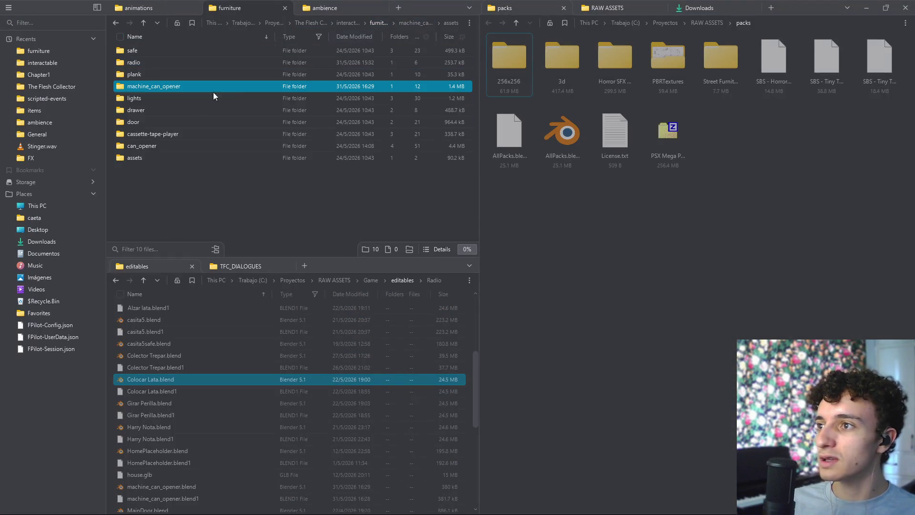
{"action": "left_click", "coordinate": [160, 145]}
{"action": "left_click", "coordinate": [161, 146]}
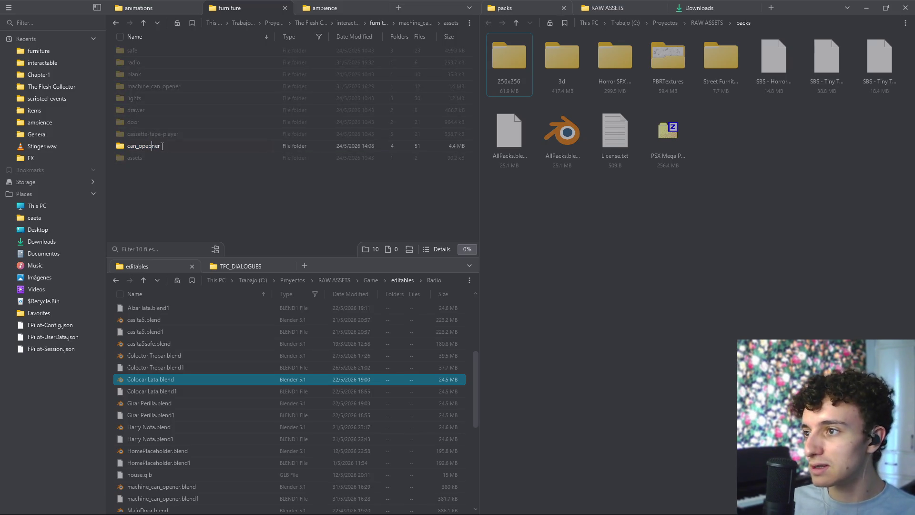
{"action": "key", "text": "Return"}
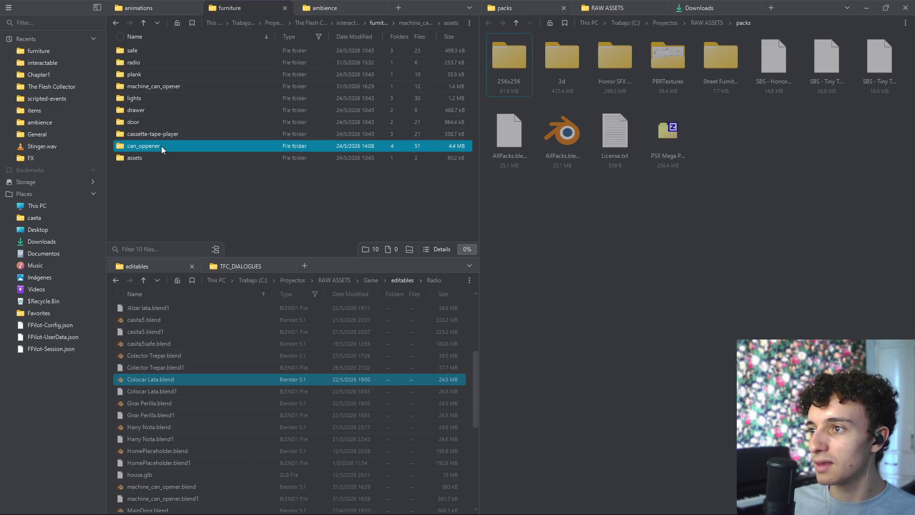
{"action": "key", "text": "alt+Tab"}
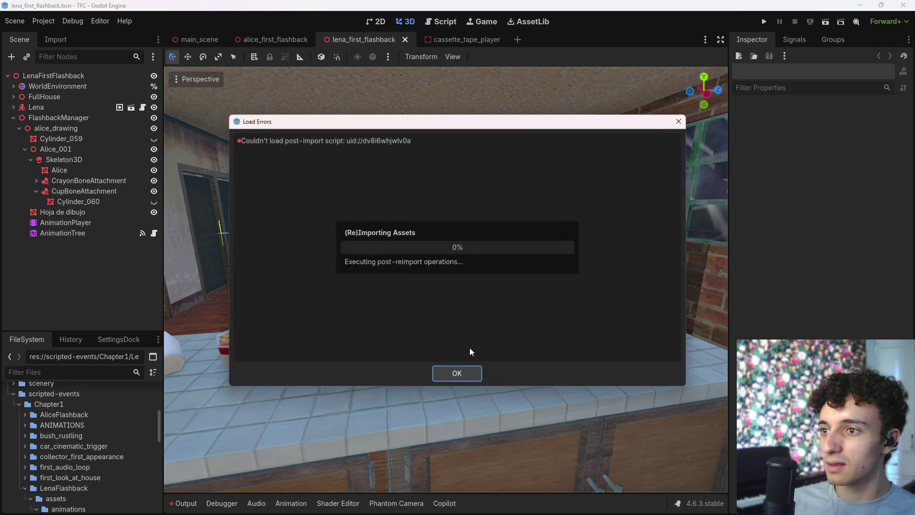
- Dismiss the load errors and save the lena_first_flashback scene
{"action": "left_click", "coordinate": [465, 375]}
{"action": "key", "text": "s"}
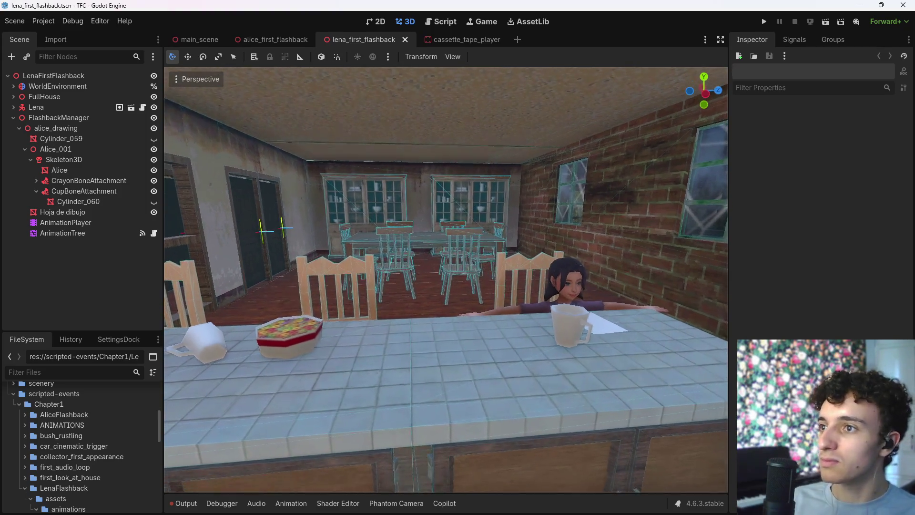
{"action": "key", "text": "ctrl+s"}
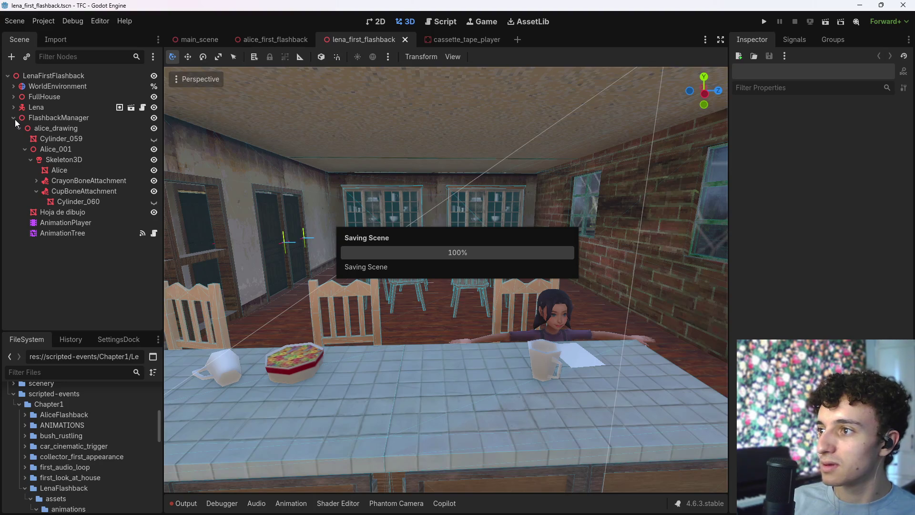
{"action": "key", "text": "w"}
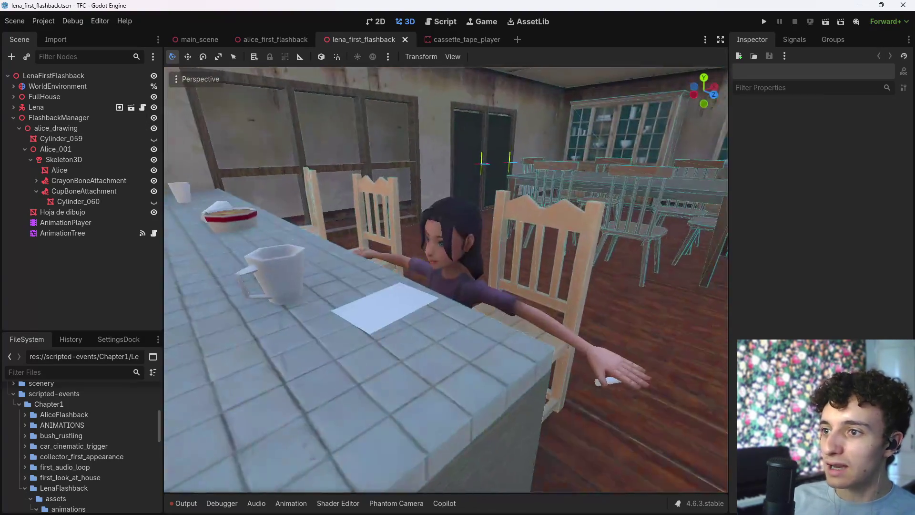
{"action": "key", "text": "d"}
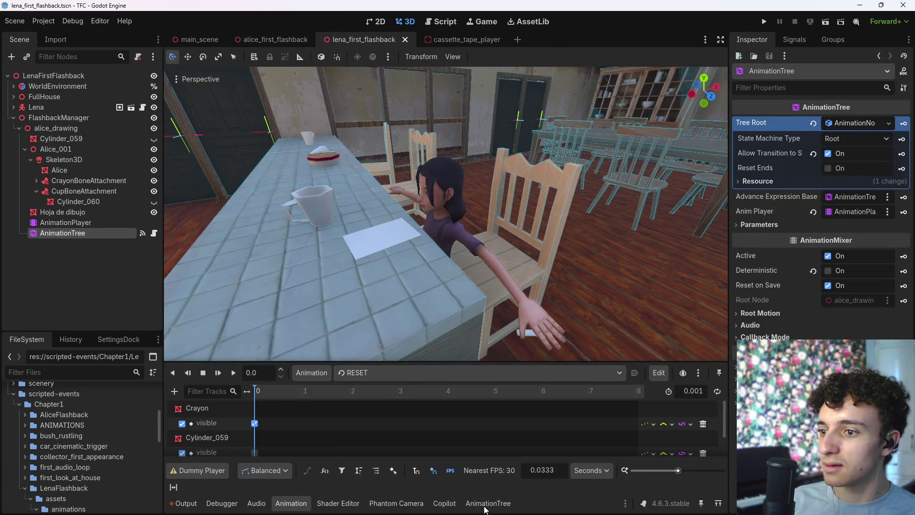
- Preview Alice's play and draw states in the AnimationTree, then collapse the panel
{"action": "left_click", "coordinate": [486, 505]}
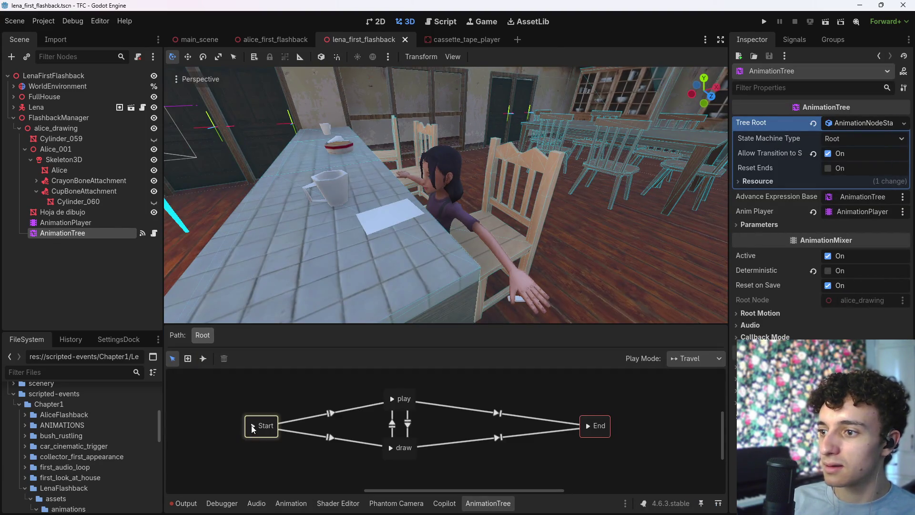
{"action": "left_click", "coordinate": [392, 399]}
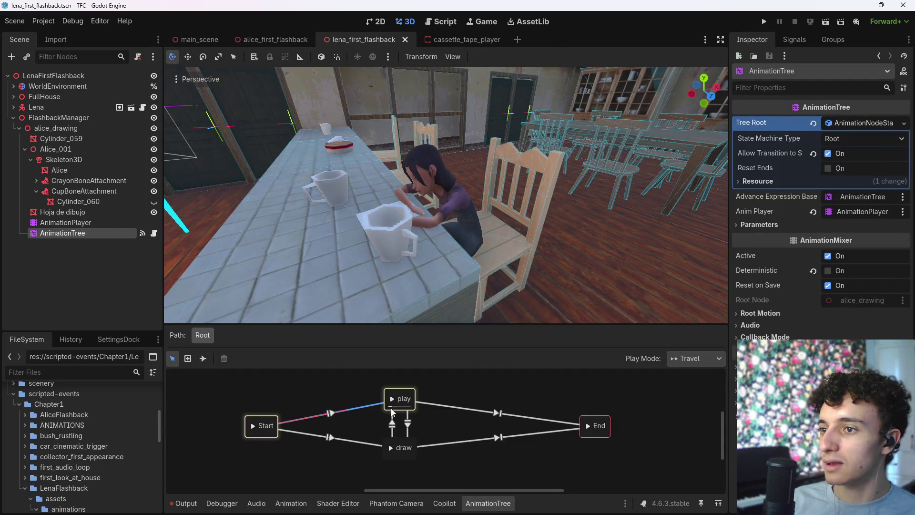
{"action": "left_click", "coordinate": [391, 448]}
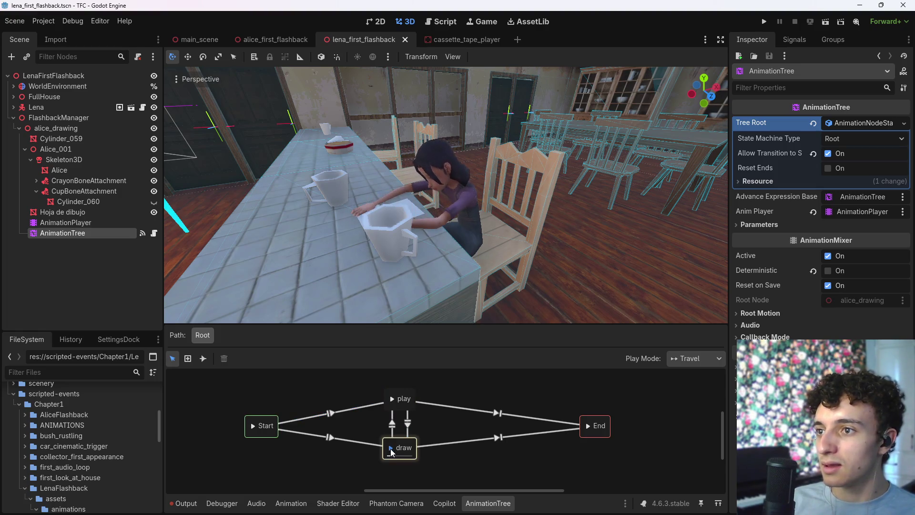
{"action": "left_click", "coordinate": [391, 401]}
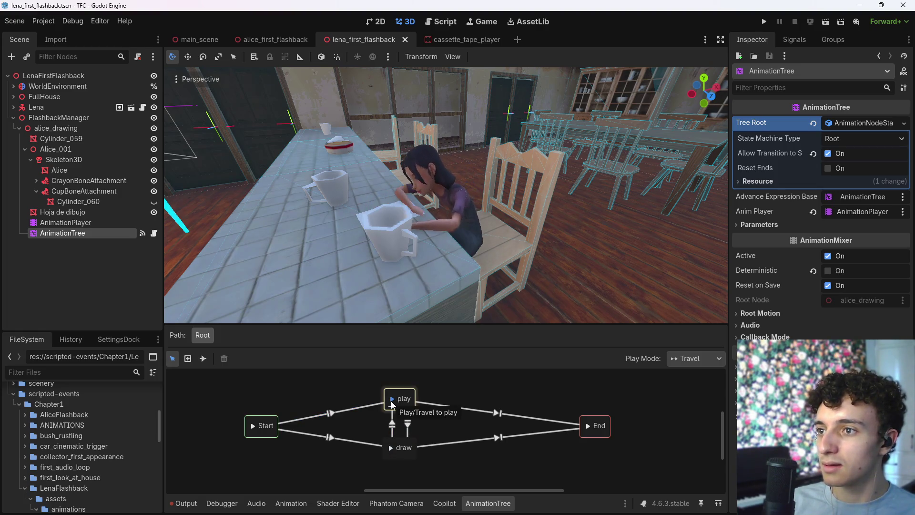
{"action": "left_click_drag", "start_coordinate": [505, 243], "coordinate": [545, 250]}
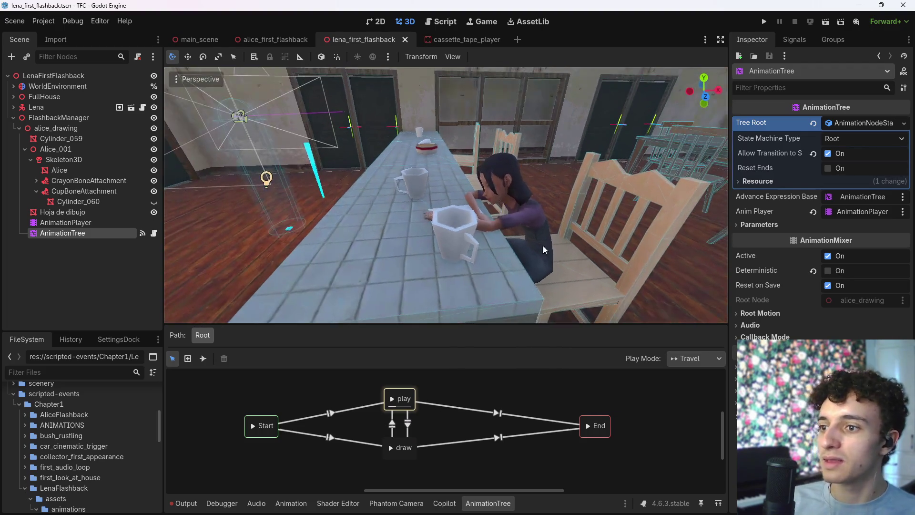
{"action": "left_click", "coordinate": [496, 498]}
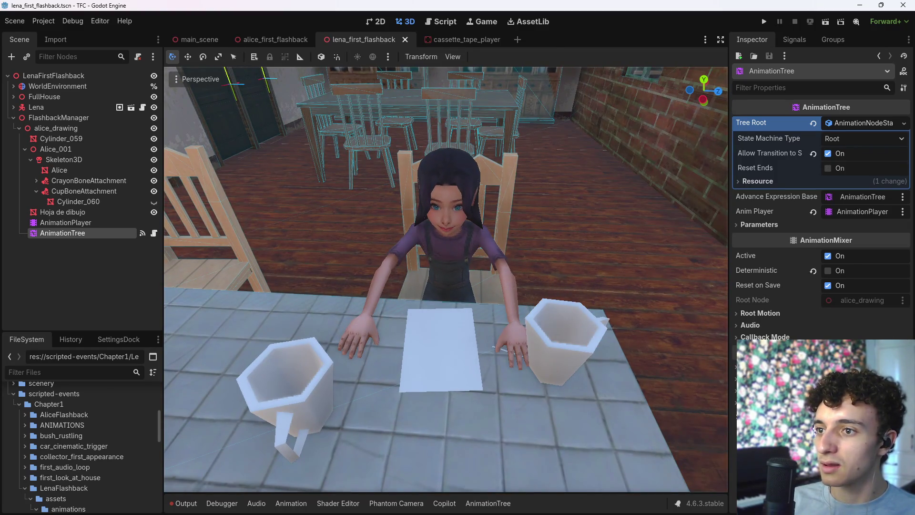
{"action": "scroll", "coordinate": [446, 279], "scroll_direction": "down", "scroll_amount": 2}
{"action": "scroll", "coordinate": [445, 279], "scroll_direction": "down", "scroll_amount": 3}
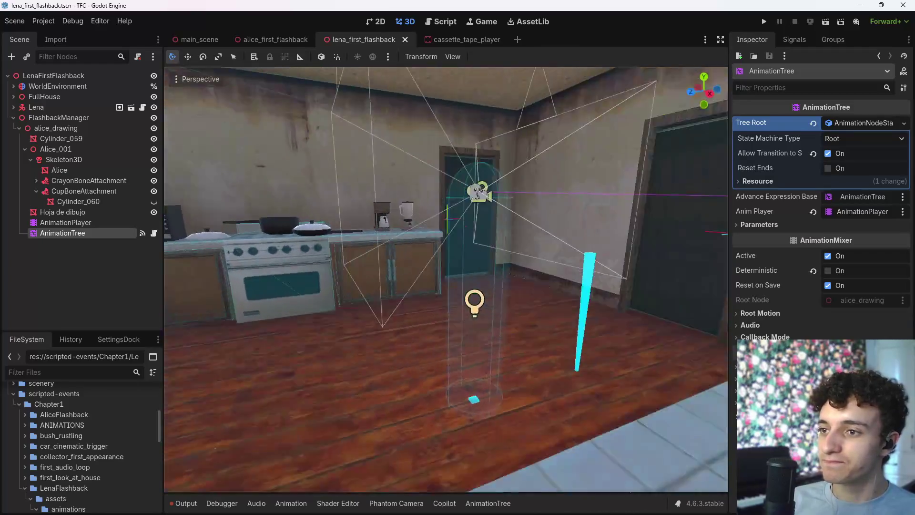
{"action": "key", "text": "alt+Tab"}
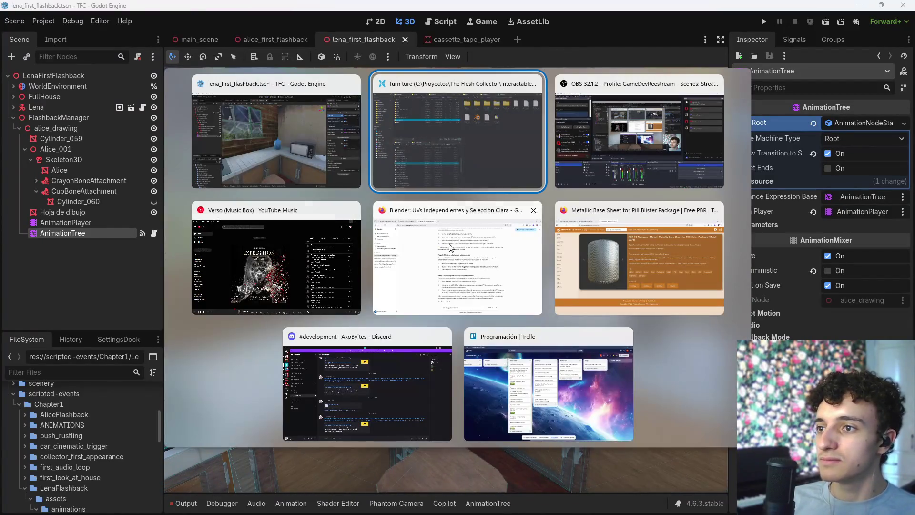
- Drag the 'Modelar maquina abrelatas' card from Domingo to the top of Finalizadas
{"action": "left_click", "coordinate": [488, 353]}
{"action": "mouse_move", "coordinate": [443, 111]}
{"action": "left_mouse_down"}
{"action": "mouse_move", "coordinate": [261, 93]}
{"action": "mouse_move", "coordinate": [303, 102]}
{"action": "left_mouse_up"}
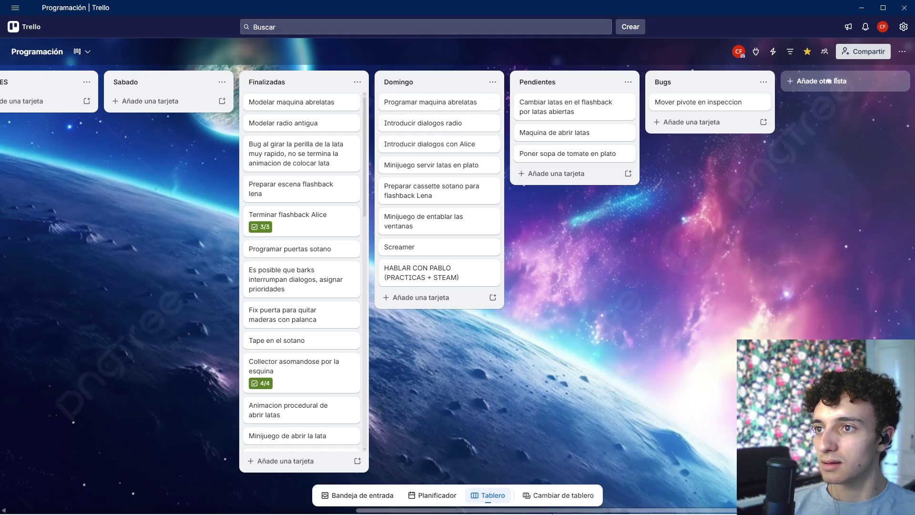
{"action": "mouse_move", "coordinate": [533, 505]}
{"action": "left_click", "coordinate": [559, 511]}
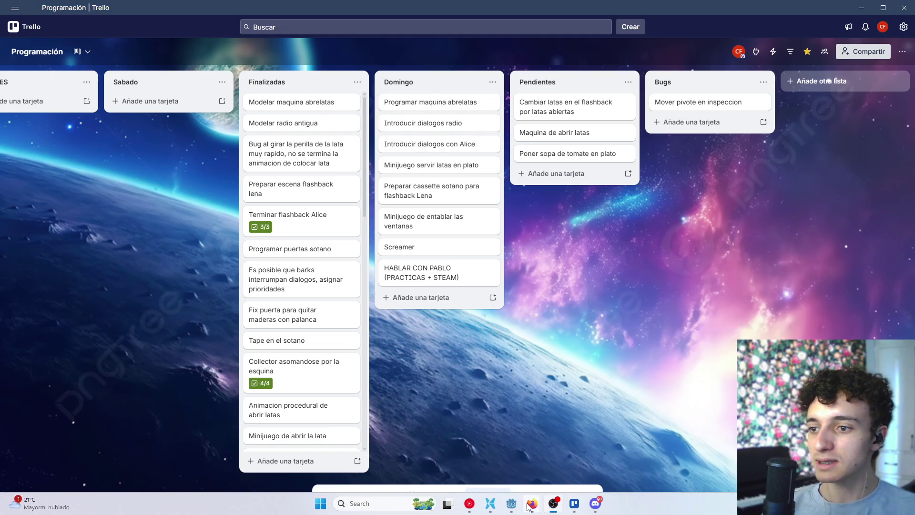
{"action": "left_click", "coordinate": [530, 507]}
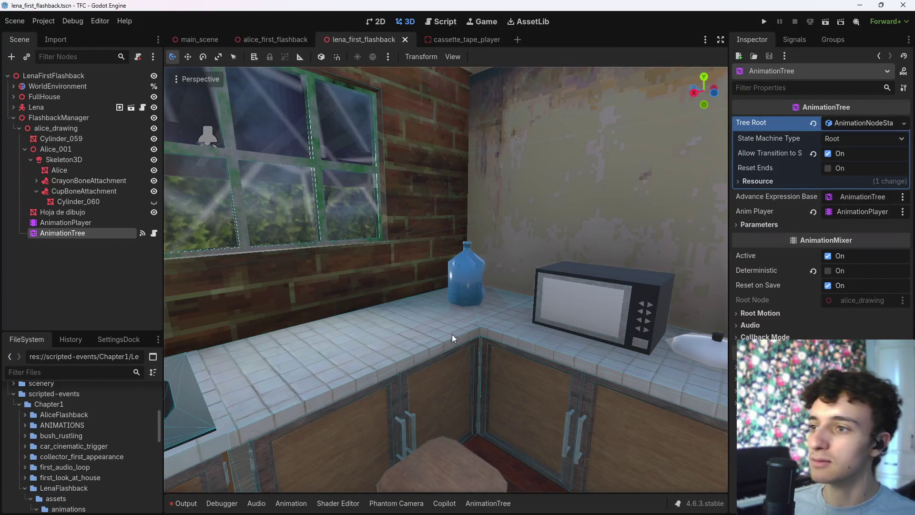
- Save the flashback scene and start a new scene with a StaticBody3D root
{"action": "right_click", "coordinate": [452, 334]}
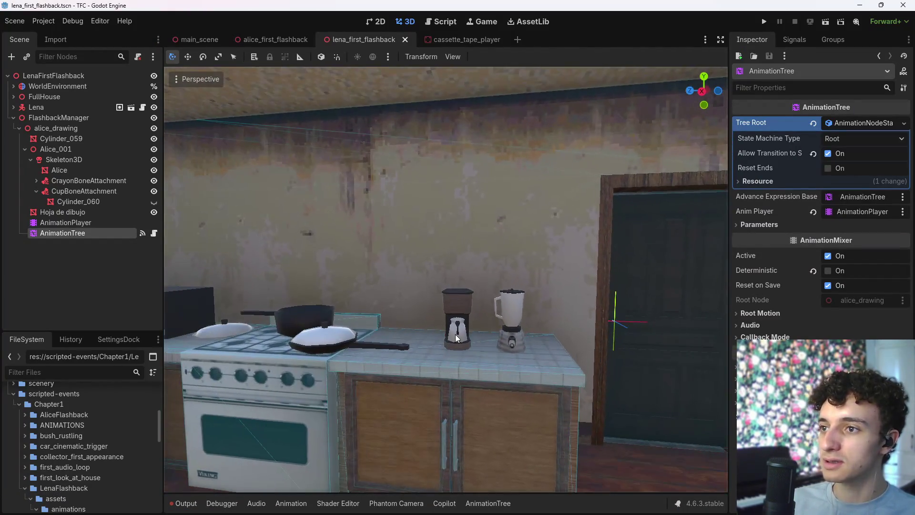
{"action": "key", "text": "ctrl+s"}
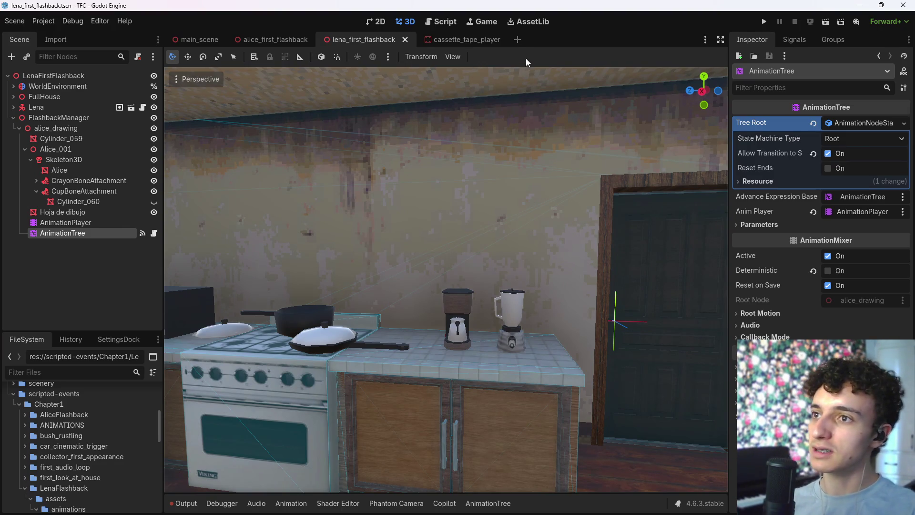
{"action": "left_click", "coordinate": [518, 40]}
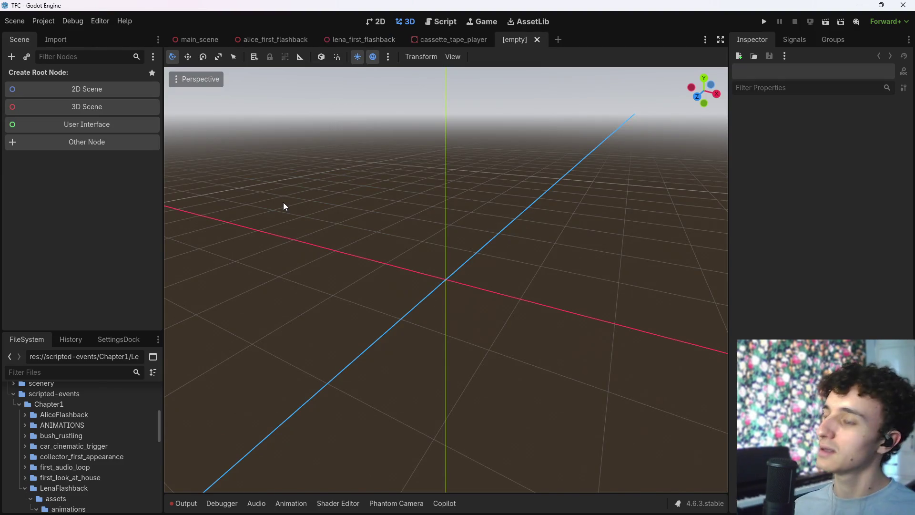
{"action": "left_click", "coordinate": [96, 105]}
{"action": "double_click", "coordinate": [70, 79]}
{"action": "key", "text": "ctrl+z"}
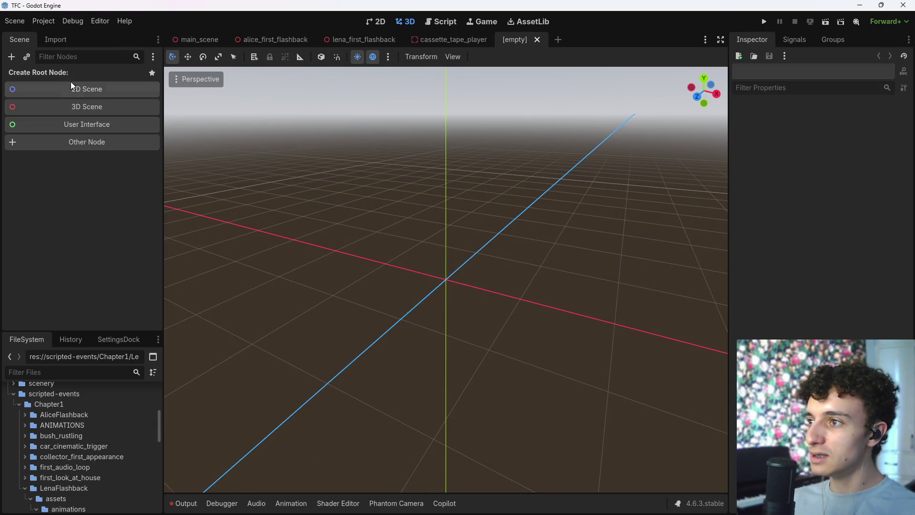
{"action": "left_click", "coordinate": [87, 146]}
{"action": "type", "text": "static"}
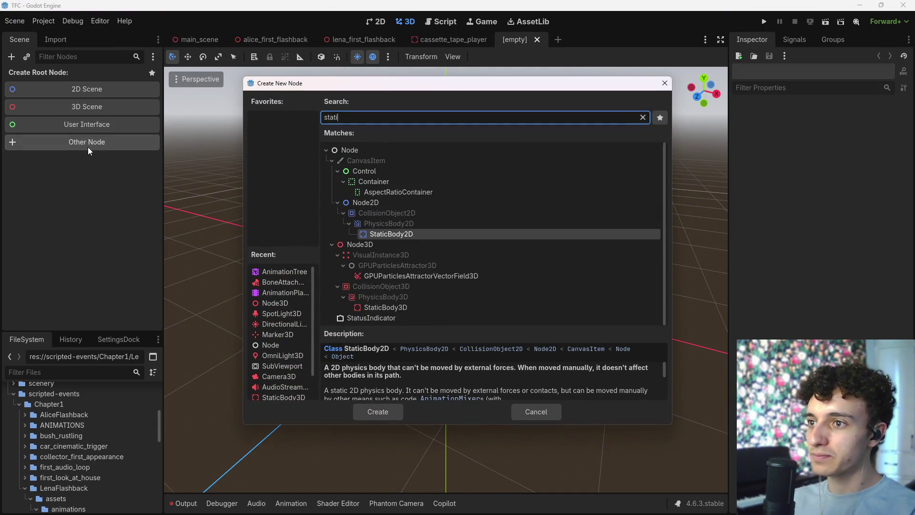
{"action": "key", "text": "Return"}
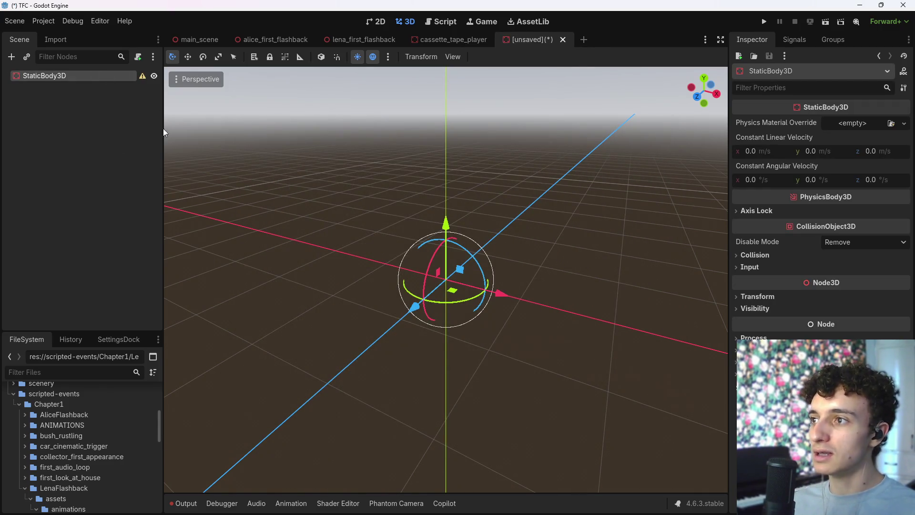
- Rename the root MachineCanOpener and instance machine_can_opener.glb as its child
{"action": "double_click", "coordinate": [70, 76]}
{"action": "type", "text": "MachineCanOpener"}
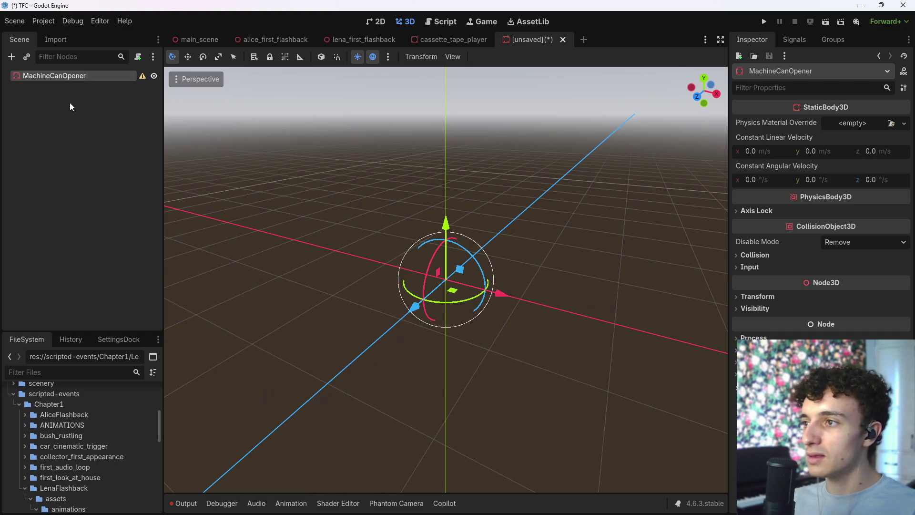
{"action": "key", "text": "ctrl+shift+a"}
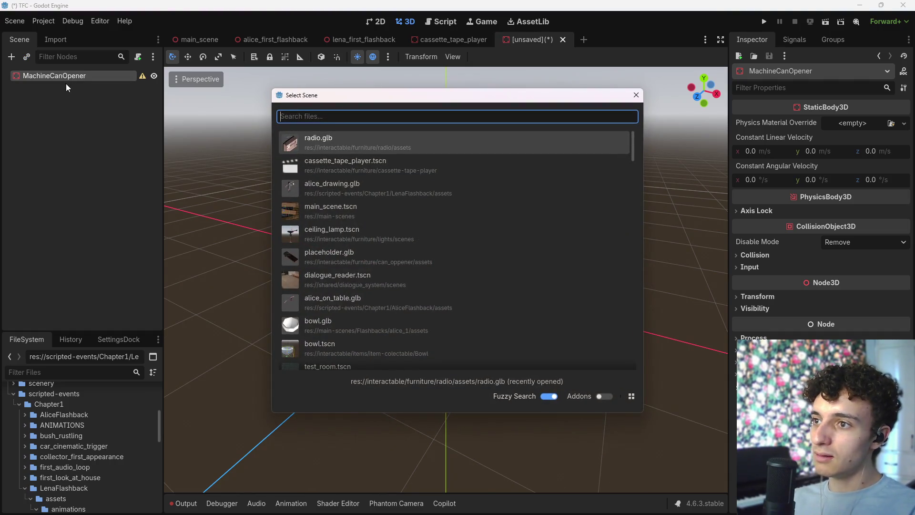
{"action": "type", "text": "machine"}
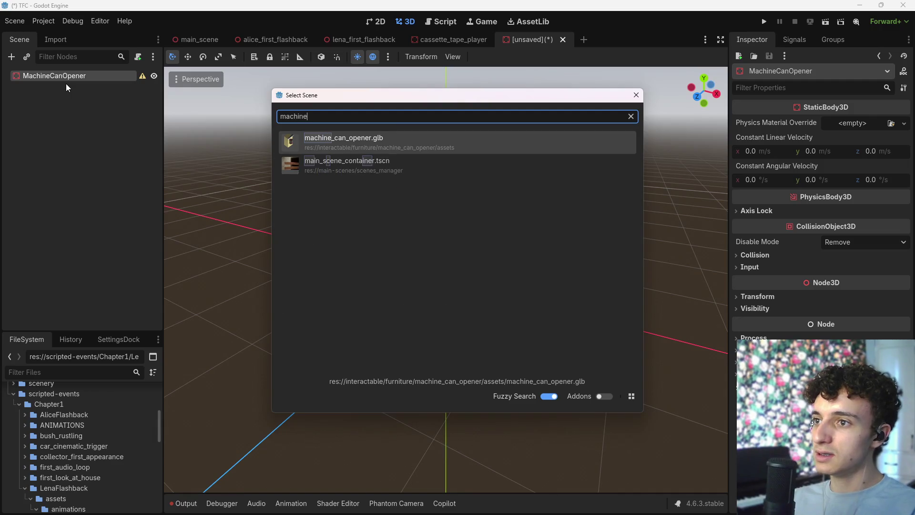
{"action": "key", "text": "Return"}
{"action": "scroll", "coordinate": [400, 244], "scroll_direction": "up", "scroll_amount": 5}
{"action": "mouse_move", "coordinate": [443, 250]}
{"action": "left_mouse_down"}
{"action": "mouse_move", "coordinate": [602, 241]}
{"action": "mouse_move", "coordinate": [585, 218]}
{"action": "mouse_move", "coordinate": [536, 233]}
{"action": "mouse_move", "coordinate": [583, 235]}
{"action": "mouse_move", "coordinate": [524, 331]}
{"action": "mouse_move", "coordinate": [553, 327]}
{"action": "mouse_move", "coordinate": [538, 333]}
{"action": "left_mouse_up"}
{"action": "scroll", "coordinate": [583, 235], "scroll_direction": "down", "scroll_amount": 2}
{"action": "left_click", "coordinate": [491, 504]}
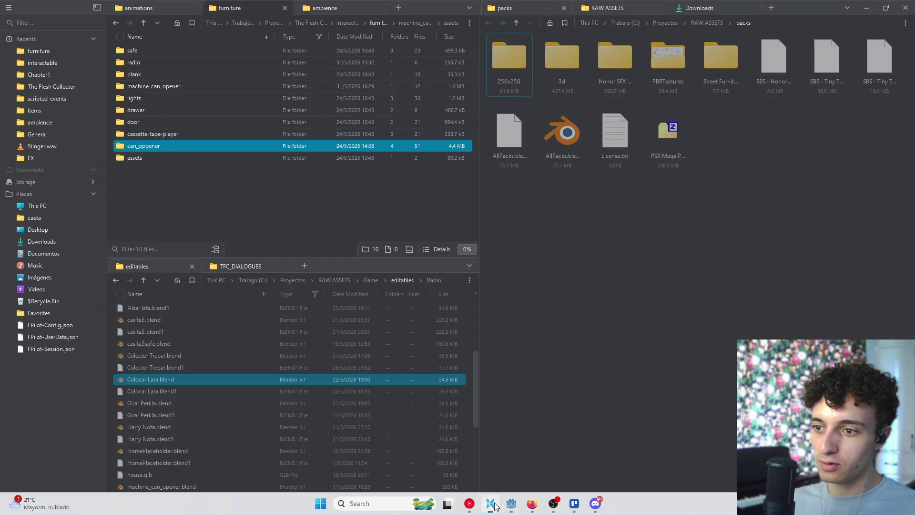
- Filter the editables list with 'machi' and open machine_can_opener.blend
{"action": "left_click", "coordinate": [164, 356]}
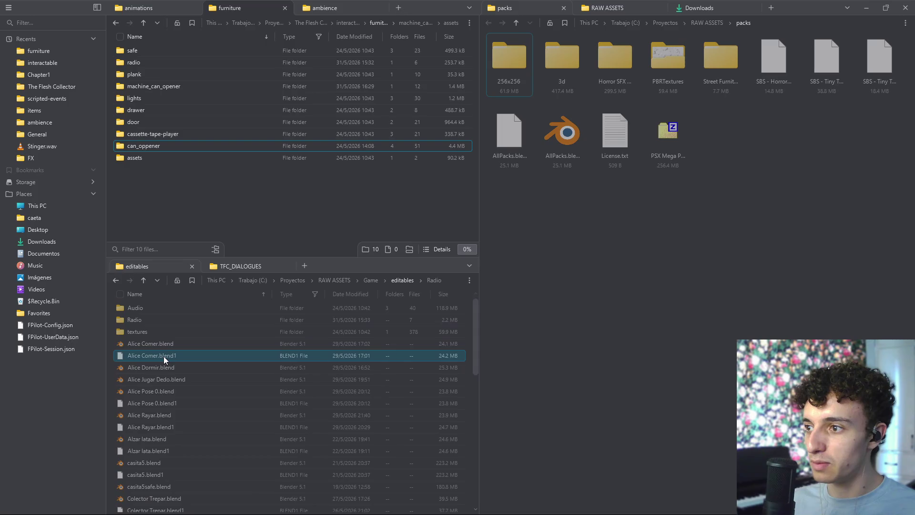
{"action": "type", "text": "machi"}
{"action": "key", "text": "Return"}
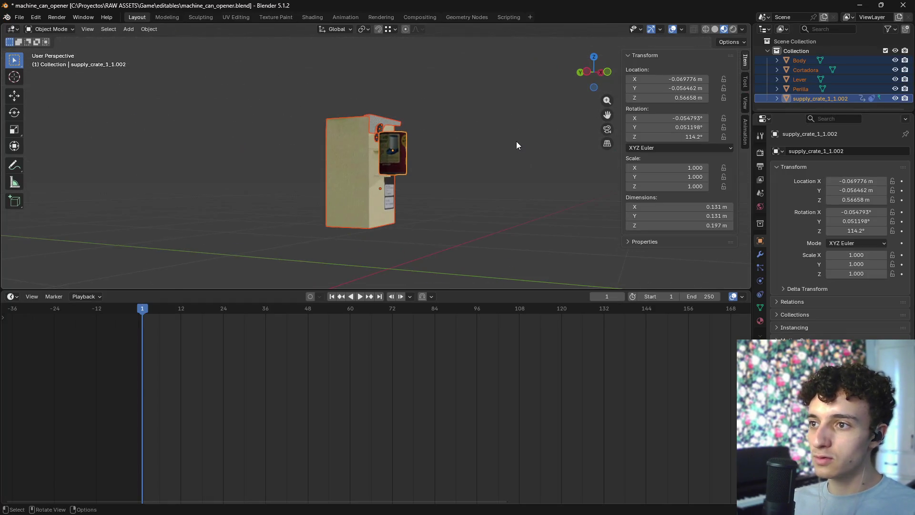
- In front view, move the selected object vertically along Z
{"action": "key", "text": "KP_1"}
{"action": "key", "text": "g"}
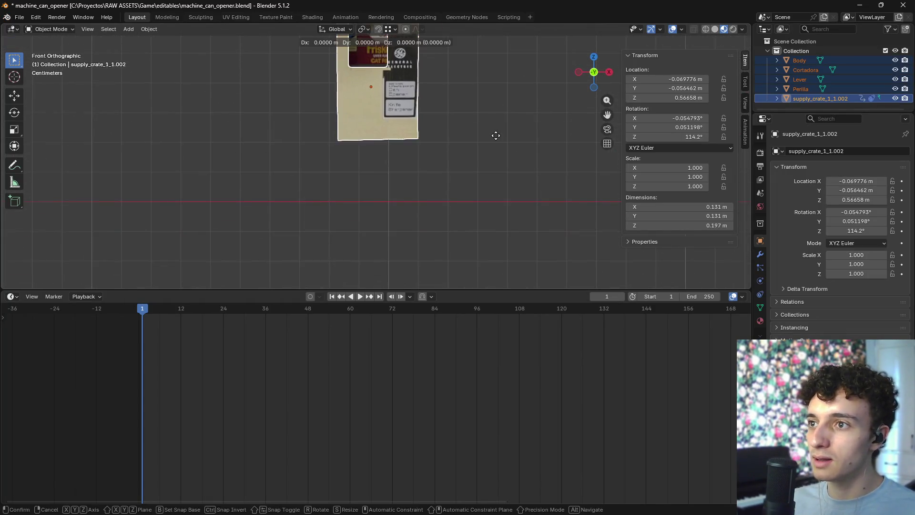
{"action": "key", "text": "z"}
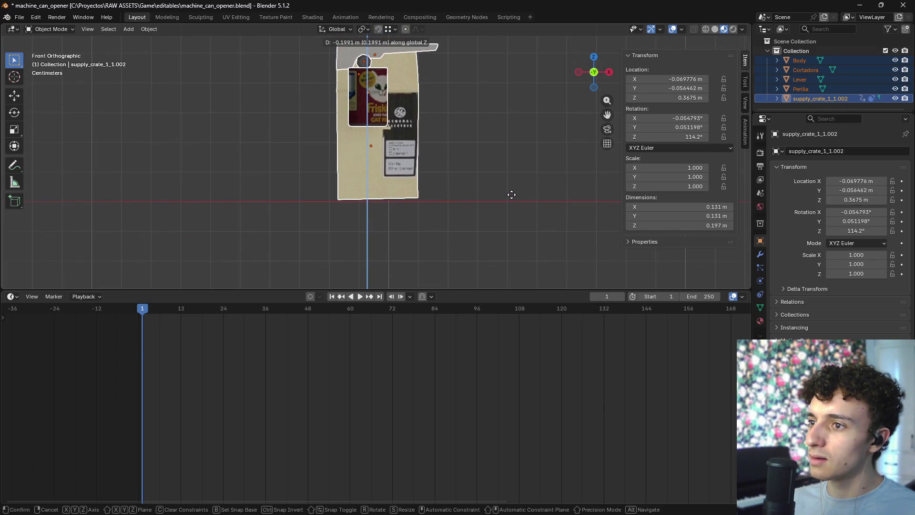
{"action": "left_click", "coordinate": [511, 194]}
{"action": "scroll", "coordinate": [468, 216], "scroll_direction": "up", "scroll_amount": 5}
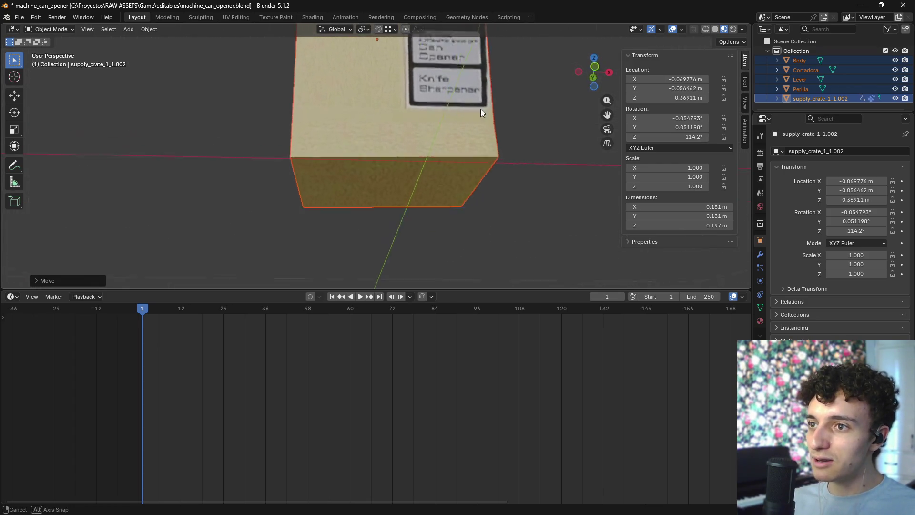
{"action": "key", "text": "KP_1"}
- Enter Edit Mode on Body in wireframe and select its bottom-right corner vertex
{"action": "left_click", "coordinate": [467, 143]}
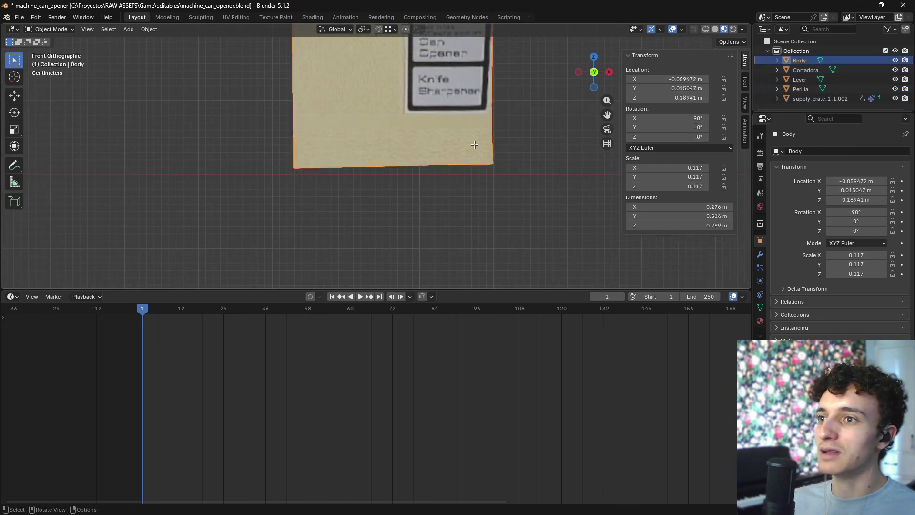
{"action": "key", "text": "Tab"}
{"action": "key", "text": "z"}
{"action": "left_click", "coordinate": [330, 173]}
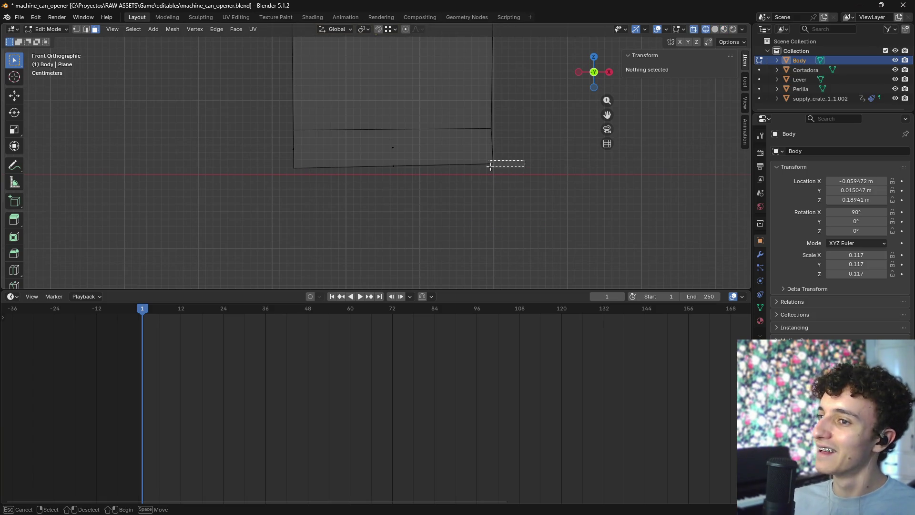
{"action": "key", "text": "1"}
{"action": "left_click_drag", "start_coordinate": [513, 151], "coordinate": [449, 205]}
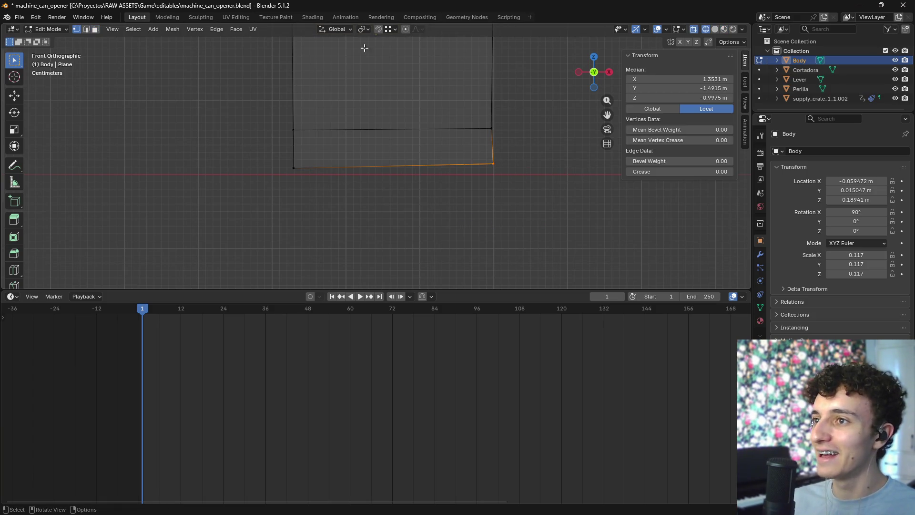
- Lower the corner vertex 0.0061 m along Z to level the base, then deselect
{"action": "key", "text": "g"}
{"action": "key", "text": "z"}
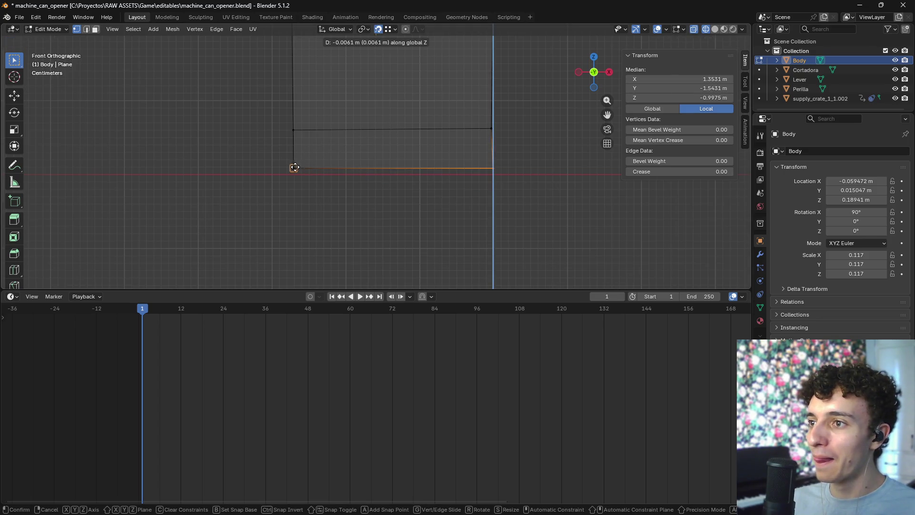
{"action": "left_click", "coordinate": [295, 168]}
{"action": "left_click", "coordinate": [502, 177]}
{"action": "scroll", "coordinate": [505, 182], "scroll_direction": "down", "scroll_amount": 2}
{"action": "left_click", "coordinate": [506, 181]}
{"action": "scroll", "coordinate": [494, 157], "scroll_direction": "up", "scroll_amount": 2}
{"action": "scroll", "coordinate": [513, 148], "scroll_direction": "down", "scroll_amount": 3}
- Return to textured display and Object Mode, and orbit to inspect the flat-based box
{"action": "key", "text": "z"}
{"action": "left_click", "coordinate": [518, 243]}
{"action": "scroll", "coordinate": [499, 176], "scroll_direction": "down", "scroll_amount": 3}
{"action": "key", "text": "Tab"}
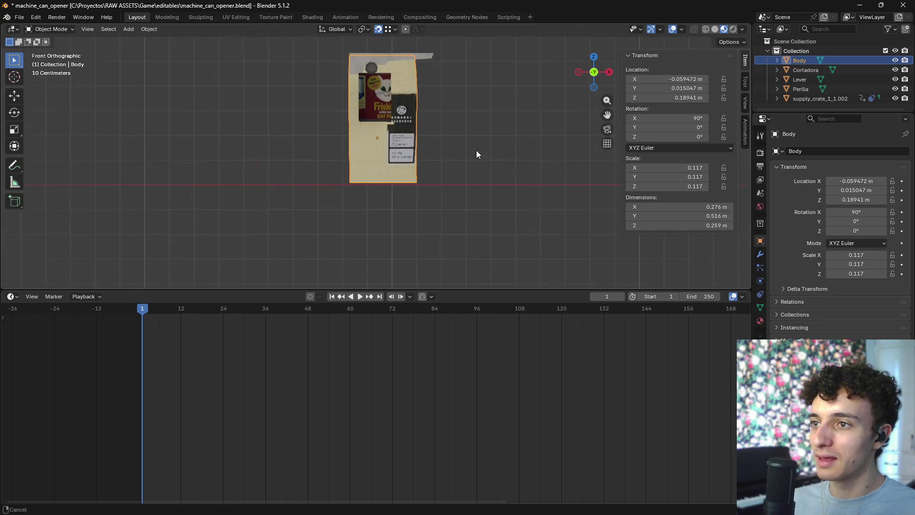
{"action": "mouse_move", "coordinate": [481, 183]}
{"action": "left_mouse_down"}
{"action": "mouse_move", "coordinate": [544, 200]}
{"action": "mouse_move", "coordinate": [453, 204]}
{"action": "mouse_move", "coordinate": [343, 176]}
{"action": "mouse_move", "coordinate": [316, 215]}
{"action": "mouse_move", "coordinate": [289, 228]}
{"action": "mouse_move", "coordinate": [230, 171]}
{"action": "mouse_move", "coordinate": [229, 213]}
{"action": "mouse_move", "coordinate": [414, 203]}
{"action": "left_mouse_up"}
{"action": "key", "text": "Tab"}
- Scale the Body box's bottom edge ring overall, along X and along Y, then shift it along Y
{"action": "left_click", "coordinate": [387, 127]}
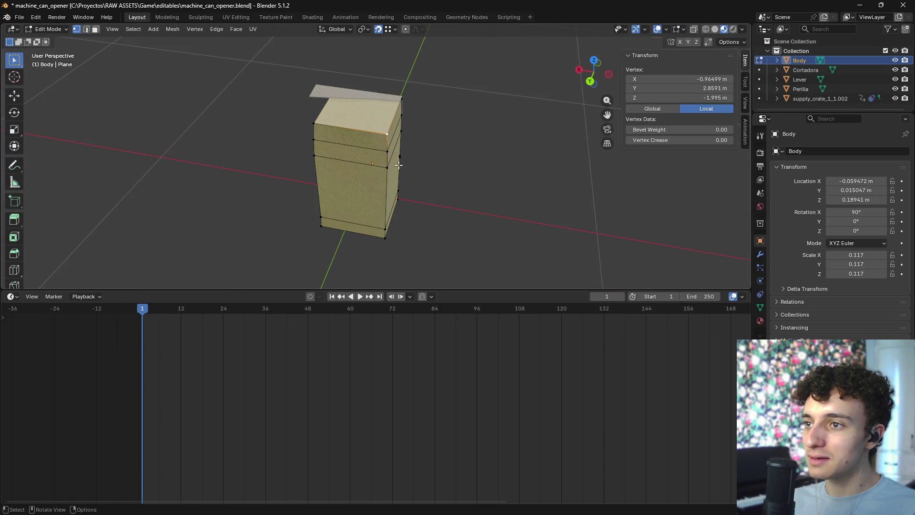
{"action": "key", "text": "s"}
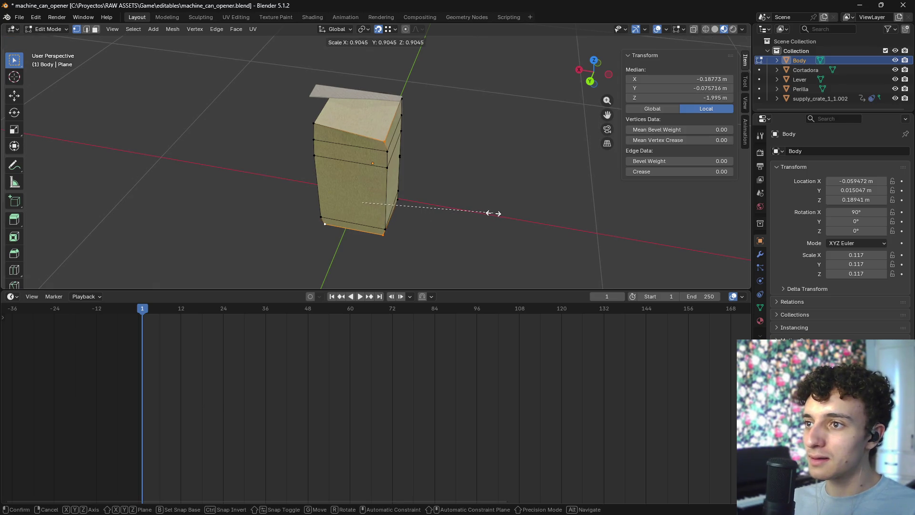
{"action": "left_click", "coordinate": [507, 204]}
{"action": "key", "text": "s"}
{"action": "key", "text": "x"}
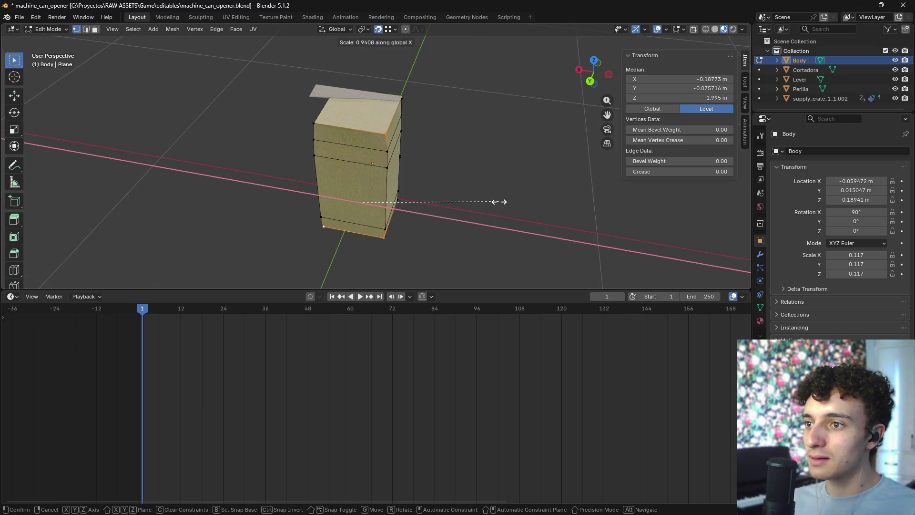
{"action": "left_click", "coordinate": [494, 201]}
{"action": "key", "text": "s"}
{"action": "key", "text": "y"}
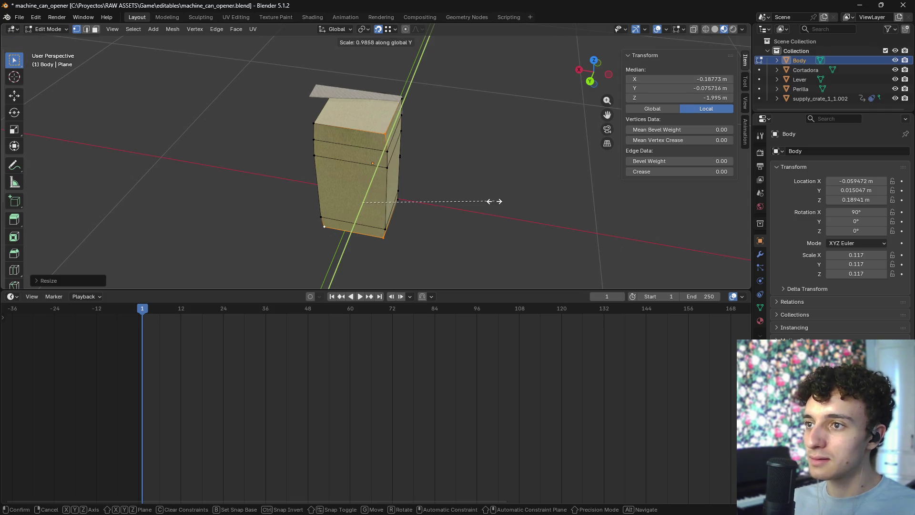
{"action": "left_click", "coordinate": [457, 186]}
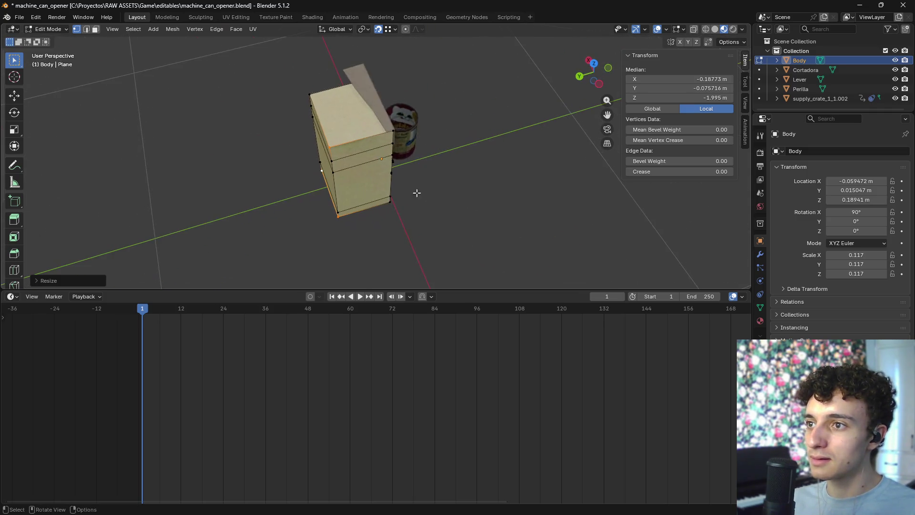
{"action": "key", "text": "g"}
{"action": "key", "text": "y"}
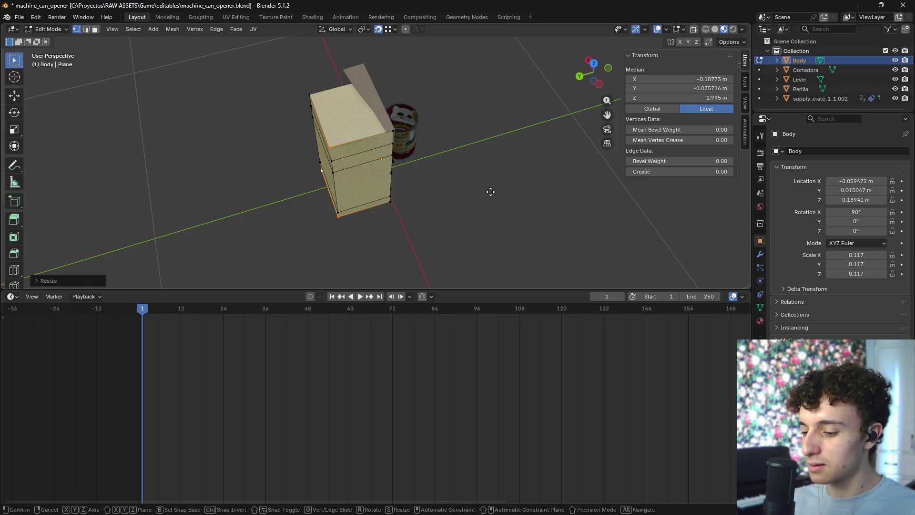
{"action": "left_click", "coordinate": [494, 193]}
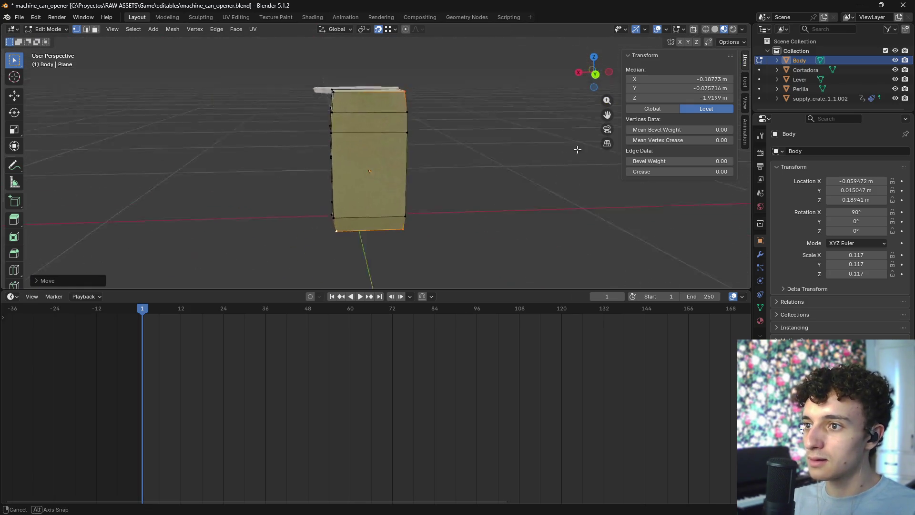
- Deselect, orbit to inspect the reshaped base from the front, and restore the vertex selection
{"action": "left_click", "coordinate": [477, 234]}
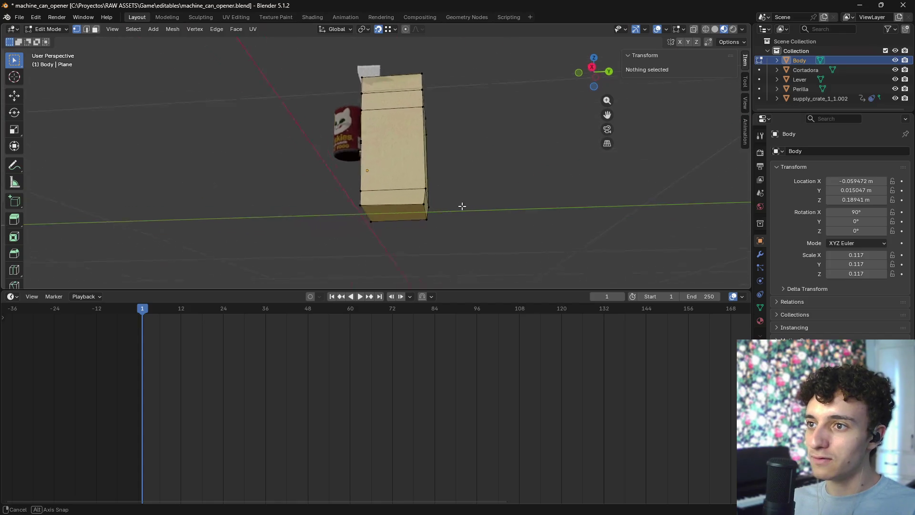
{"action": "key", "text": "ctrl+z"}
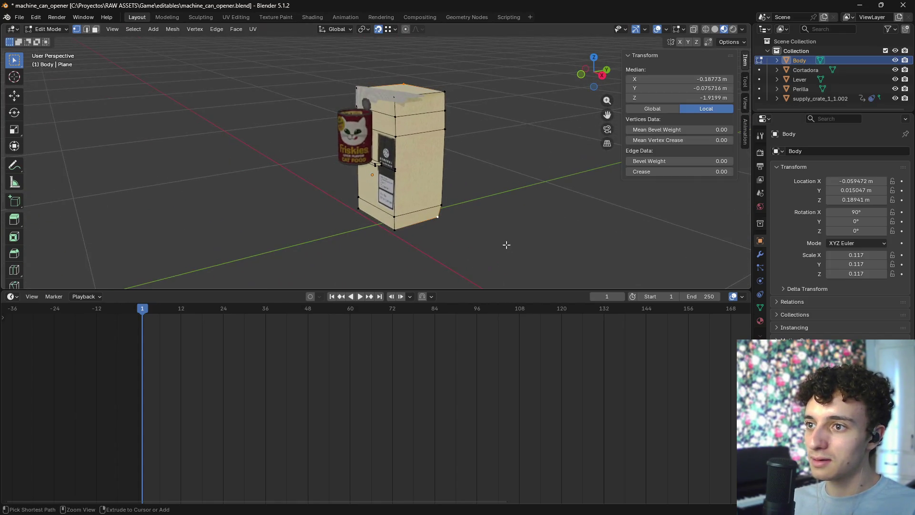
{"action": "left_click", "coordinate": [519, 234]}
{"action": "mouse_move", "coordinate": [441, 204]}
{"action": "left_mouse_down"}
{"action": "mouse_move", "coordinate": [517, 235]}
{"action": "mouse_move", "coordinate": [558, 225]}
{"action": "left_mouse_up"}
{"action": "mouse_move", "coordinate": [507, 237]}
{"action": "left_mouse_down"}
{"action": "mouse_move", "coordinate": [534, 242]}
{"action": "mouse_move", "coordinate": [532, 230]}
{"action": "mouse_move", "coordinate": [486, 200]}
{"action": "mouse_move", "coordinate": [462, 218]}
{"action": "mouse_move", "coordinate": [333, 225]}
{"action": "mouse_move", "coordinate": [292, 244]}
{"action": "mouse_move", "coordinate": [270, 192]}
{"action": "mouse_move", "coordinate": [296, 219]}
{"action": "mouse_move", "coordinate": [307, 201]}
{"action": "mouse_move", "coordinate": [402, 222]}
{"action": "mouse_move", "coordinate": [464, 200]}
{"action": "mouse_move", "coordinate": [482, 221]}
{"action": "mouse_move", "coordinate": [513, 204]}
{"action": "mouse_move", "coordinate": [539, 205]}
{"action": "mouse_move", "coordinate": [457, 200]}
{"action": "left_mouse_up"}
{"action": "key", "text": "ctrl+z"}
- Save the blend and export glTF with the OnlyModel preset, overwriting machine_can_opener.glb in assets
{"action": "key", "text": "a"}
{"action": "key", "text": "ctrl+s"}
{"action": "left_click", "coordinate": [20, 17]}
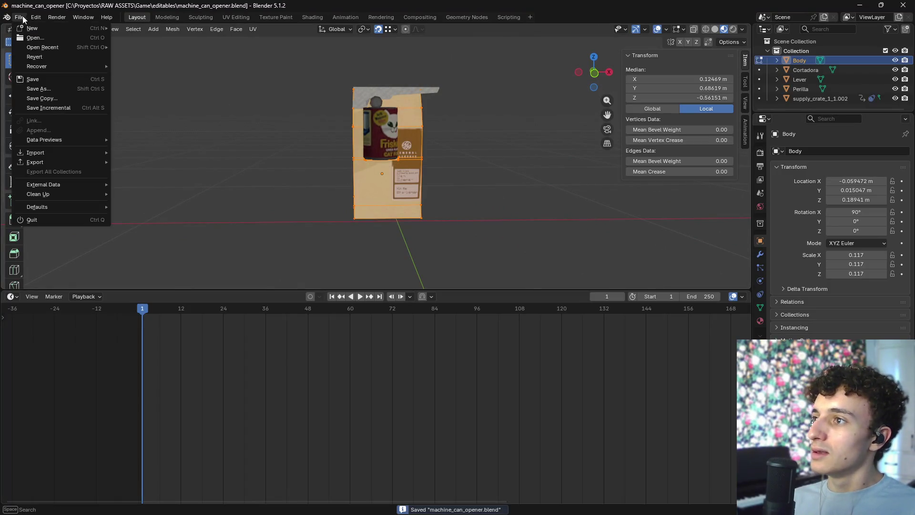
{"action": "mouse_move", "coordinate": [33, 164]}
{"action": "left_click", "coordinate": [156, 245]}
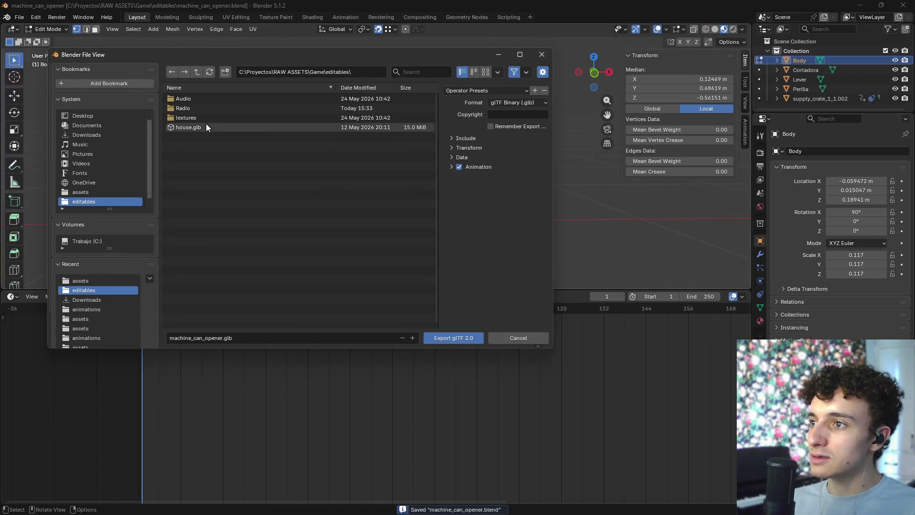
{"action": "key", "text": "Return"}
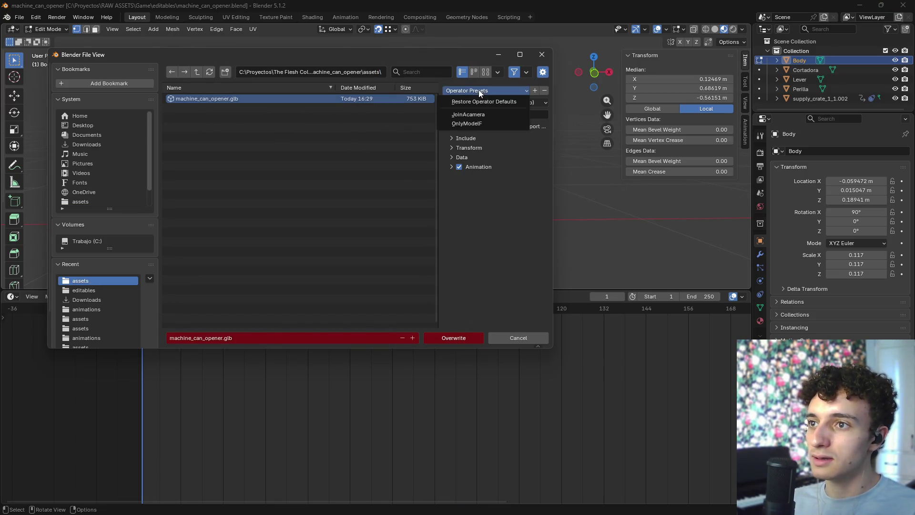
{"action": "left_click", "coordinate": [482, 123]}
{"action": "left_click", "coordinate": [457, 340]}
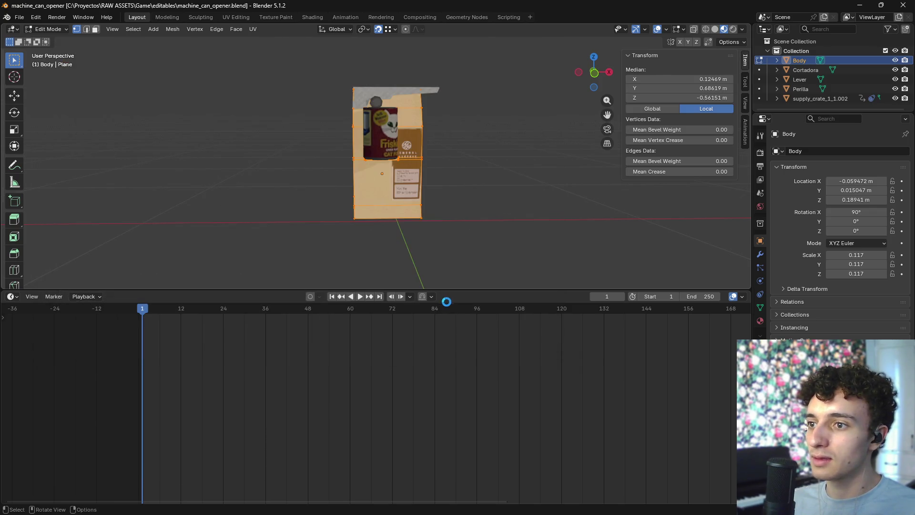
{"action": "key", "text": "alt+Tab"}
{"action": "key", "text": "alt+Tab"}
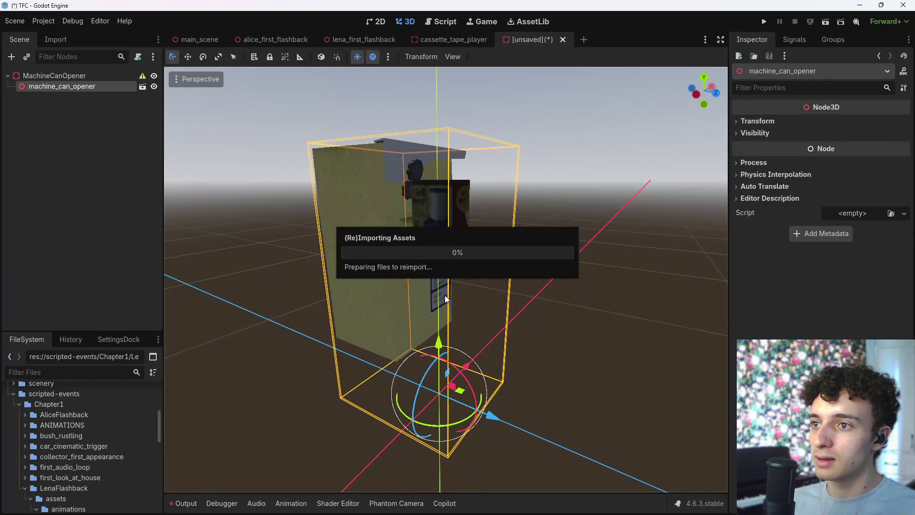
- Orbit, frame and zoom the viewport to inspect the reimported machine_can_opener body and red can
{"action": "left_click_drag", "start_coordinate": [461, 290], "coordinate": [462, 252]}
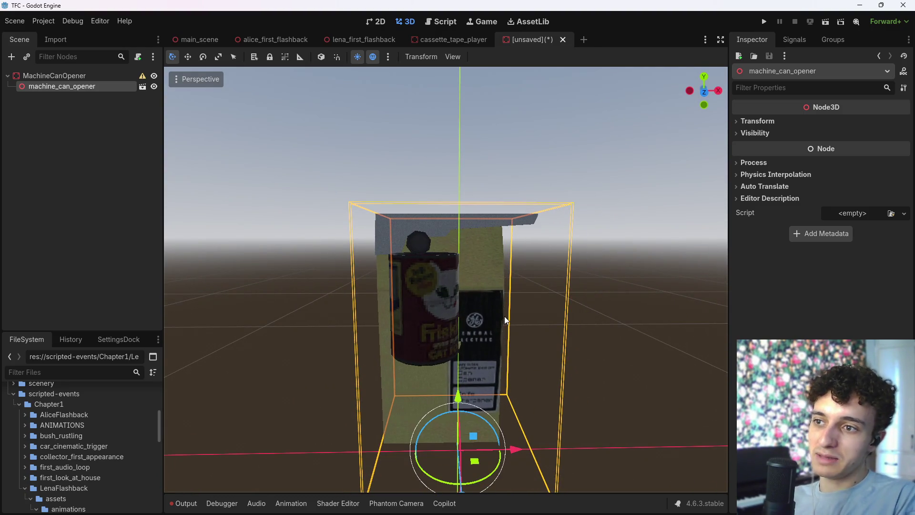
{"action": "mouse_move", "coordinate": [509, 202]}
{"action": "left_mouse_down"}
{"action": "mouse_move", "coordinate": [510, 191]}
{"action": "mouse_move", "coordinate": [509, 245]}
{"action": "left_mouse_up"}
{"action": "key", "text": "f"}
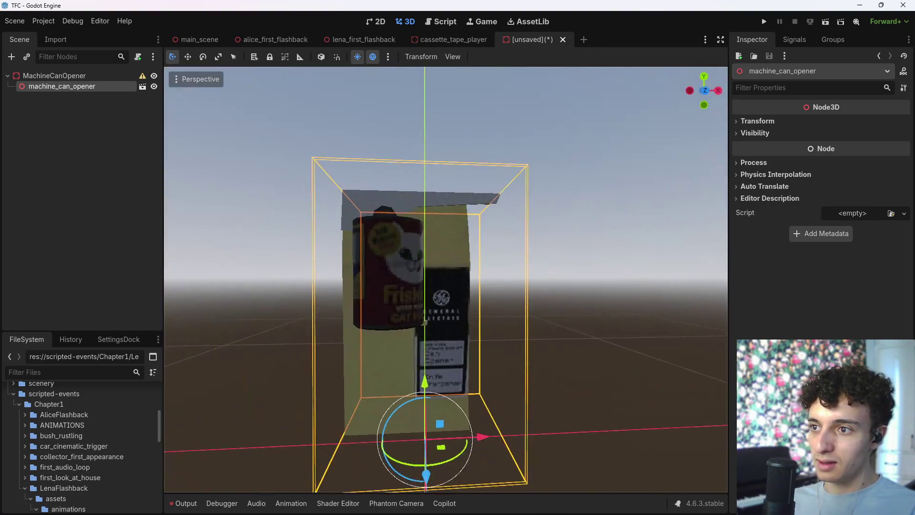
{"action": "scroll", "coordinate": [446, 279], "scroll_direction": "down", "scroll_amount": 5}
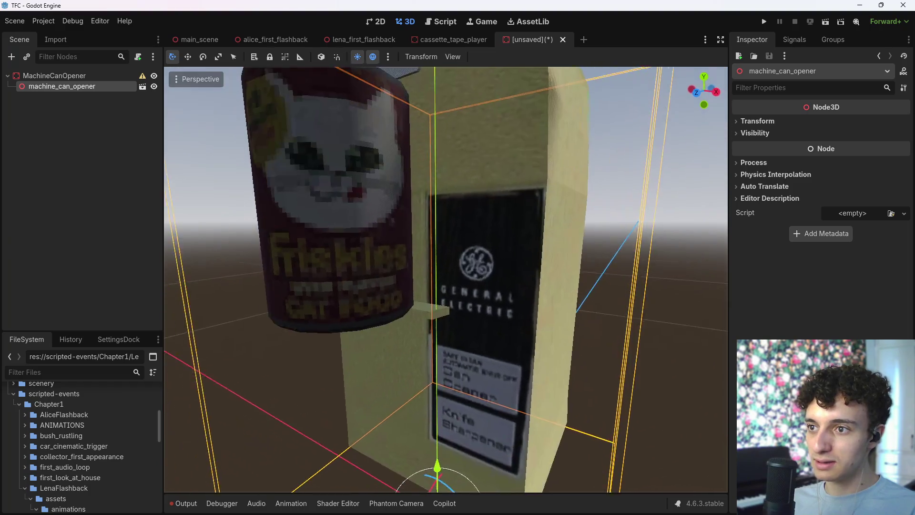
{"action": "scroll", "coordinate": [446, 280], "scroll_direction": "up", "scroll_amount": 3}
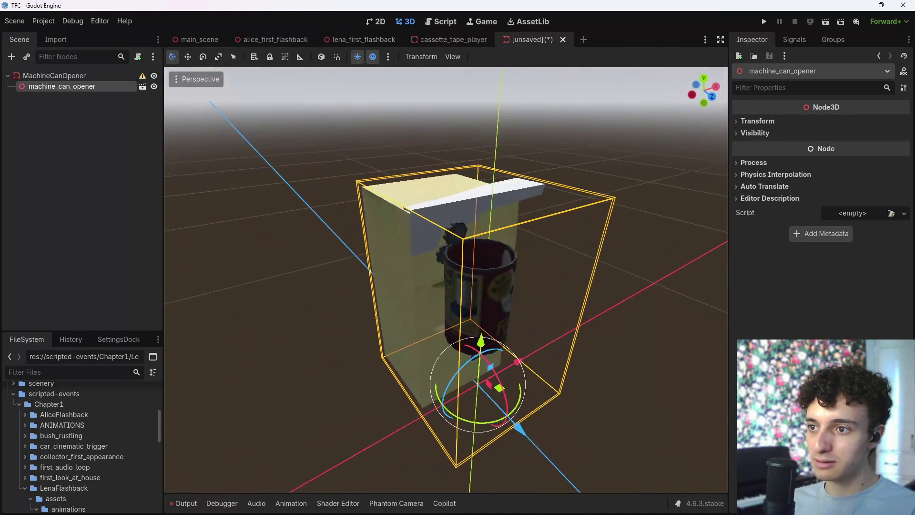
{"action": "scroll", "coordinate": [446, 280], "scroll_direction": "up", "scroll_amount": 3}
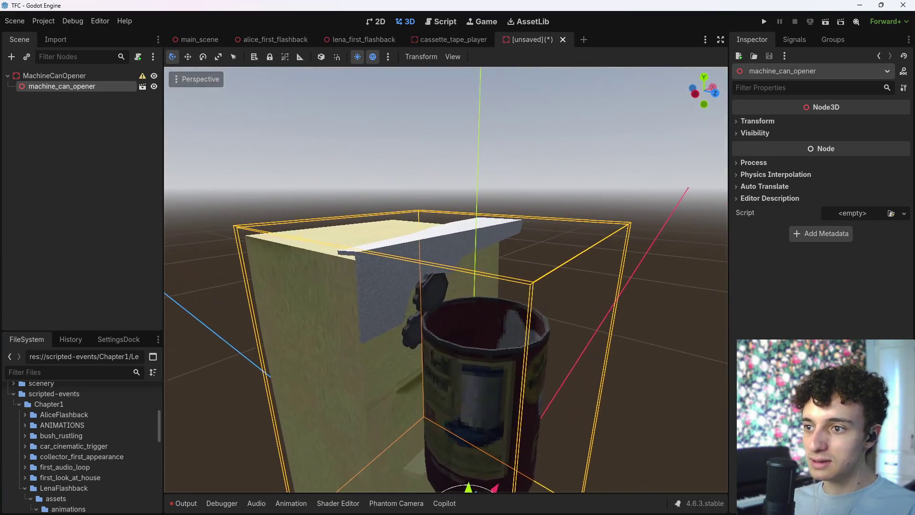
{"action": "scroll", "coordinate": [446, 279], "scroll_direction": "down", "scroll_amount": 2}
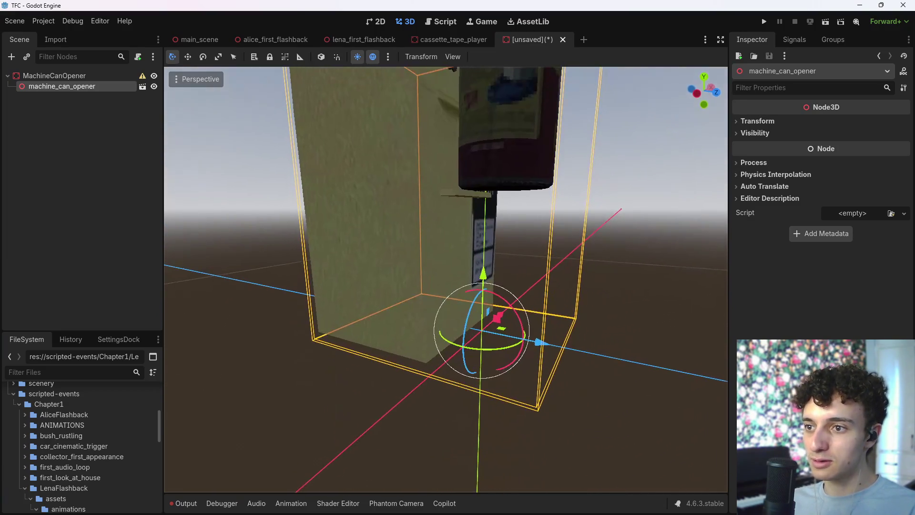
{"action": "scroll", "coordinate": [439, 276], "scroll_direction": "up", "scroll_amount": 2}
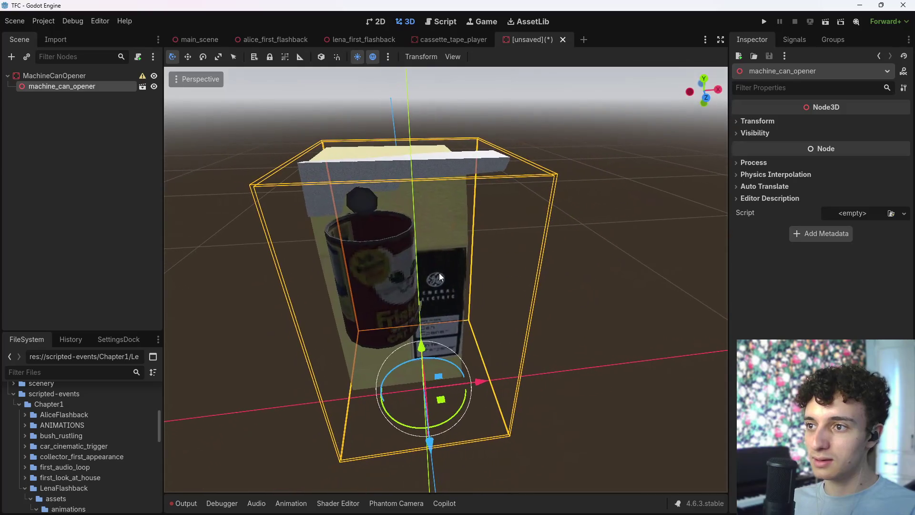
- Enable Editable Children on machine_can_opener and select its supply_crate_1_1_002 can part
{"action": "right_click", "coordinate": [94, 83]}
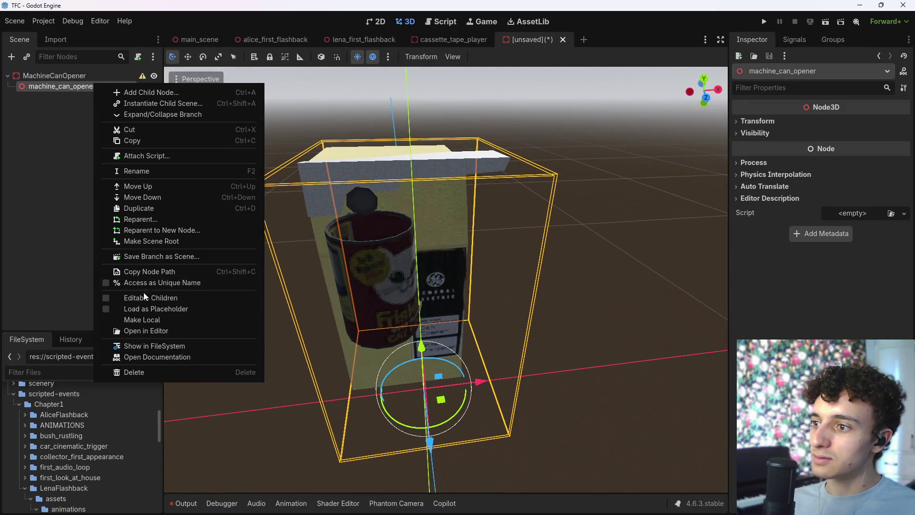
{"action": "left_click", "coordinate": [144, 293]}
{"action": "left_click", "coordinate": [54, 138]}
{"action": "left_click", "coordinate": [54, 129]}
{"action": "left_click", "coordinate": [60, 117]}
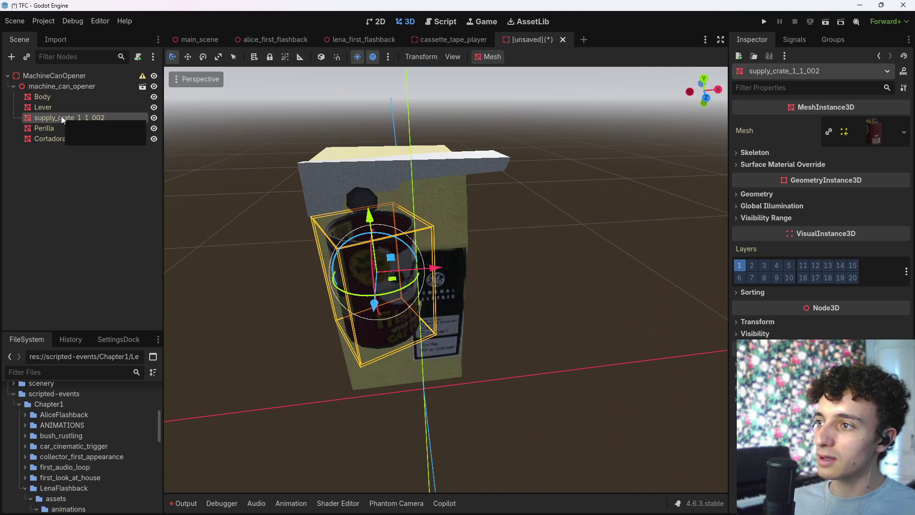
{"action": "left_click", "coordinate": [48, 107]}
{"action": "left_click", "coordinate": [53, 96]}
{"action": "left_click", "coordinate": [56, 117]}
{"action": "left_click", "coordinate": [57, 138]}
{"action": "left_click", "coordinate": [67, 116]}
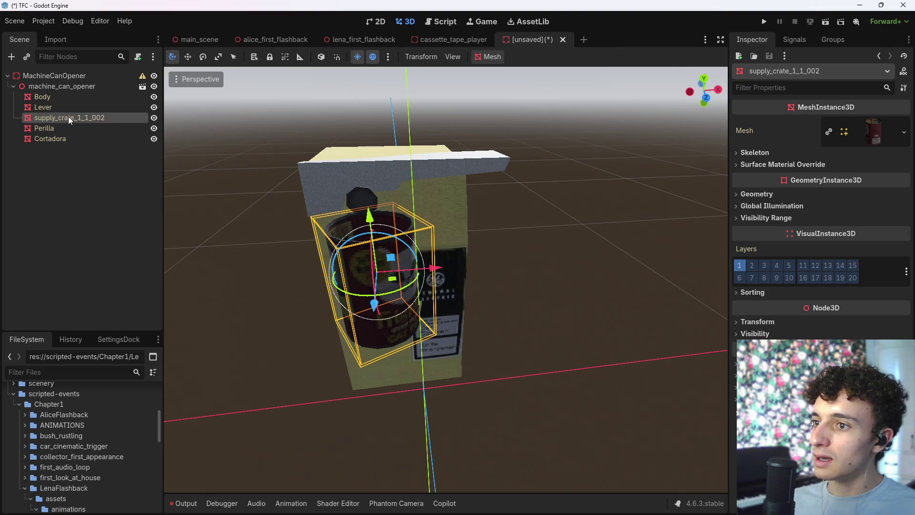
- Add a Marker3D at the can and move it directly under MachineCanOpener
{"action": "key", "text": "ctrl+a"}
{"action": "key", "text": "BackSpace"}
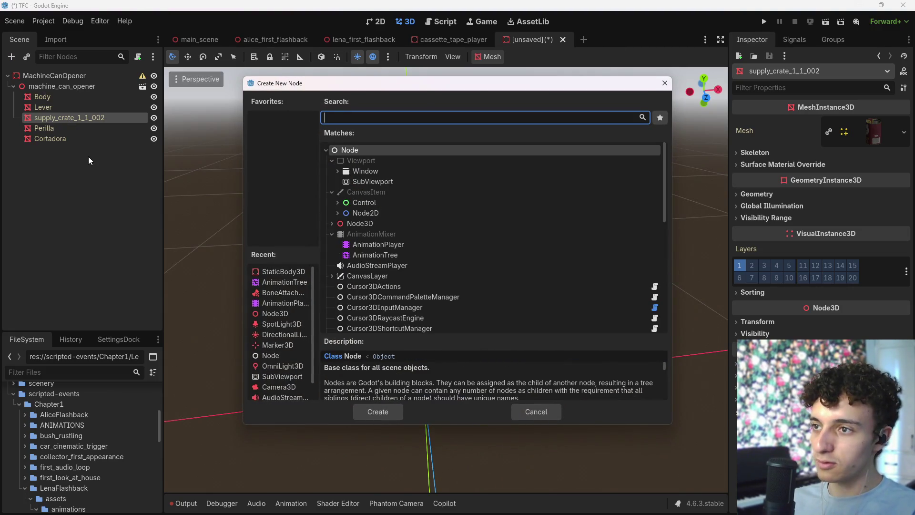
{"action": "type", "text": "mar"}
{"action": "key", "text": "Return"}
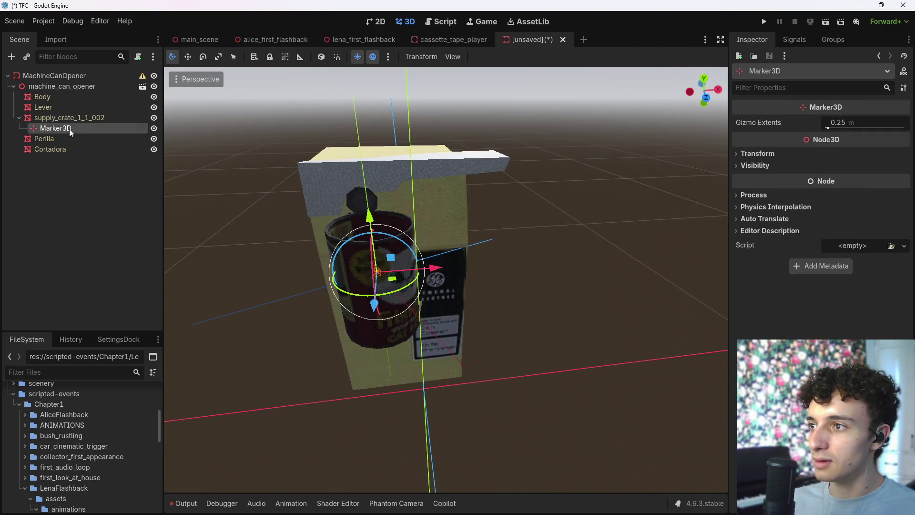
{"action": "left_click_drag", "start_coordinate": [47, 82], "coordinate": [46, 83]}
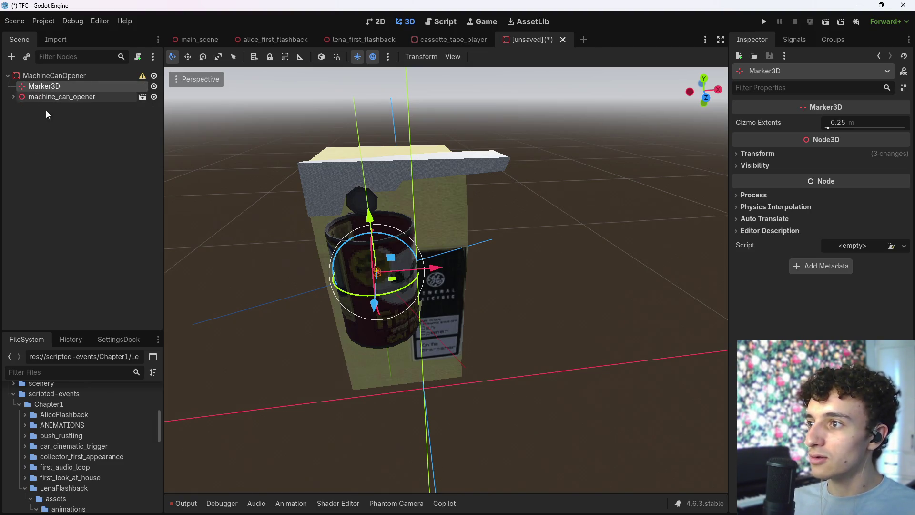
{"action": "key", "text": "ctrl+shift+a"}
- Instance food_can.tscn as a child of Marker3D
{"action": "type", "text": "foodca"}
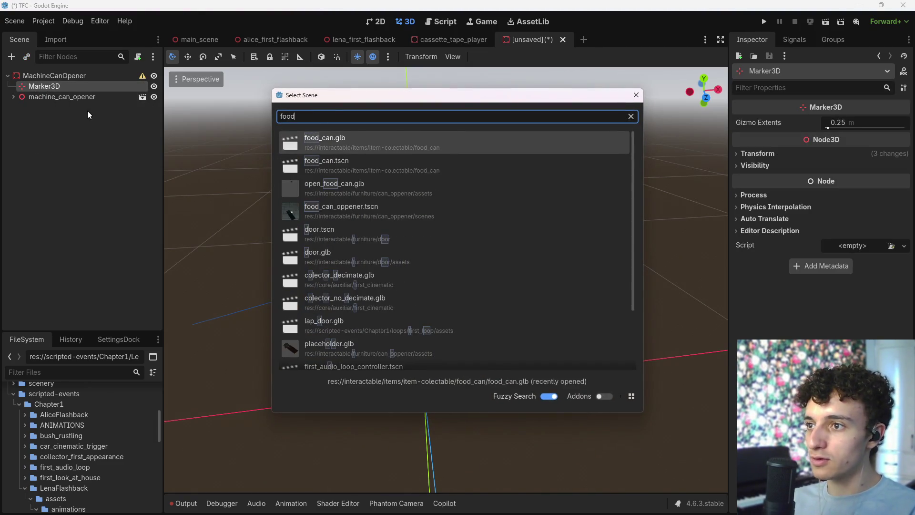
{"action": "key", "text": "Down"}
{"action": "key", "text": "Return"}
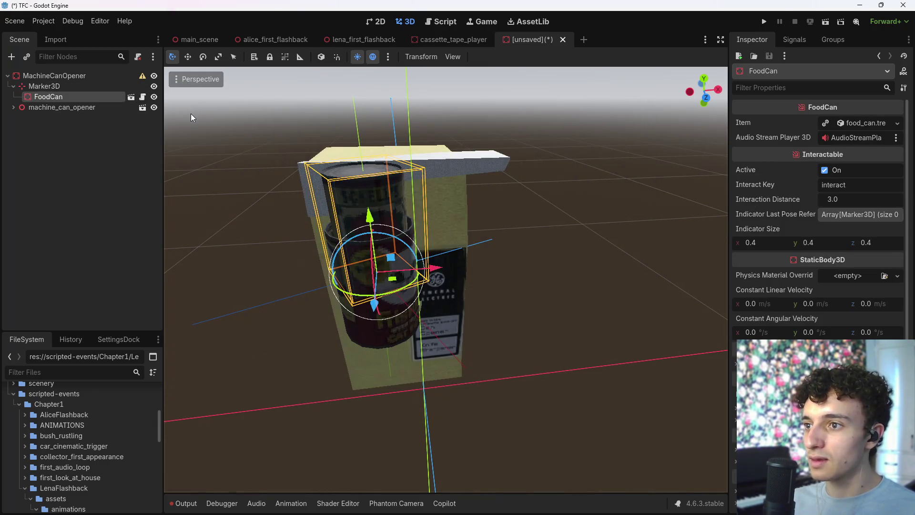
{"action": "scroll", "coordinate": [454, 214], "scroll_direction": "up", "scroll_amount": 5}
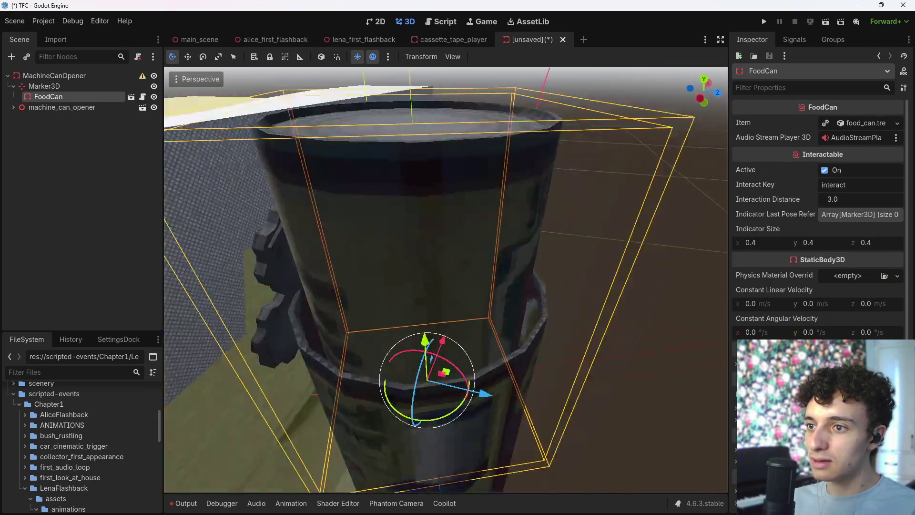
{"action": "scroll", "coordinate": [446, 279], "scroll_direction": "down", "scroll_amount": 5}
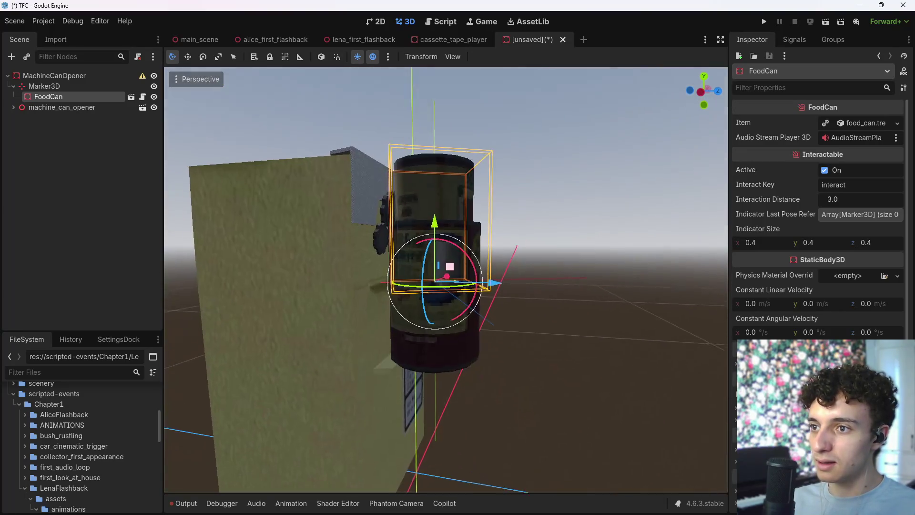
{"action": "left_click_drag", "start_coordinate": [446, 279], "coordinate": [517, 272]}
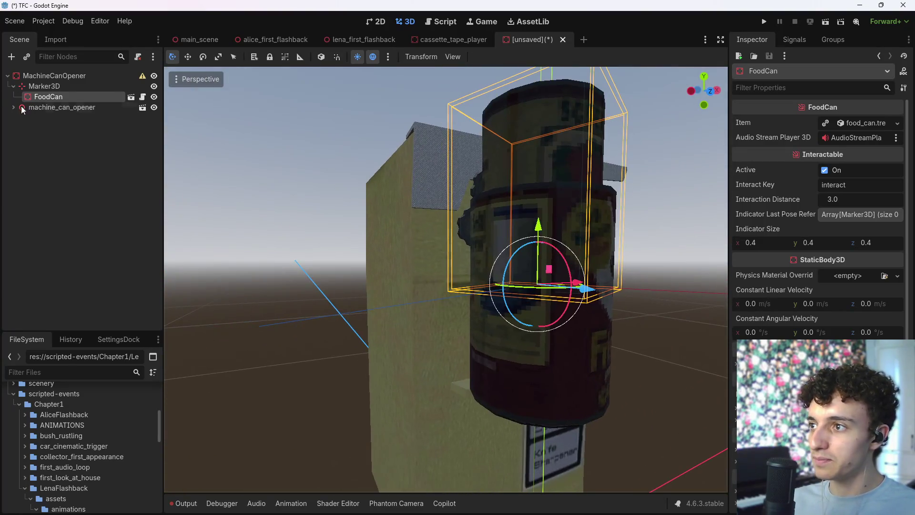
- Hide the supply_crate_1_1_002 can and drag the food can down into the opener
{"action": "left_click", "coordinate": [13, 108]}
{"action": "left_click_drag", "start_coordinate": [429, 248], "coordinate": [330, 213]}
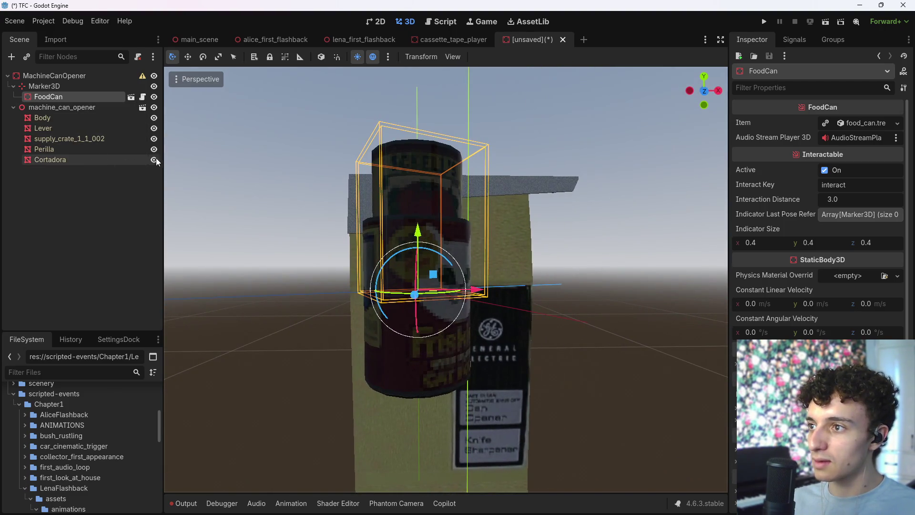
{"action": "left_click", "coordinate": [154, 138]}
{"action": "mouse_move", "coordinate": [422, 231]}
{"action": "left_mouse_down"}
{"action": "mouse_move", "coordinate": [425, 308]}
{"action": "mouse_move", "coordinate": [425, 296]}
{"action": "left_mouse_up"}
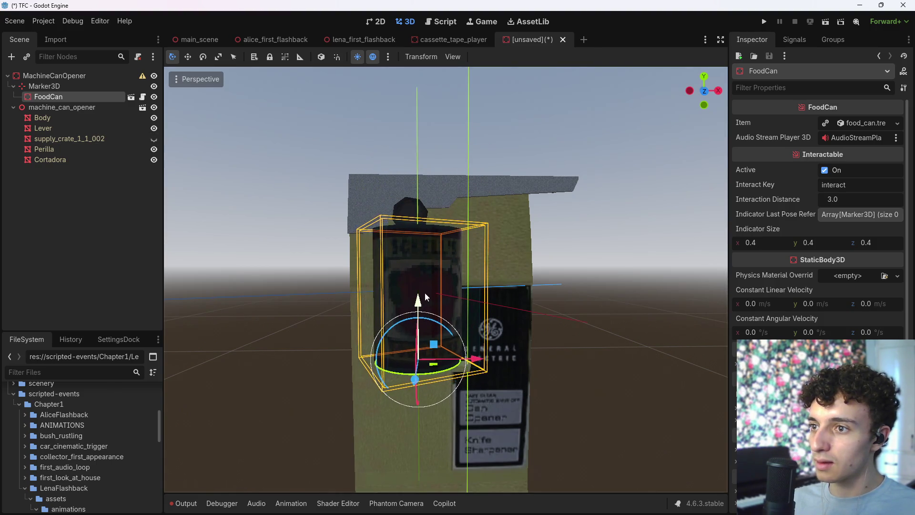
{"action": "scroll", "coordinate": [426, 296], "scroll_direction": "up", "scroll_amount": 5}
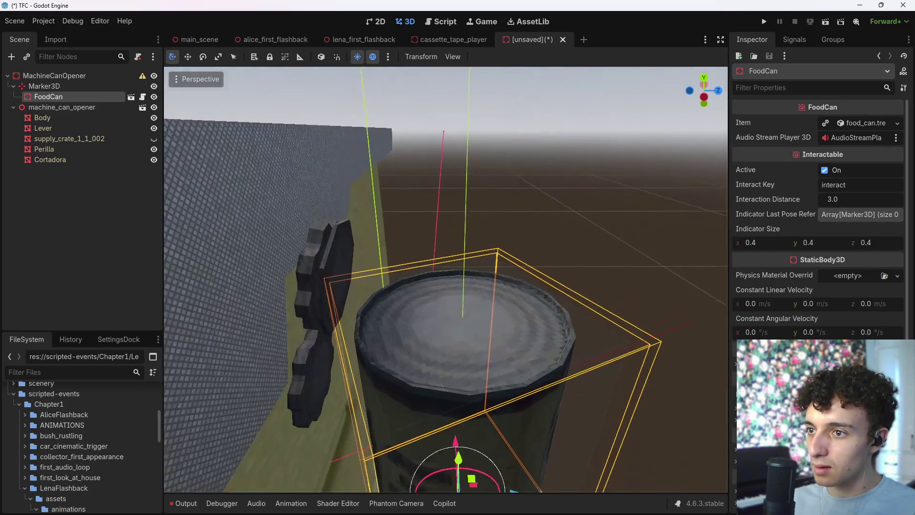
{"action": "scroll", "coordinate": [445, 279], "scroll_direction": "down", "scroll_amount": 3}
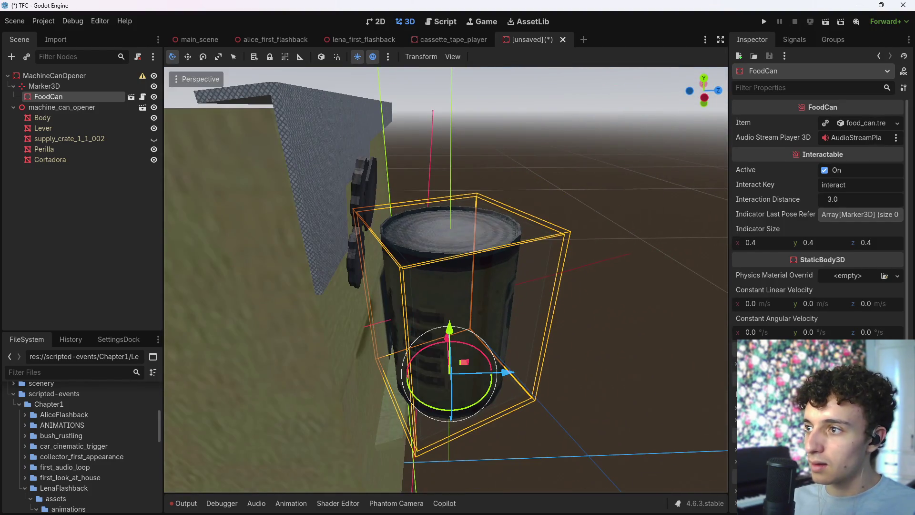
{"action": "scroll", "coordinate": [465, 269], "scroll_direction": "up", "scroll_amount": 3}
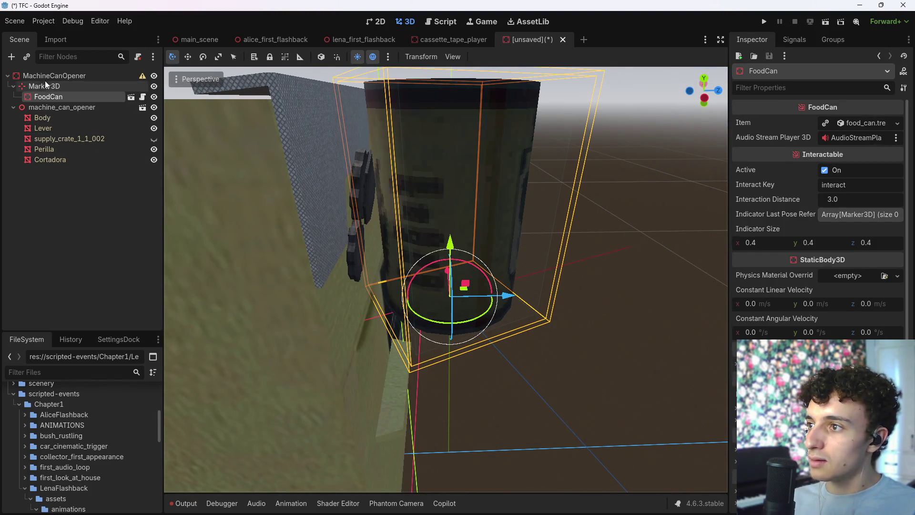
- Lower Marker3D with the can and shift it along X to sit inside the machine
{"action": "left_click", "coordinate": [44, 86]}
{"action": "left_click_drag", "start_coordinate": [451, 243], "coordinate": [453, 321]}
{"action": "left_click_drag", "start_coordinate": [504, 368], "coordinate": [491, 362]}
{"action": "left_click_drag", "start_coordinate": [432, 313], "coordinate": [432, 317]}
{"action": "scroll", "coordinate": [432, 317], "scroll_direction": "up", "scroll_amount": 5}
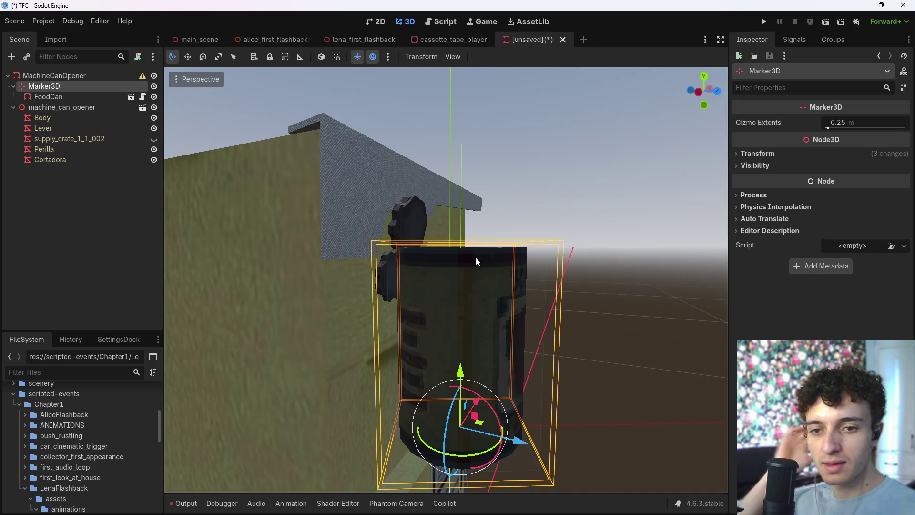
- Frame the FoodCan from a closer angle and nudge it slightly lower
{"action": "left_click_drag", "start_coordinate": [577, 282], "coordinate": [506, 286]}
{"action": "double_click", "coordinate": [81, 107]}
{"action": "left_click", "coordinate": [82, 97]}
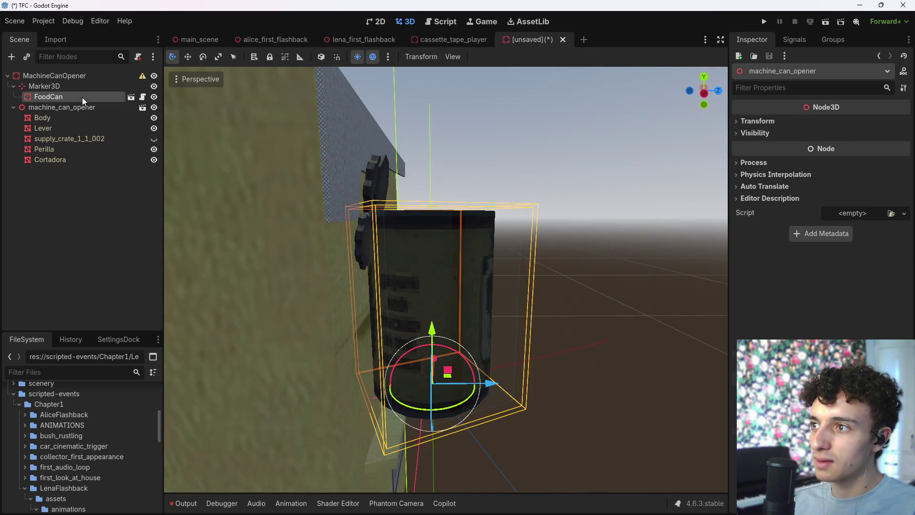
{"action": "key", "text": "f"}
{"action": "mouse_move", "coordinate": [505, 286]}
{"action": "left_mouse_down"}
{"action": "mouse_move", "coordinate": [448, 286]}
{"action": "mouse_move", "coordinate": [494, 306]}
{"action": "left_mouse_up"}
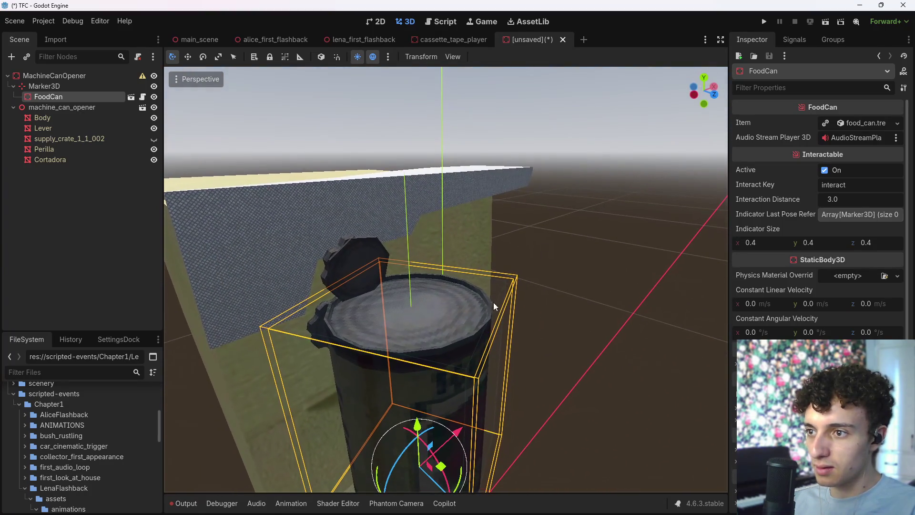
{"action": "left_click_drag", "start_coordinate": [426, 429], "coordinate": [448, 439]}
{"action": "scroll", "coordinate": [448, 440], "scroll_direction": "down", "scroll_amount": 5}
{"action": "scroll", "coordinate": [448, 440], "scroll_direction": "up", "scroll_amount": 4}
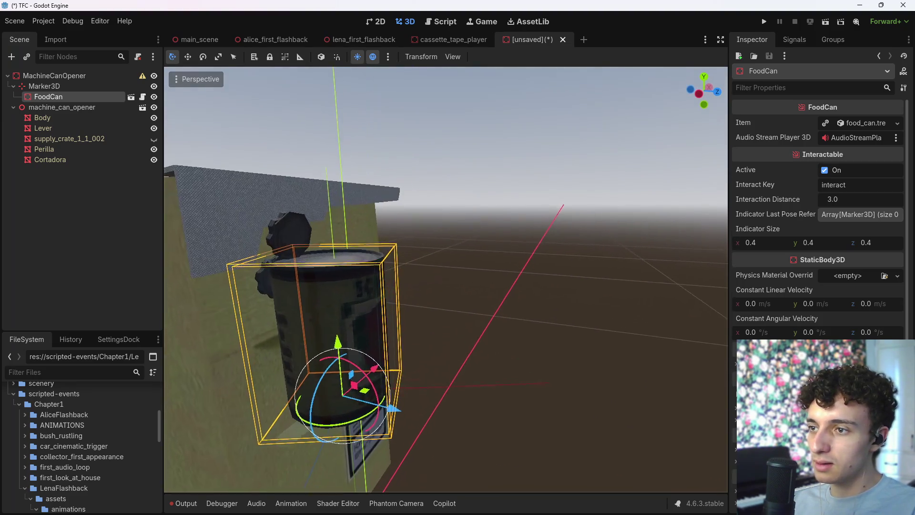
{"action": "scroll", "coordinate": [446, 280], "scroll_direction": "up", "scroll_amount": 3}
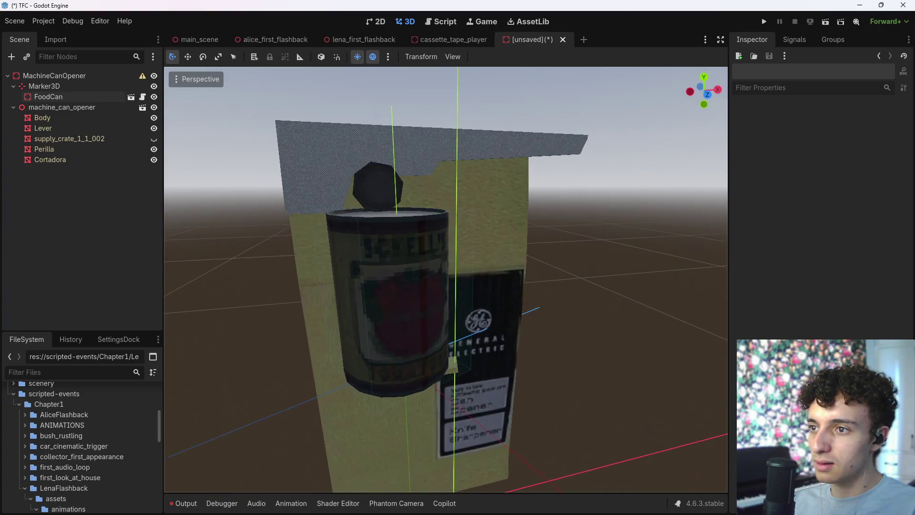
- Fine-tune placement by nudging the can and moving Marker3D slightly down and along X
{"action": "left_click", "coordinate": [456, 431]}
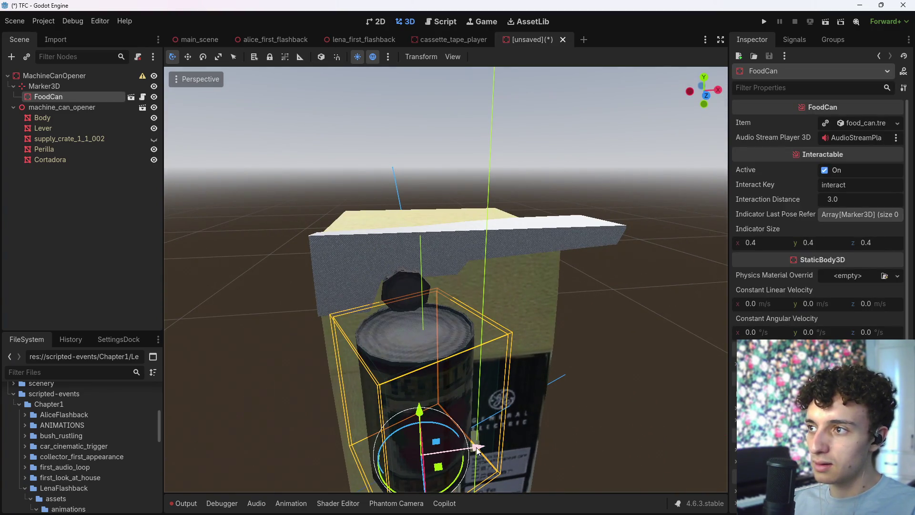
{"action": "left_click_drag", "start_coordinate": [486, 389], "coordinate": [487, 382]}
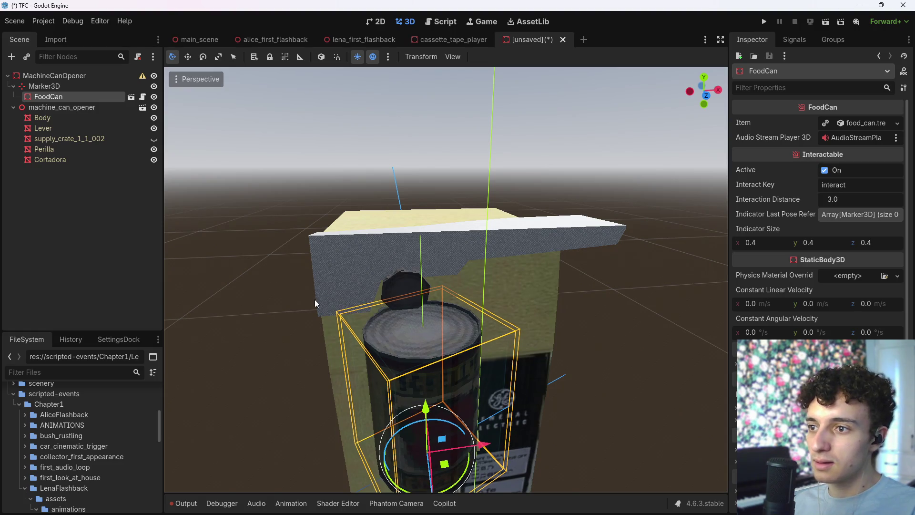
{"action": "left_click", "coordinate": [50, 86]}
{"action": "left_click_drag", "start_coordinate": [427, 409], "coordinate": [426, 408]}
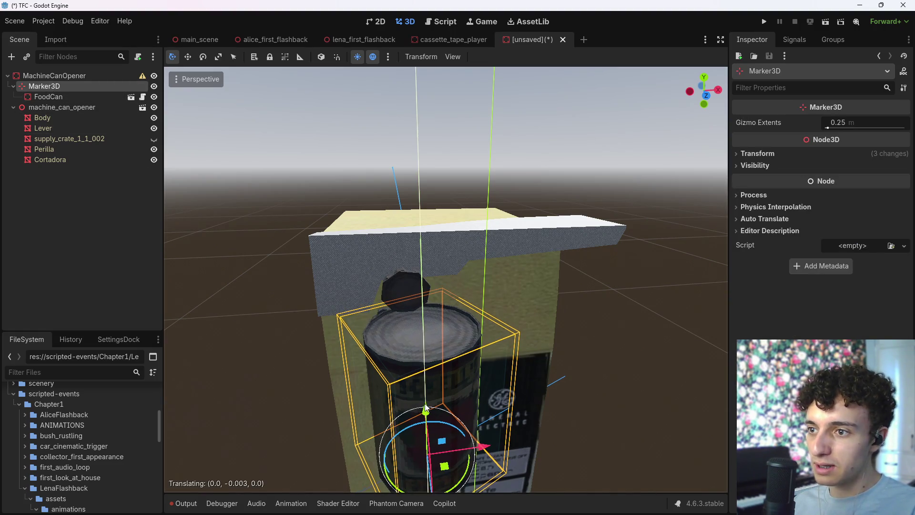
{"action": "mouse_move", "coordinate": [482, 452]}
{"action": "left_mouse_down"}
{"action": "mouse_move", "coordinate": [510, 448]}
{"action": "mouse_move", "coordinate": [522, 466]}
{"action": "mouse_move", "coordinate": [493, 441]}
{"action": "left_mouse_up"}
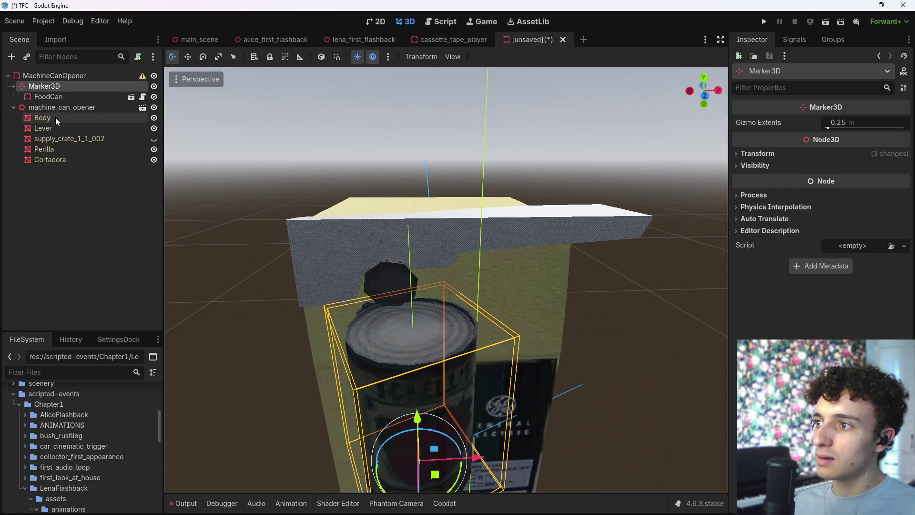
{"action": "key", "text": "alt+Tab"}
- Open machine_can_opener.blend in Blender and delete the can objects
{"action": "double_click", "coordinate": [214, 310]}
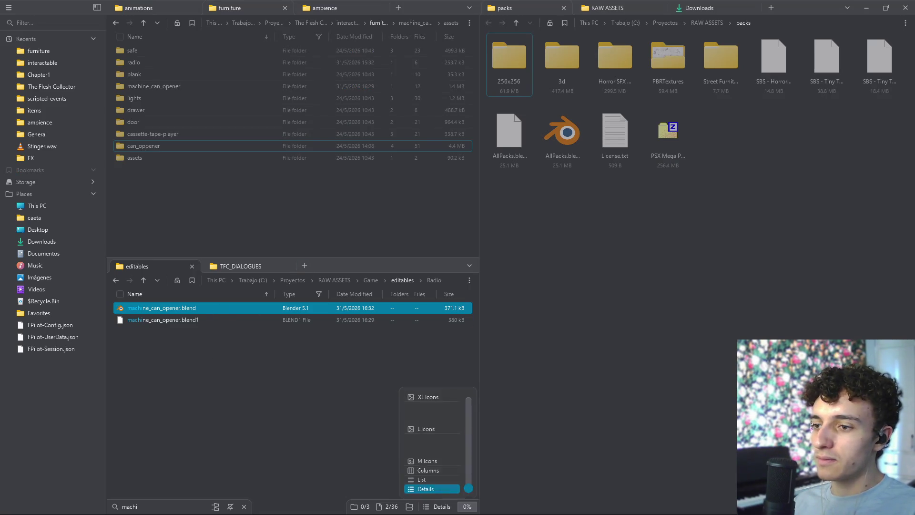
{"action": "mouse_move", "coordinate": [606, 504]}
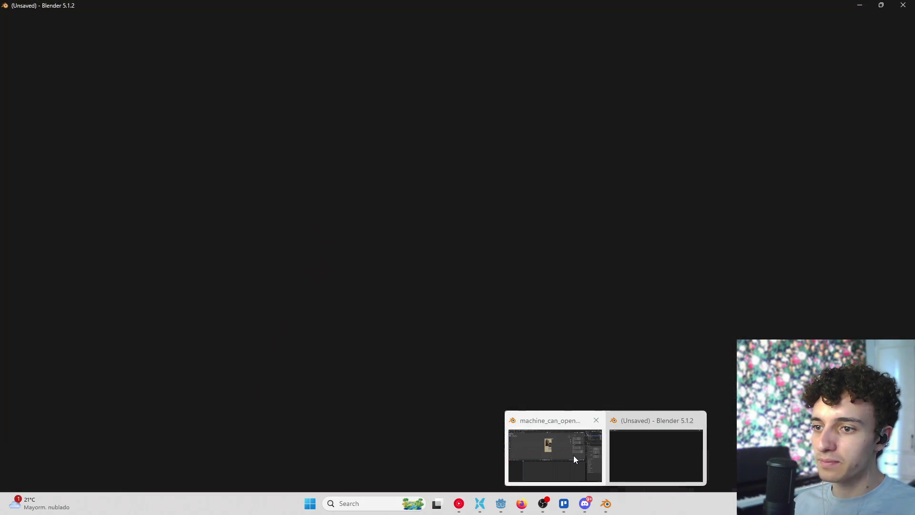
{"action": "left_click", "coordinate": [573, 458]}
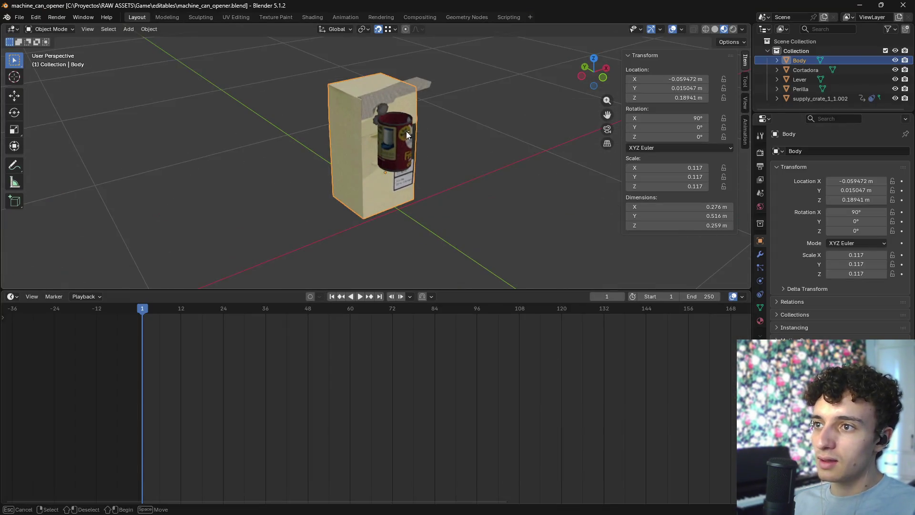
{"action": "scroll", "coordinate": [406, 131], "scroll_direction": "up", "scroll_amount": 3}
{"action": "key", "text": "x"}
{"action": "left_click", "coordinate": [396, 118]}
{"action": "left_click", "coordinate": [419, 150]}
{"action": "key", "text": "x"}
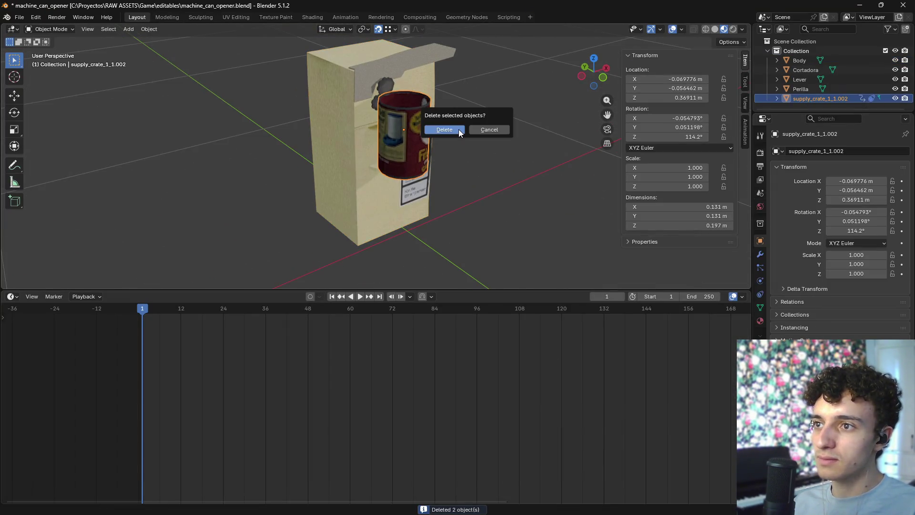
{"action": "left_click", "coordinate": [459, 130]}
- Save the blend and re-export glTF, overwriting machine_can_opener.glb
{"action": "key", "text": "ctrl+s"}
{"action": "left_click", "coordinate": [20, 17]}
{"action": "mouse_move", "coordinate": [57, 162]}
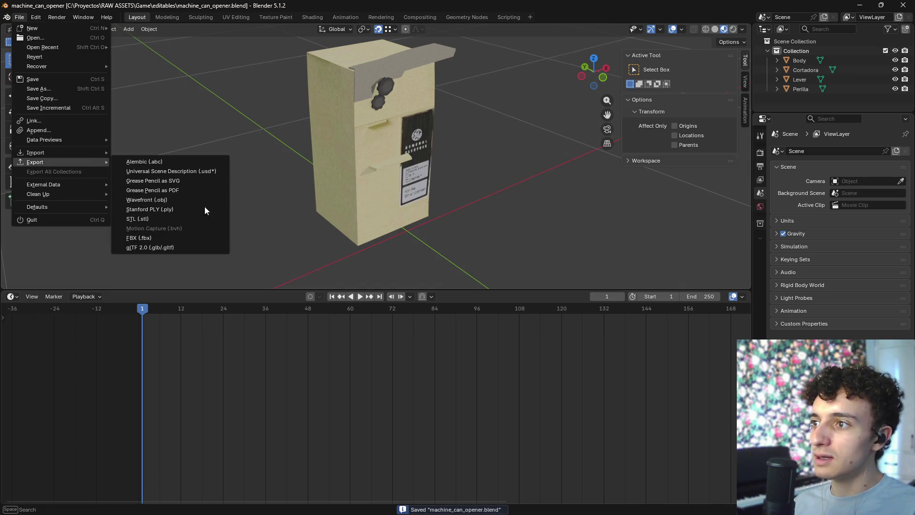
{"action": "left_click", "coordinate": [159, 247]}
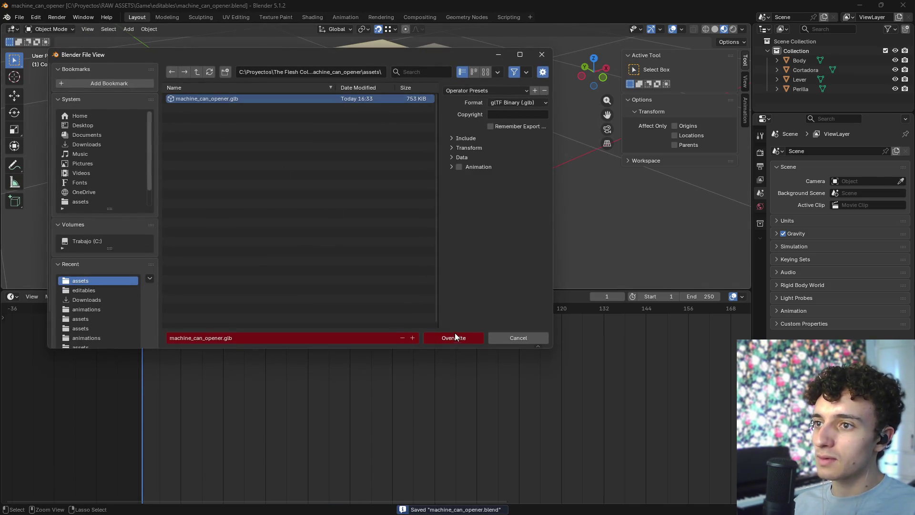
{"action": "left_click", "coordinate": [455, 337]}
{"action": "key", "text": "alt+Tab"}
{"action": "key", "text": "alt+Tab"}
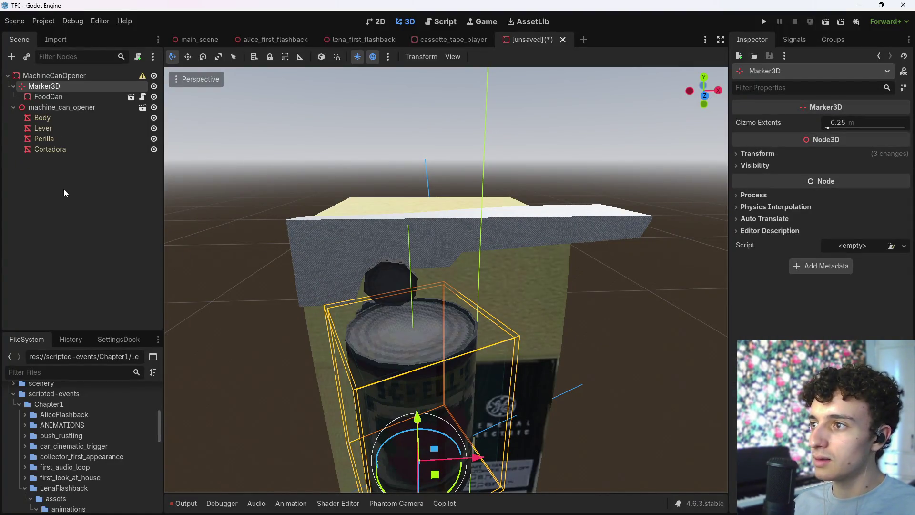
- Collapse machine_can_opener and delete the old FoodCan node under Marker3D
{"action": "left_click", "coordinate": [12, 107]}
{"action": "left_click", "coordinate": [50, 97]}
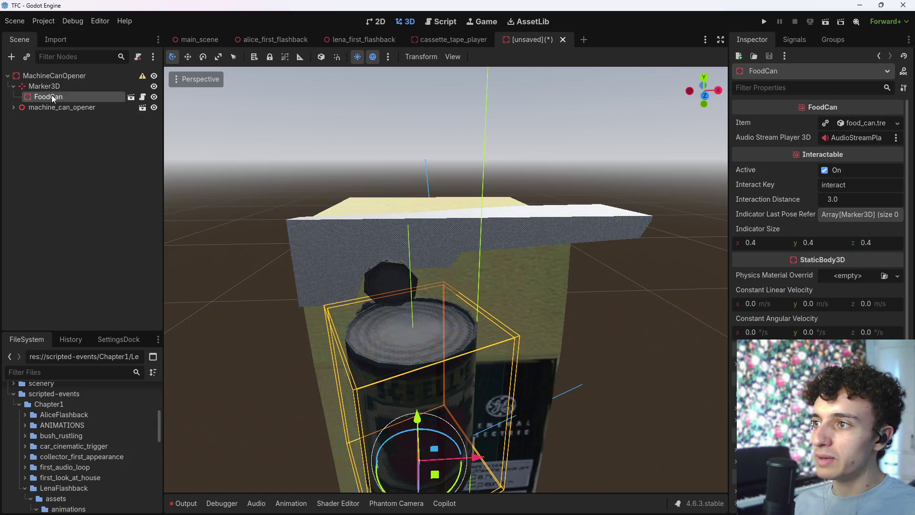
{"action": "left_click", "coordinate": [54, 91]}
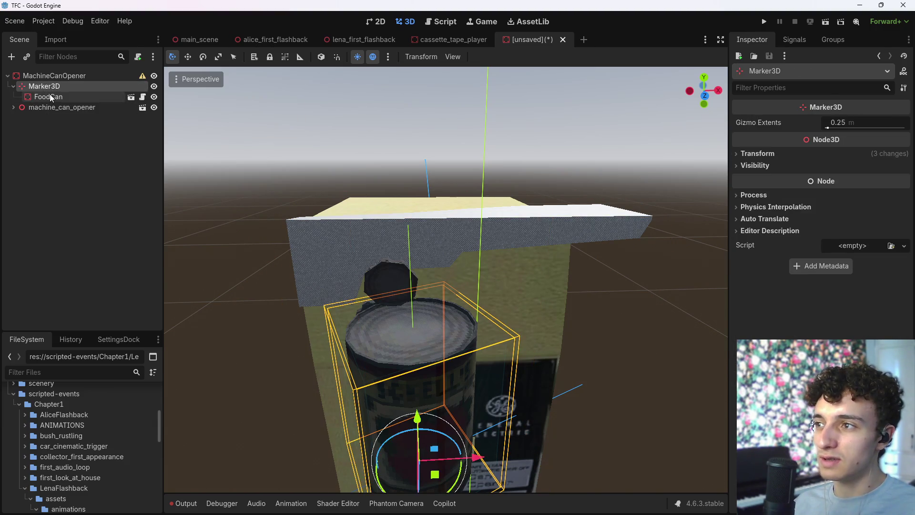
{"action": "left_click", "coordinate": [49, 96]}
{"action": "key", "text": "Delete"}
{"action": "left_click", "coordinate": [418, 260]}
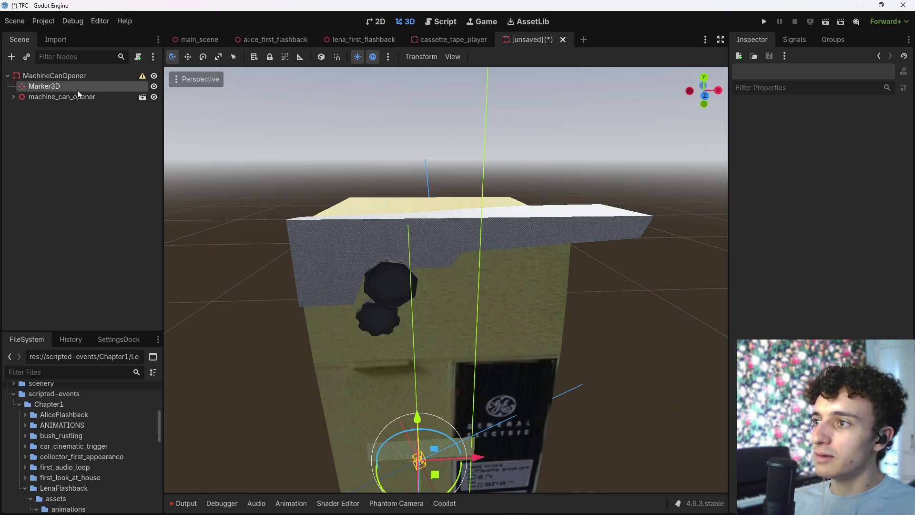
- Add food_can.glb as a child of Marker3D
{"action": "left_click", "coordinate": [77, 91]}
{"action": "key", "text": "ctrl+shift+a"}
{"action": "type", "text": "food_can"}
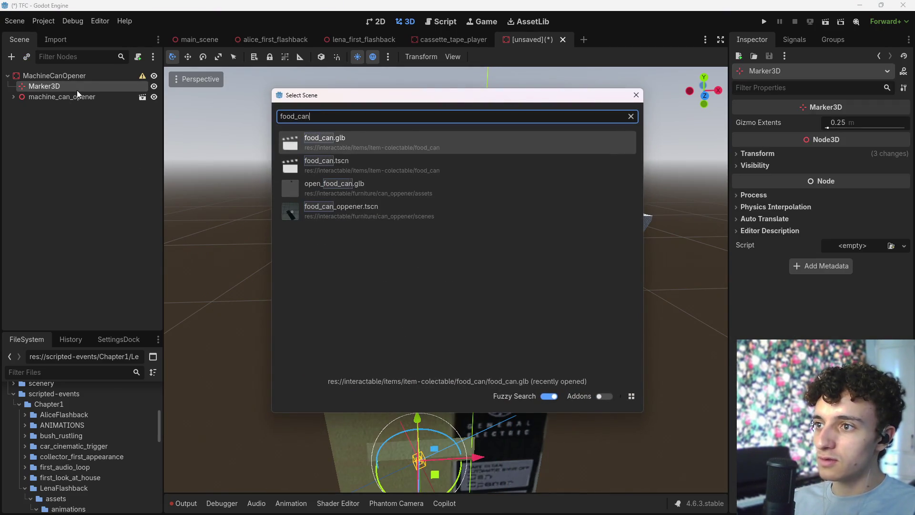
{"action": "key", "text": "Down"}
{"action": "key", "text": "Down"}
{"action": "key", "text": "Down"}
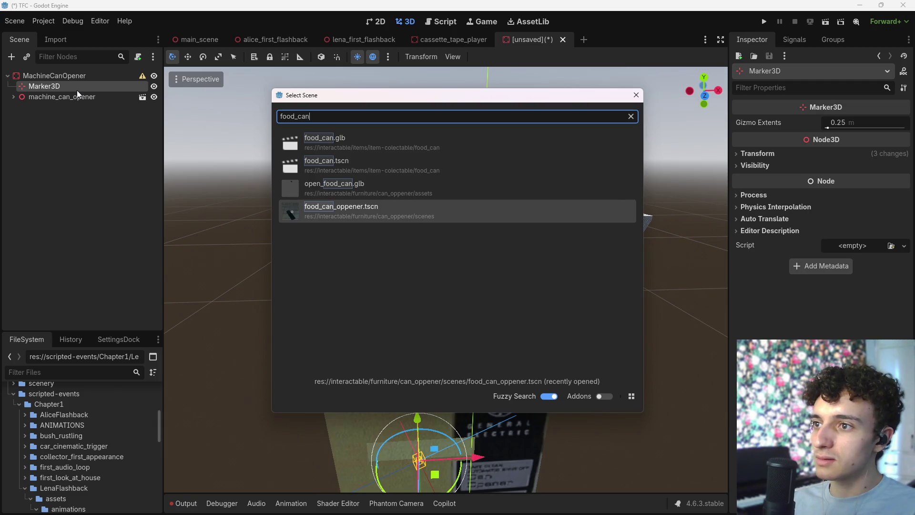
{"action": "key", "text": "Up"}
{"action": "key", "text": "Up"}
{"action": "key", "text": "Up"}
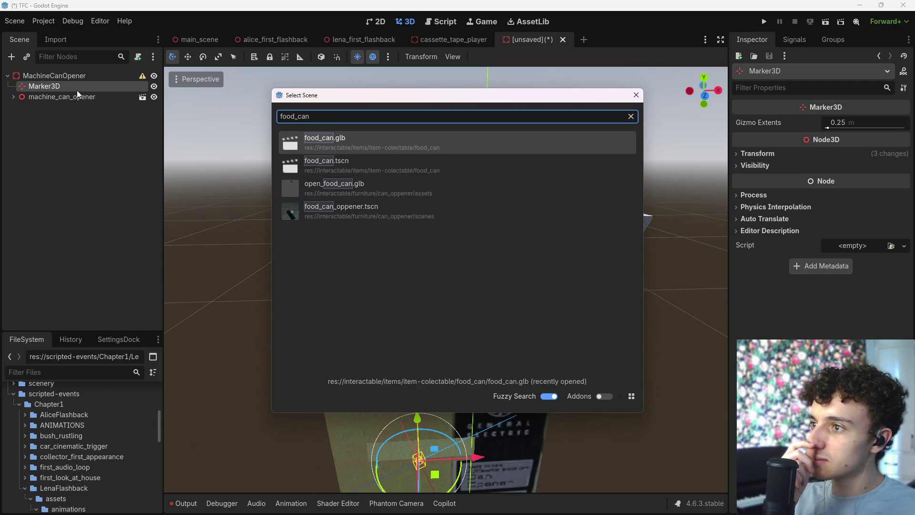
{"action": "key", "text": "Return"}
{"action": "left_click", "coordinate": [142, 96]}
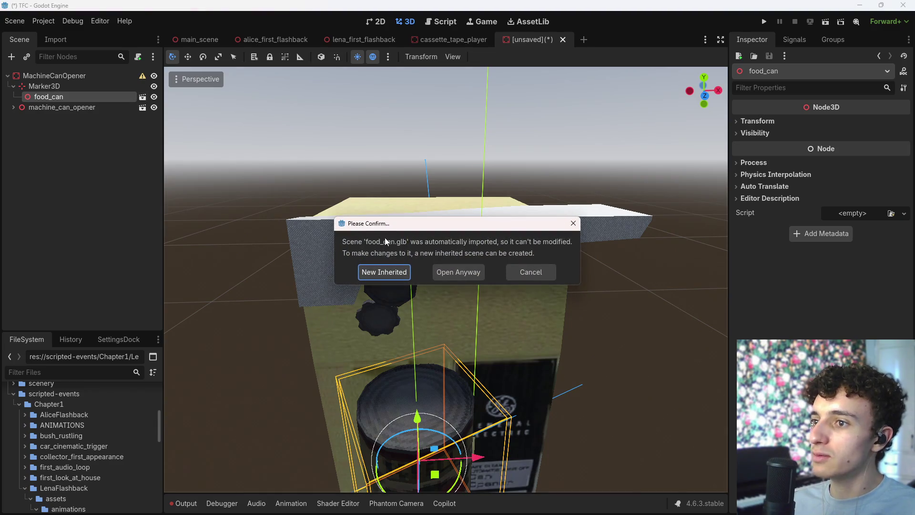
{"action": "left_click", "coordinate": [384, 272]}
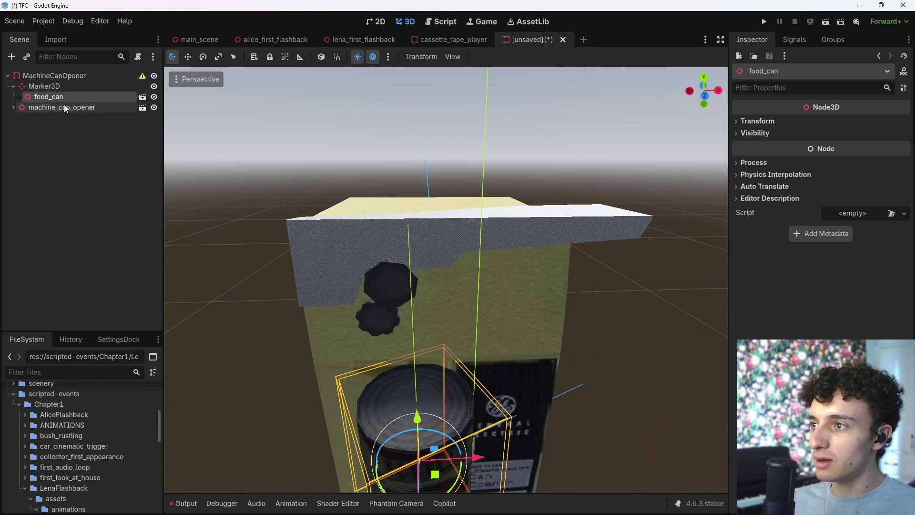
- Frame Marker3D and raise it with the can slightly along Y
{"action": "left_click", "coordinate": [62, 87]}
{"action": "key", "text": "f"}
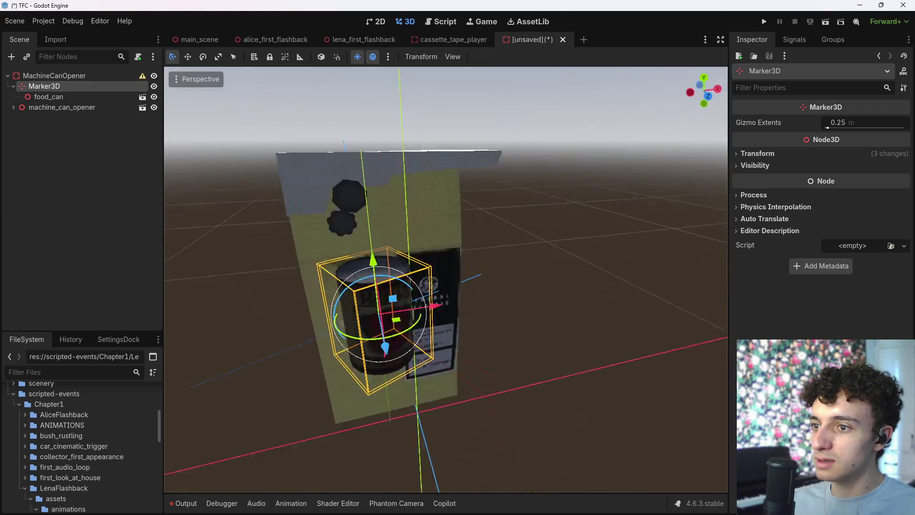
{"action": "scroll", "coordinate": [422, 268], "scroll_direction": "up", "scroll_amount": 3}
{"action": "mouse_move", "coordinate": [405, 344]}
{"action": "left_mouse_down"}
{"action": "mouse_move", "coordinate": [398, 224]}
{"action": "mouse_move", "coordinate": [398, 286]}
{"action": "left_mouse_up"}
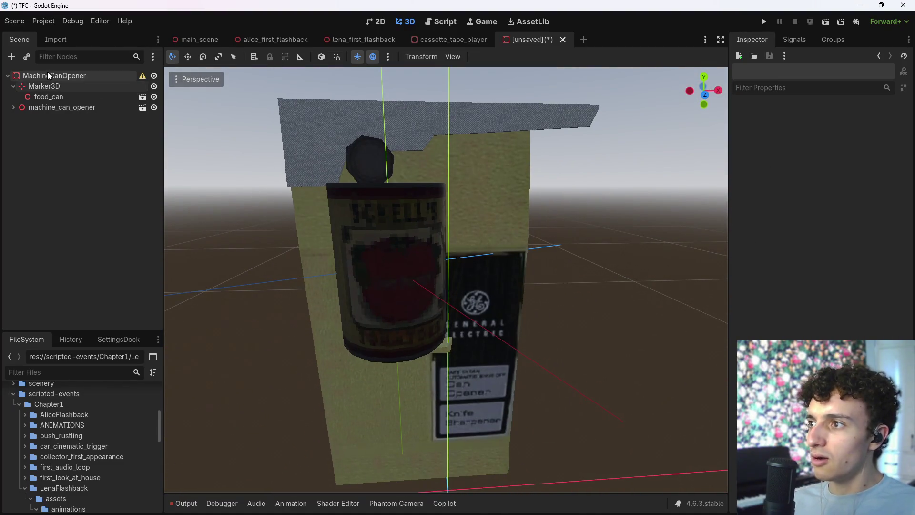
- Add a CollisionShape3D child to MachineCanOpener and give it a new BoxShape3D
{"action": "left_click", "coordinate": [101, 72]}
{"action": "key", "text": "ctrl+a"}
{"action": "type", "text": "coll"}
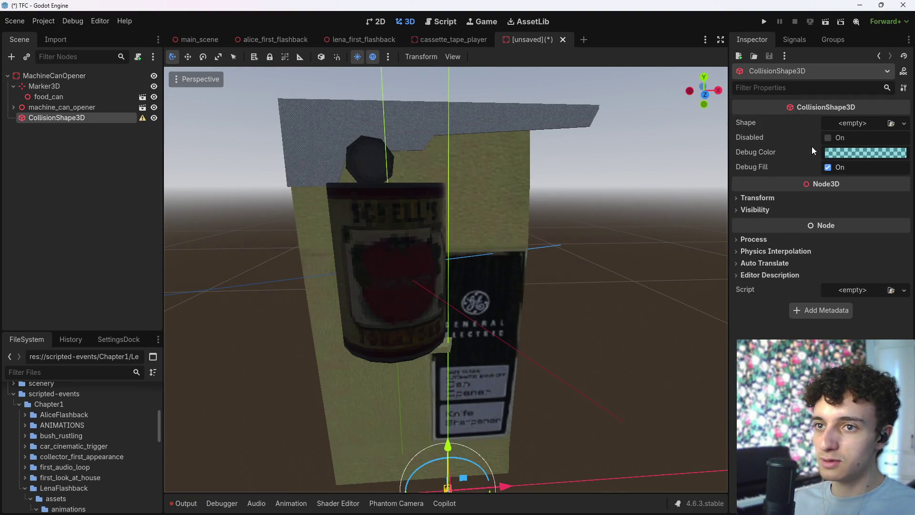
{"action": "left_click", "coordinate": [865, 123]}
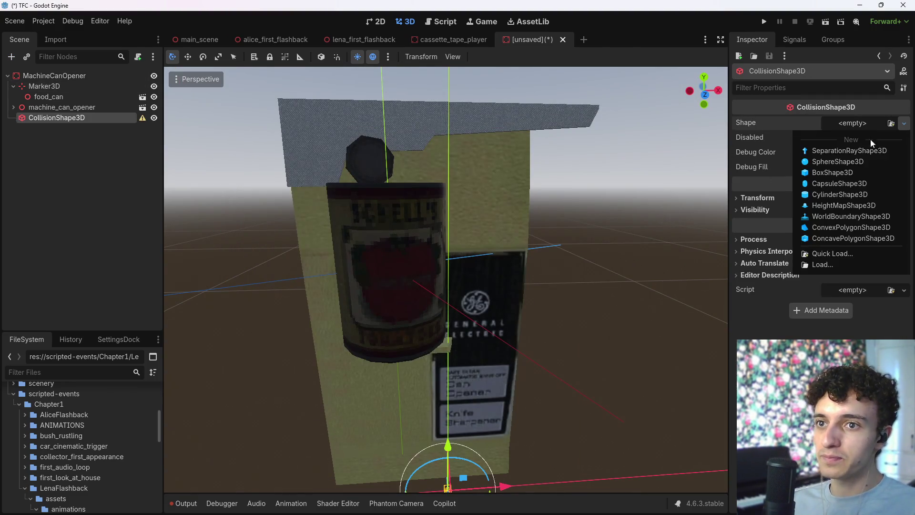
{"action": "left_click", "coordinate": [828, 171]}
- In front view, fit the box's width, top and bottom to the machine body
{"action": "key", "text": "KP_1"}
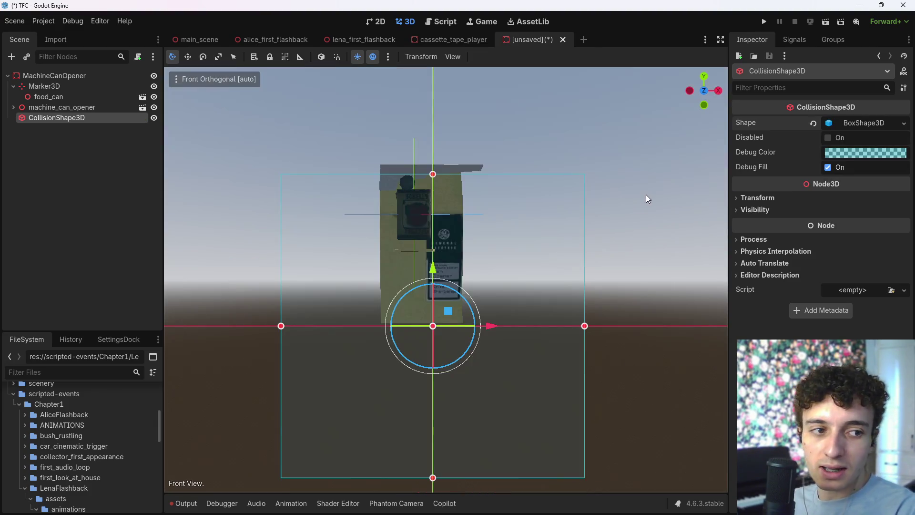
{"action": "left_click_drag", "start_coordinate": [588, 250], "coordinate": [367, 184]}
{"action": "left_click_drag", "start_coordinate": [557, 339], "coordinate": [437, 333]}
{"action": "left_click_drag", "start_coordinate": [253, 346], "coordinate": [350, 342]}
{"action": "left_click_drag", "start_coordinate": [402, 194], "coordinate": [398, 183]}
{"action": "scroll", "coordinate": [434, 406], "scroll_direction": "down", "scroll_amount": 2}
{"action": "left_click_drag", "start_coordinate": [398, 422], "coordinate": [423, 285]}
{"action": "left_click_drag", "start_coordinate": [435, 218], "coordinate": [435, 219]}
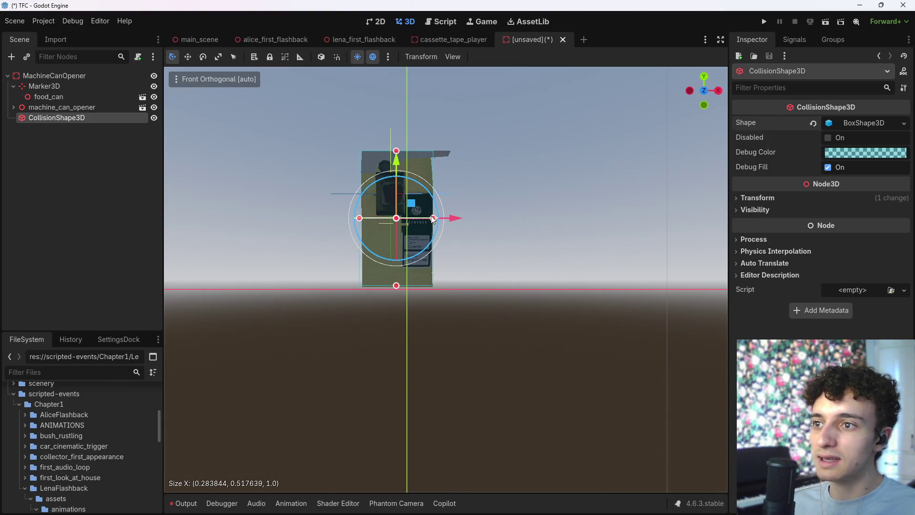
{"action": "left_click_drag", "start_coordinate": [395, 286], "coordinate": [398, 287]}
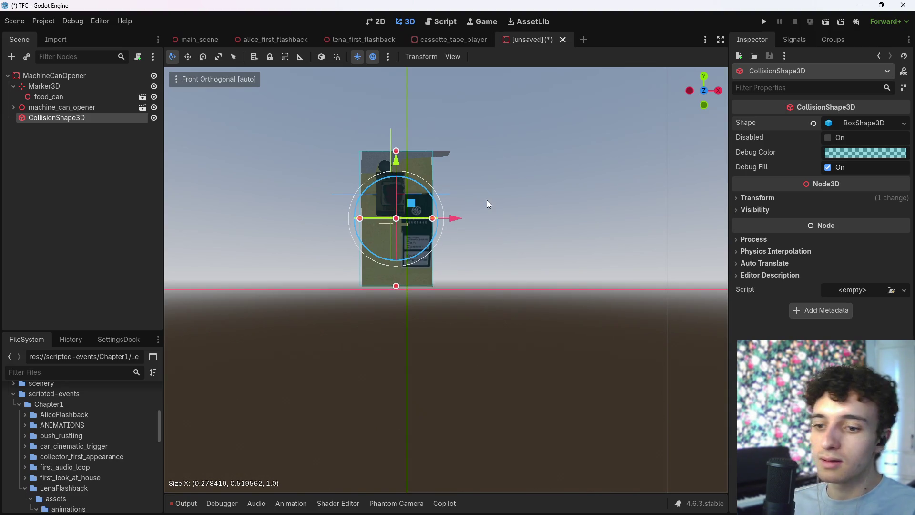
- In top view, shrink the box's depth, then check the fit in perspective
{"action": "key", "text": "KP_7"}
{"action": "mouse_move", "coordinate": [397, 306]}
{"action": "left_mouse_down"}
{"action": "mouse_move", "coordinate": [401, 374]}
{"action": "mouse_move", "coordinate": [410, 269]}
{"action": "left_mouse_up"}
{"action": "key", "text": "f"}
{"action": "left_click", "coordinate": [443, 233]}
{"action": "mouse_move", "coordinate": [442, 231]}
{"action": "left_mouse_down"}
{"action": "mouse_move", "coordinate": [527, 239]}
{"action": "mouse_move", "coordinate": [508, 202]}
{"action": "mouse_move", "coordinate": [546, 196]}
{"action": "mouse_move", "coordinate": [498, 211]}
{"action": "mouse_move", "coordinate": [508, 211]}
{"action": "left_mouse_up"}
{"action": "scroll", "coordinate": [508, 202], "scroll_direction": "down", "scroll_amount": 3}
{"action": "scroll", "coordinate": [544, 193], "scroll_direction": "up", "scroll_amount": 2}
- Narrow the box slightly in front view, leaving it about 0.273 × 0.520 × 0.243
{"action": "key", "text": "KP_1"}
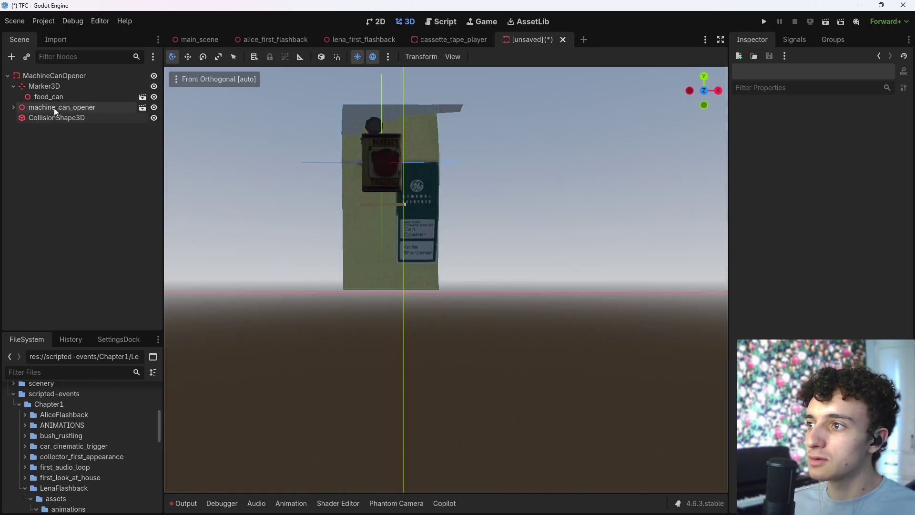
{"action": "left_click", "coordinate": [70, 118]}
{"action": "left_click_drag", "start_coordinate": [342, 197], "coordinate": [343, 197]}
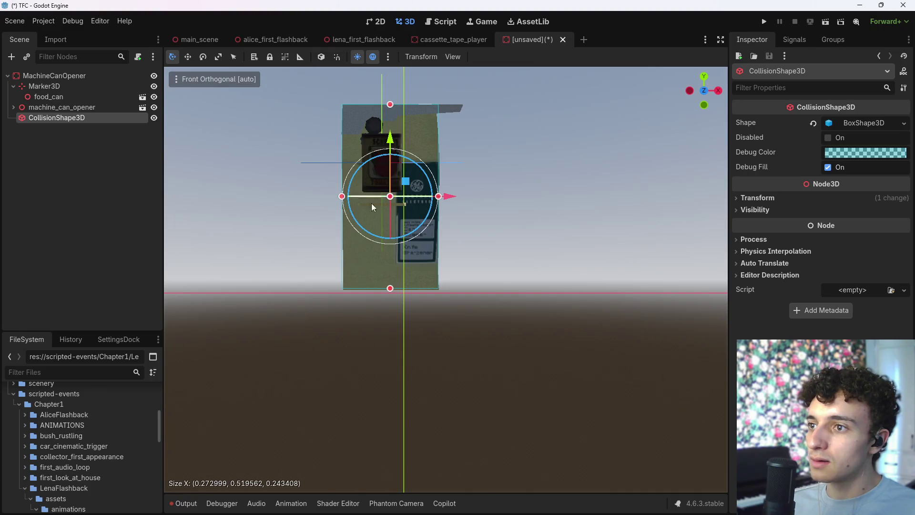
{"action": "left_click", "coordinate": [476, 201]}
{"action": "key", "text": "e"}
{"action": "mouse_move", "coordinate": [523, 218]}
{"action": "left_mouse_down"}
{"action": "mouse_move", "coordinate": [512, 254]}
{"action": "mouse_move", "coordinate": [551, 226]}
{"action": "mouse_move", "coordinate": [482, 235]}
{"action": "mouse_move", "coordinate": [550, 210]}
{"action": "mouse_move", "coordinate": [554, 225]}
{"action": "mouse_move", "coordinate": [476, 229]}
{"action": "left_mouse_up"}
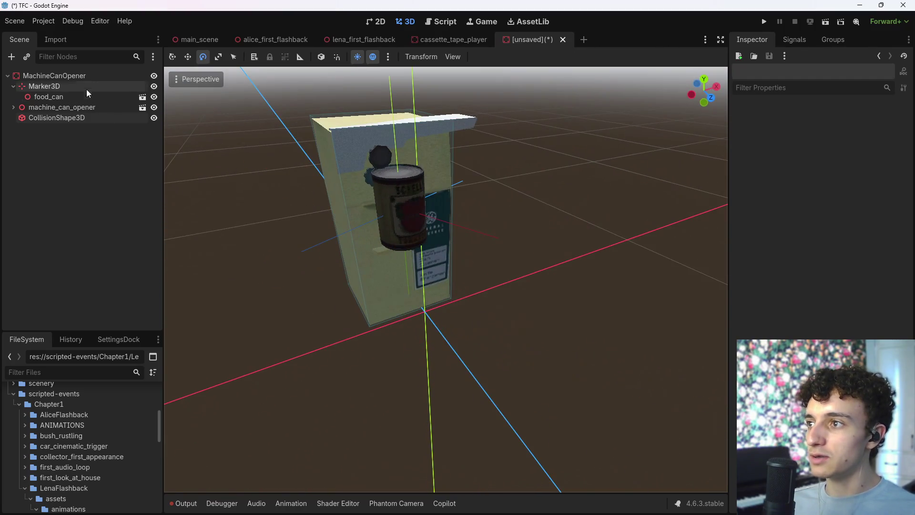
- Rename the Marker3D node to FoodCan
{"action": "left_click", "coordinate": [13, 86]}
{"action": "left_click", "coordinate": [44, 86]}
{"action": "key", "text": "F2"}
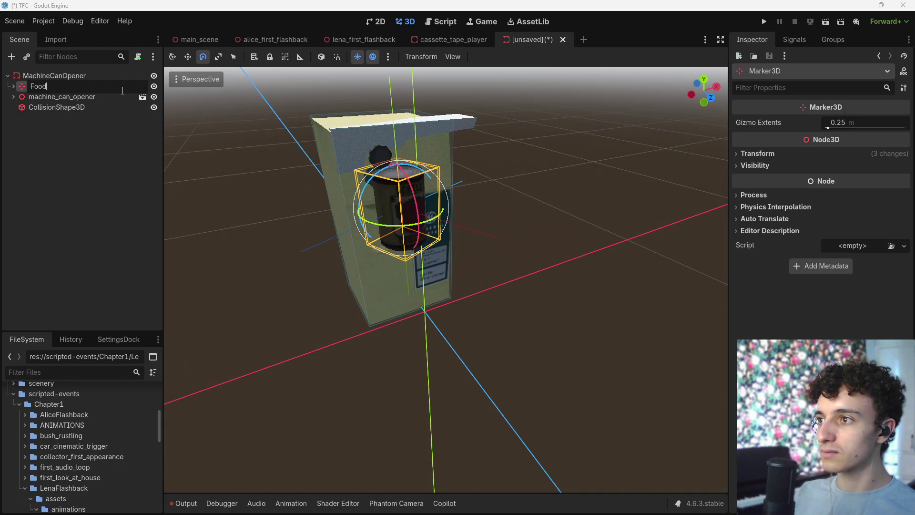
{"action": "type", "text": "Can"}
{"action": "key", "text": "Return"}
- Move CollisionShape3D to the top of MachineCanOpener's children
{"action": "left_click", "coordinate": [65, 97]}
{"action": "left_click", "coordinate": [56, 108]}
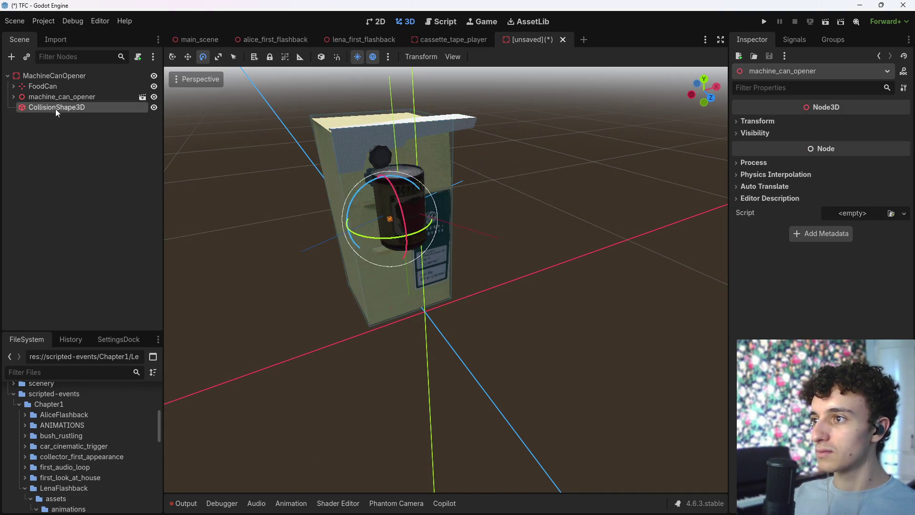
{"action": "left_click", "coordinate": [24, 125]}
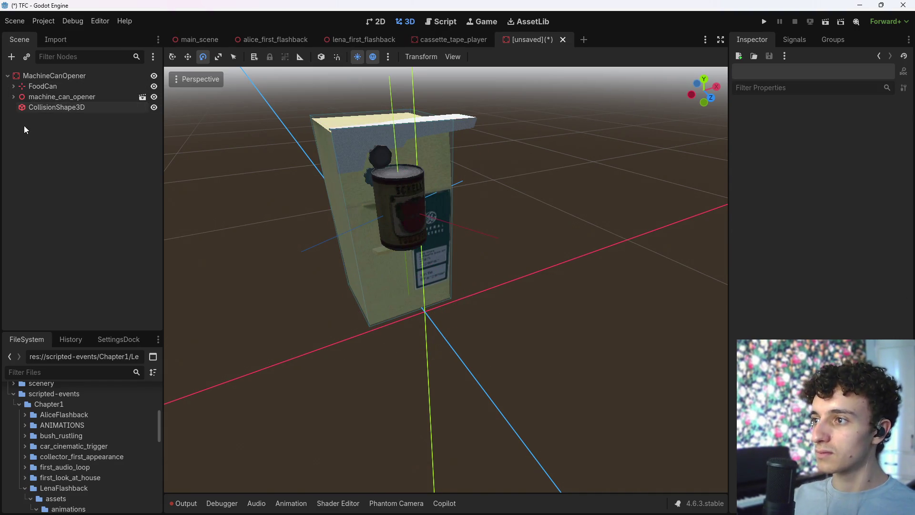
{"action": "left_click", "coordinate": [63, 107]}
{"action": "left_click", "coordinate": [61, 117]}
{"action": "left_click_drag", "start_coordinate": [70, 109], "coordinate": [64, 83]}
- Add an AnimationPlayer child to MachineCanOpener
{"action": "left_click", "coordinate": [50, 75]}
{"action": "key", "text": "ctrl+a"}
{"action": "type", "text": "animation"}
{"action": "key", "text": "Up"}
{"action": "key", "text": "Return"}
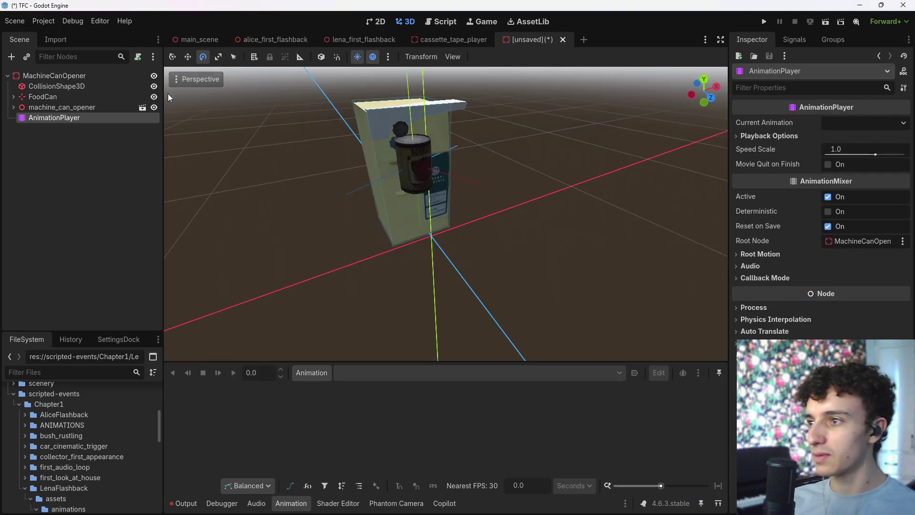
{"action": "scroll", "coordinate": [408, 328], "scroll_direction": "up", "scroll_amount": 5}
{"action": "scroll", "coordinate": [408, 328], "scroll_direction": "down", "scroll_amount": 3}
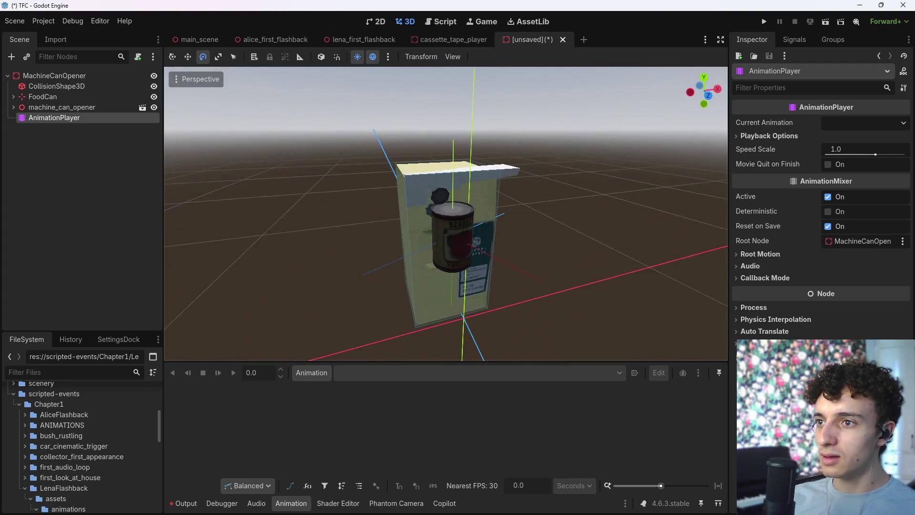
{"action": "scroll", "coordinate": [408, 328], "scroll_direction": "up", "scroll_amount": 3}
{"action": "left_click", "coordinate": [312, 372]}
{"action": "key", "text": "Escape"}
- Add an AudioStreamPlayer3D child to MachineCanOpener
{"action": "left_click", "coordinate": [72, 79]}
{"action": "key", "text": "ctrl+a"}
{"action": "type", "text": "auid"}
{"action": "key", "text": "BackSpace"}
{"action": "key", "text": "BackSpace"}
{"action": "type", "text": "dio_s"}
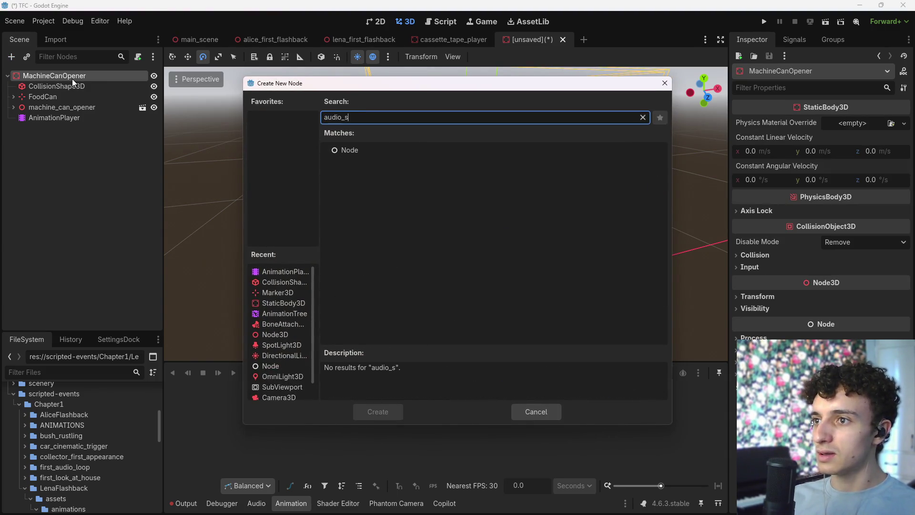
{"action": "key", "text": "BackSpace"}
{"action": "key", "text": "BackSpace"}
{"action": "key", "text": "Down"}
{"action": "key", "text": "Down"}
{"action": "key", "text": "Return"}
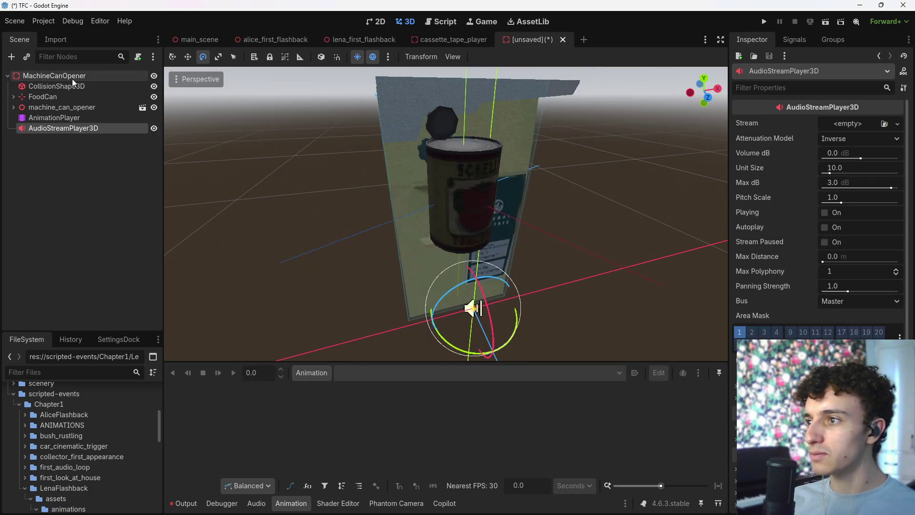
- Place AnimationPlayer below AudioStreamPlayer3D and start a new animation with the default name cleared
{"action": "left_click_drag", "start_coordinate": [66, 118], "coordinate": [72, 133]}
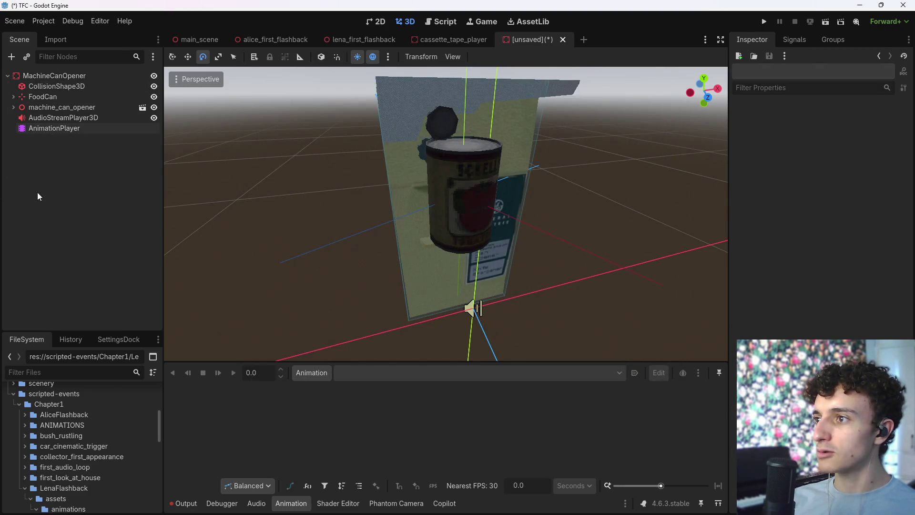
{"action": "left_click", "coordinate": [318, 373]}
{"action": "left_click", "coordinate": [325, 388]}
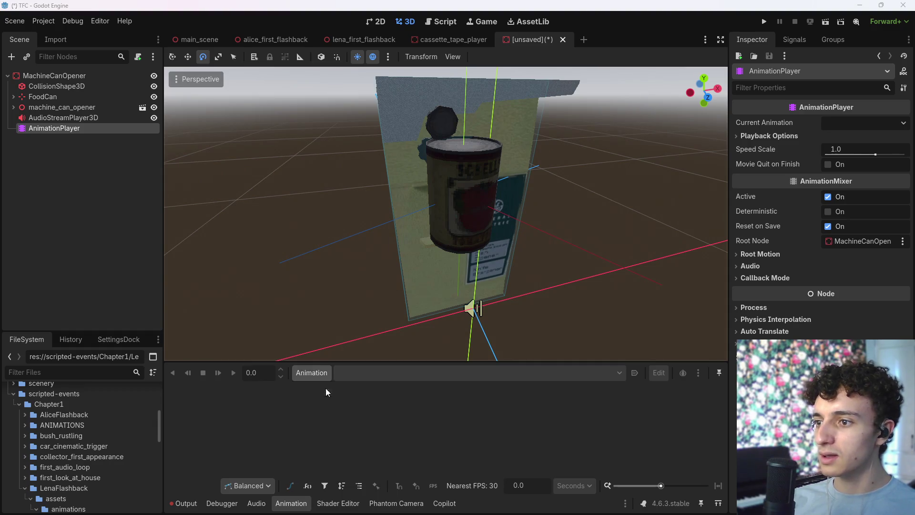
{"action": "key", "text": "BackSpace"}
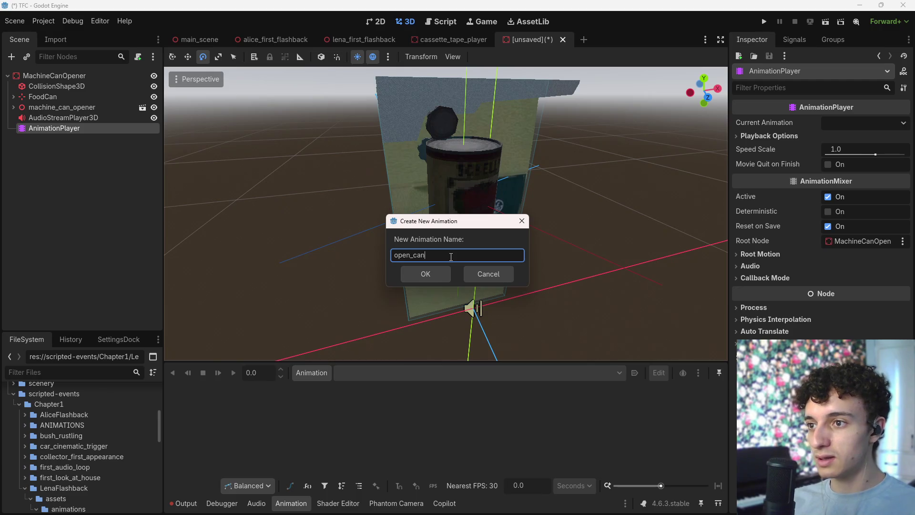
- Create the open_can animation and lengthen it from 1.0 to 1.5 seconds
{"action": "key", "text": "Return"}
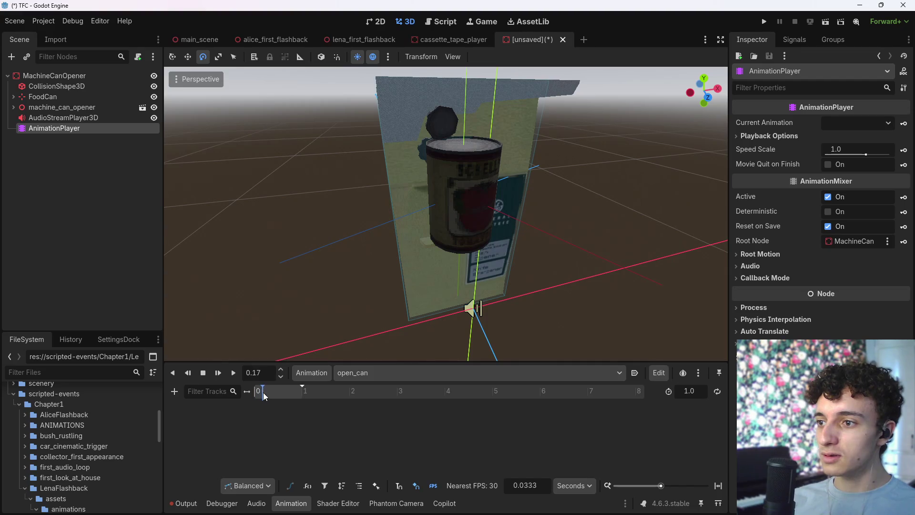
{"action": "left_click", "coordinate": [234, 373]}
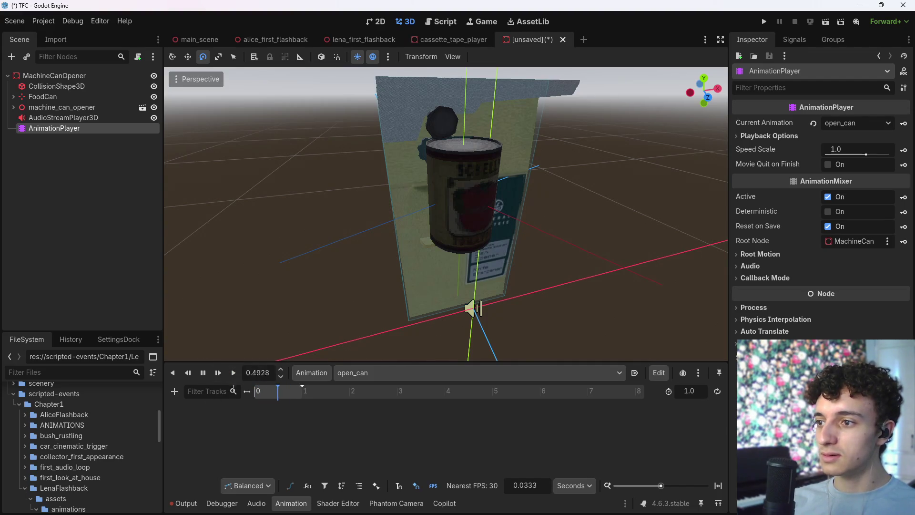
{"action": "left_click", "coordinate": [701, 390]}
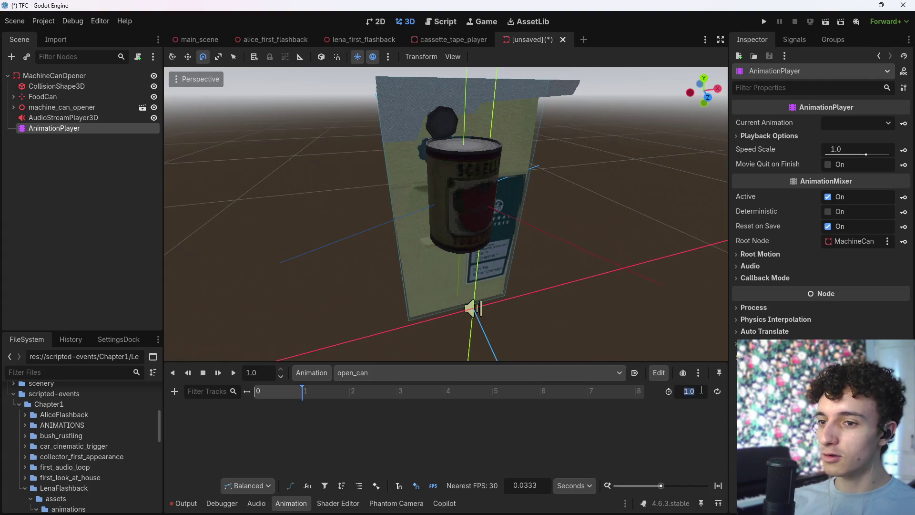
{"action": "type", "text": "1"}
{"action": "key", "text": "Return"}
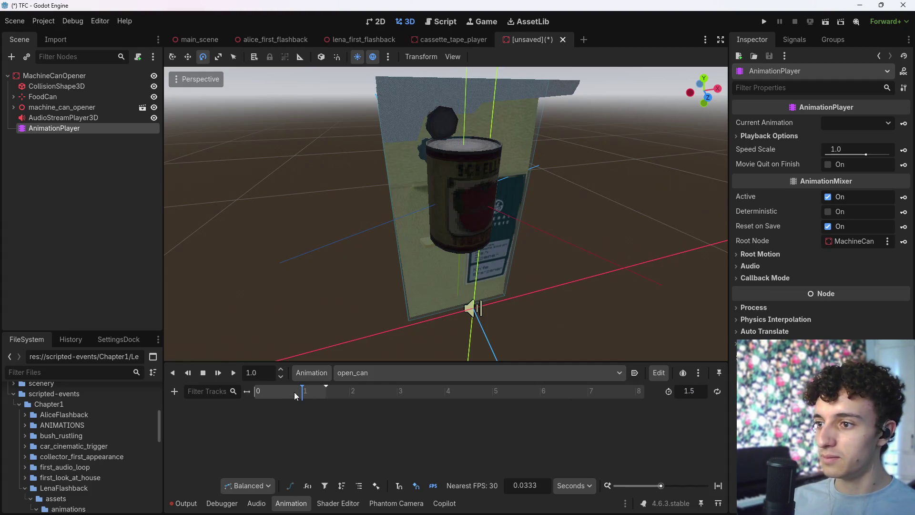
{"action": "scroll", "coordinate": [484, 193], "scroll_direction": "up", "scroll_amount": 5}
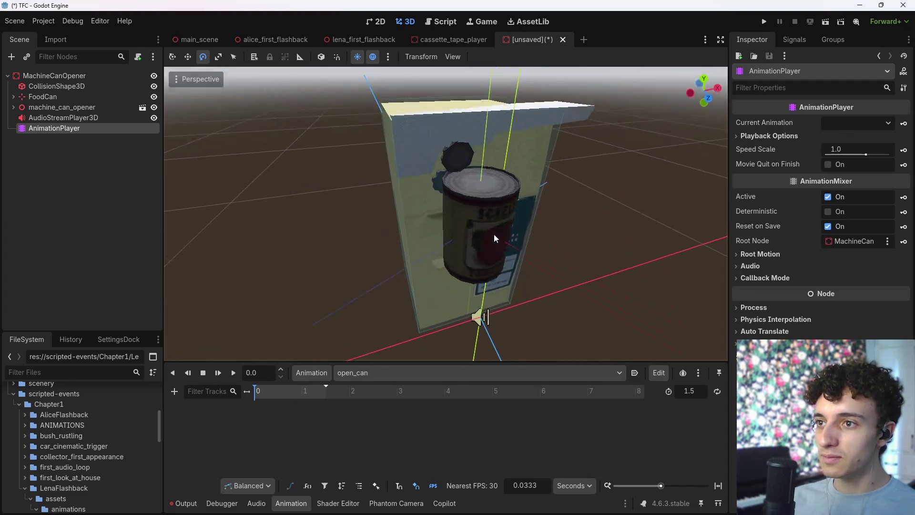
{"action": "left_click", "coordinate": [485, 253]}
- Key the food can as visible at the start of open_can
{"action": "key", "text": "f"}
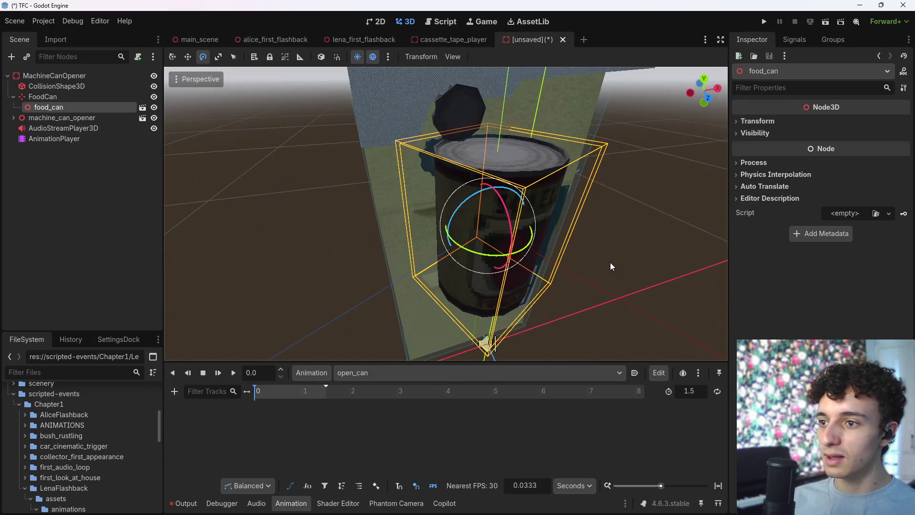
{"action": "left_click", "coordinate": [757, 121]}
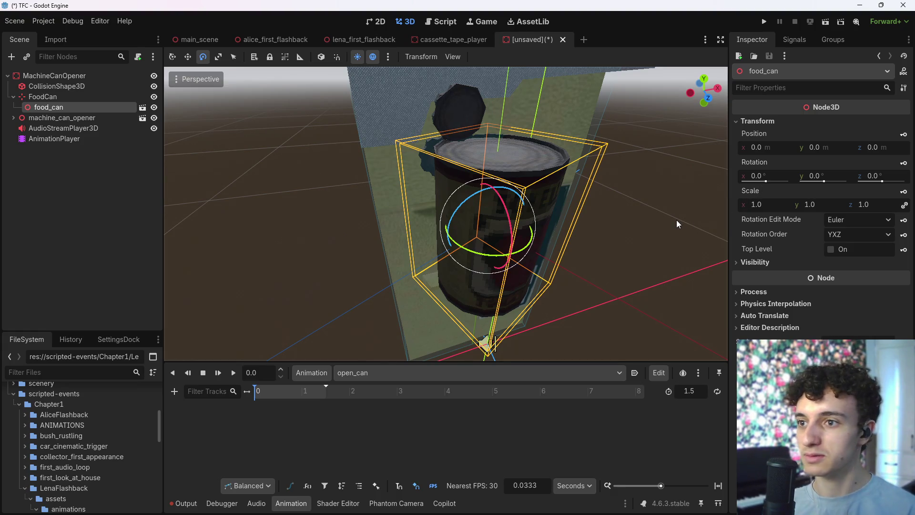
{"action": "left_click", "coordinate": [755, 262]}
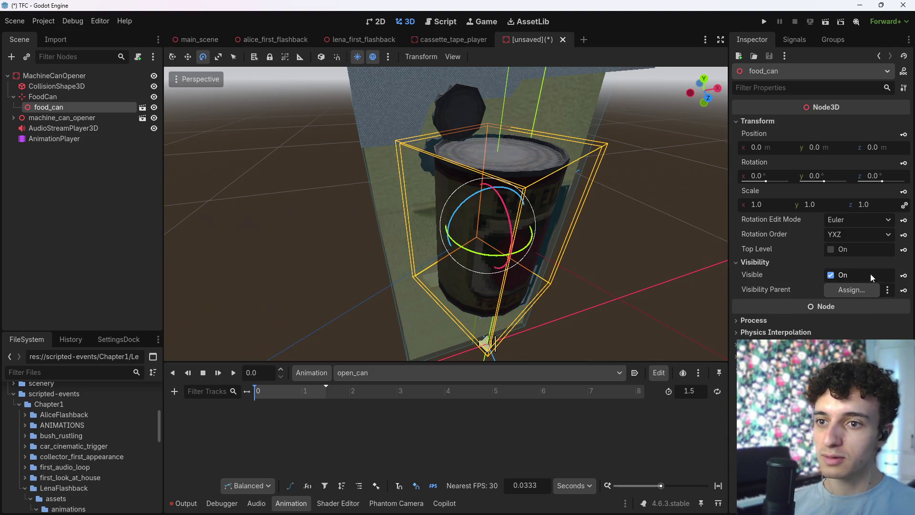
{"action": "left_click", "coordinate": [831, 275]}
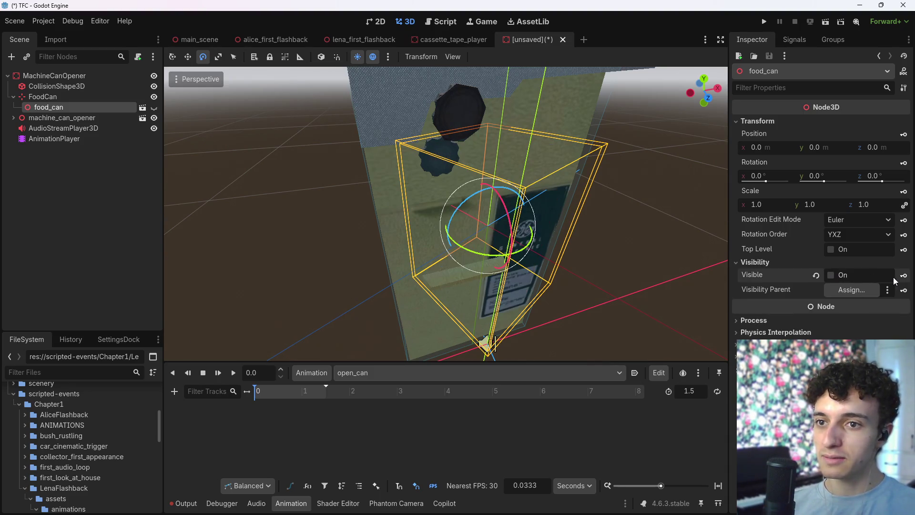
{"action": "left_click", "coordinate": [831, 276]}
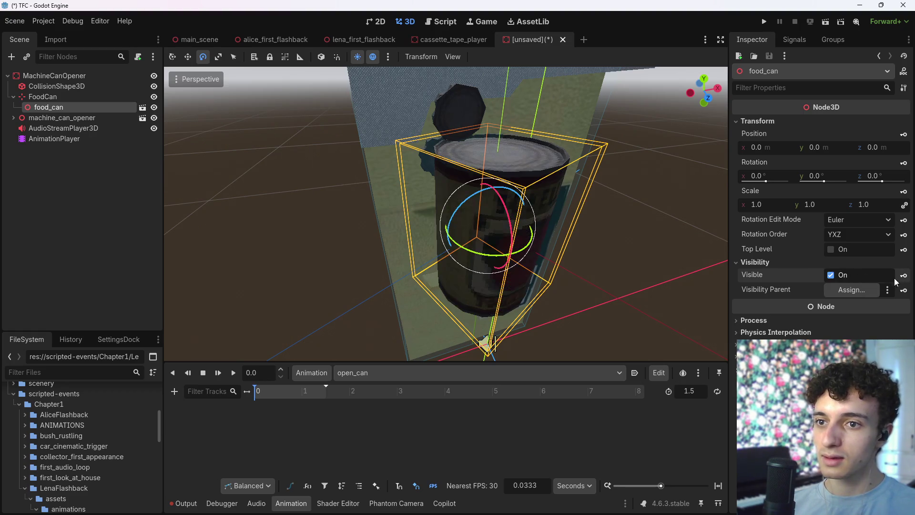
{"action": "left_click", "coordinate": [904, 276]}
{"action": "left_click", "coordinate": [418, 284]}
- Key the food can as hidden at 1.5 s and scrub to preview it
{"action": "left_click", "coordinate": [302, 399]}
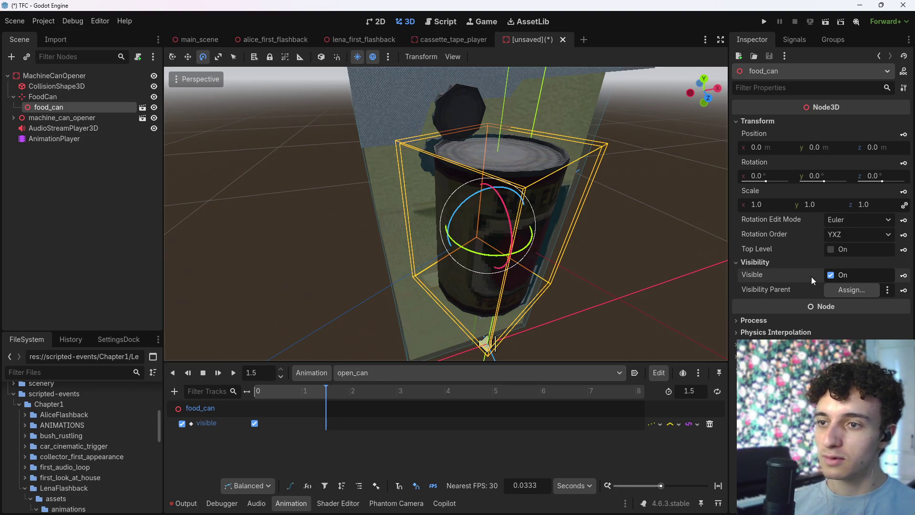
{"action": "left_click", "coordinate": [831, 276]}
{"action": "left_click", "coordinate": [904, 276]}
{"action": "left_click_drag", "start_coordinate": [322, 389], "coordinate": [255, 390]}
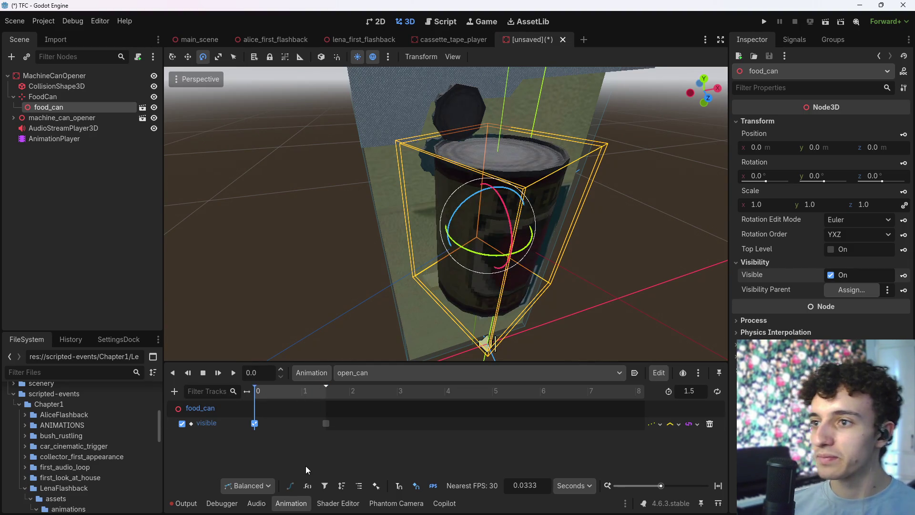
{"action": "mouse_move", "coordinate": [259, 394]}
{"action": "left_mouse_down"}
{"action": "mouse_move", "coordinate": [315, 399]}
{"action": "mouse_move", "coordinate": [247, 400]}
{"action": "left_mouse_up"}
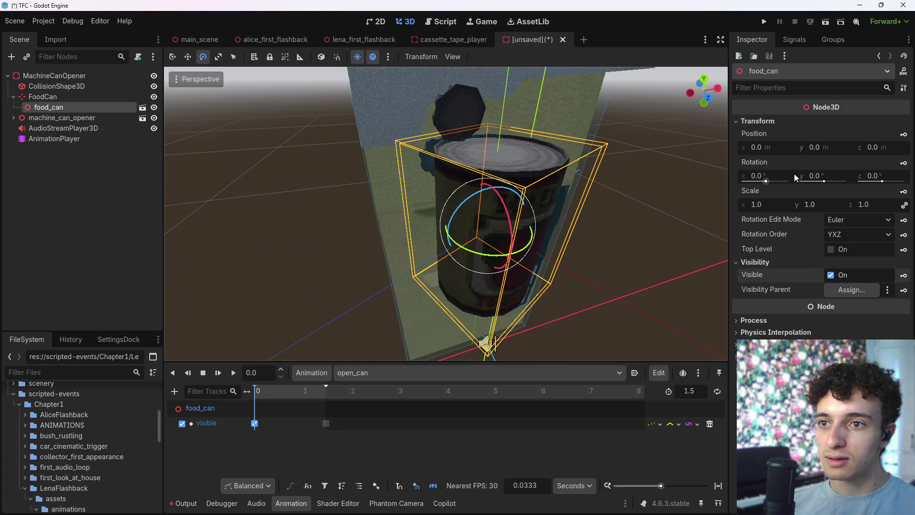
- Key the can's rotation at 0 s and set Y rotation to 180 at 1.5 s
{"action": "left_click", "coordinate": [903, 163]}
{"action": "left_click", "coordinate": [417, 285]}
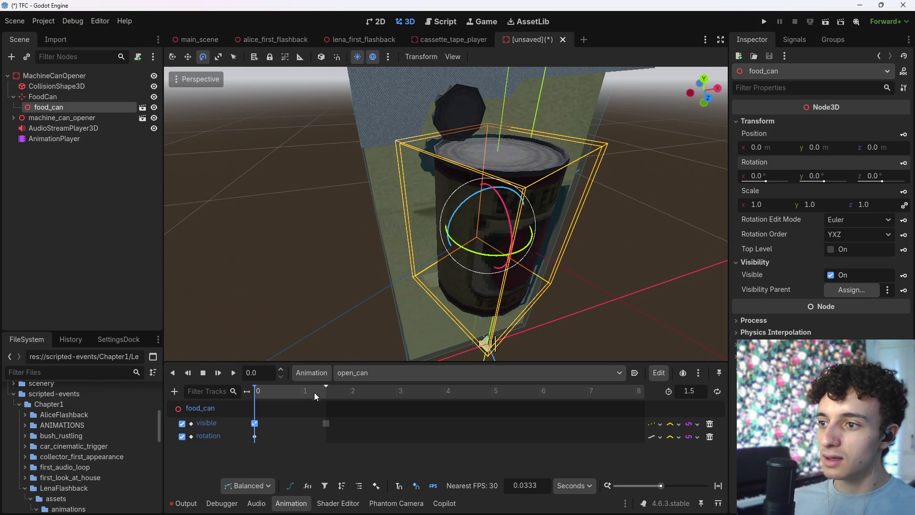
{"action": "left_click", "coordinate": [326, 392]}
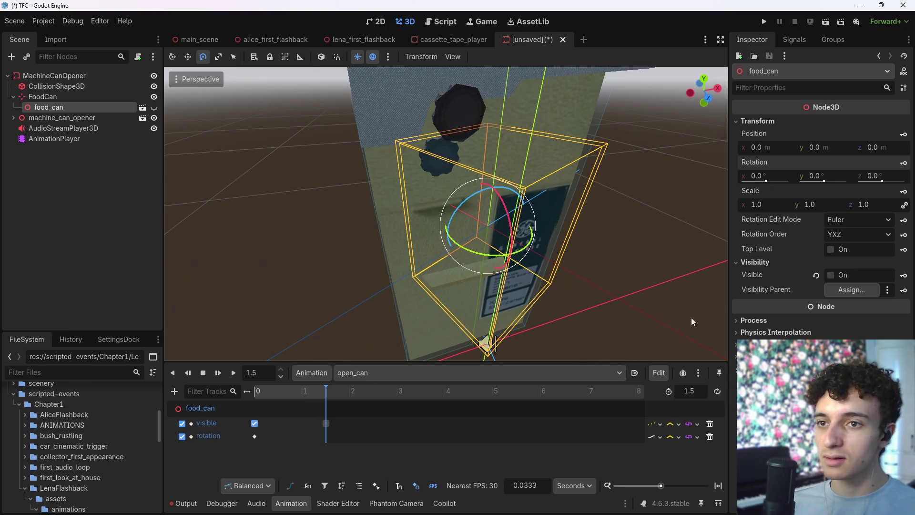
{"action": "left_click", "coordinate": [826, 173]}
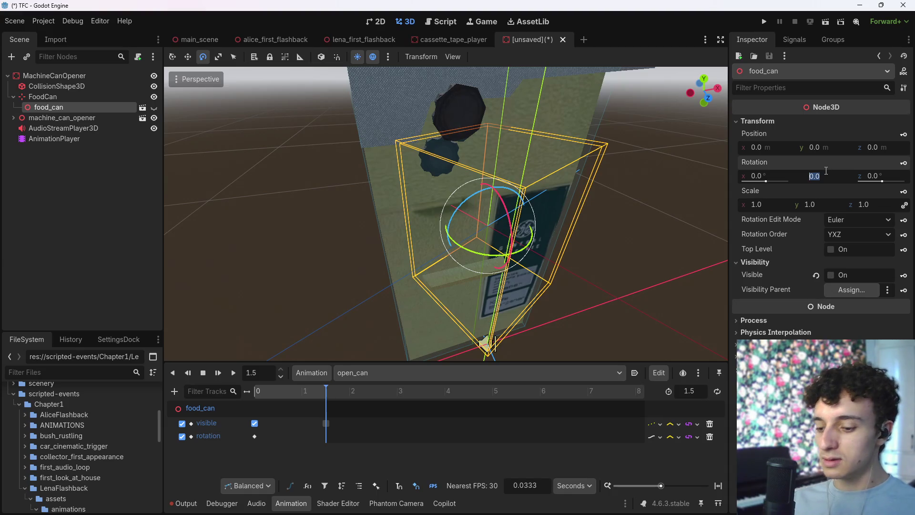
{"action": "type", "text": "180"}
{"action": "key", "text": "Return"}
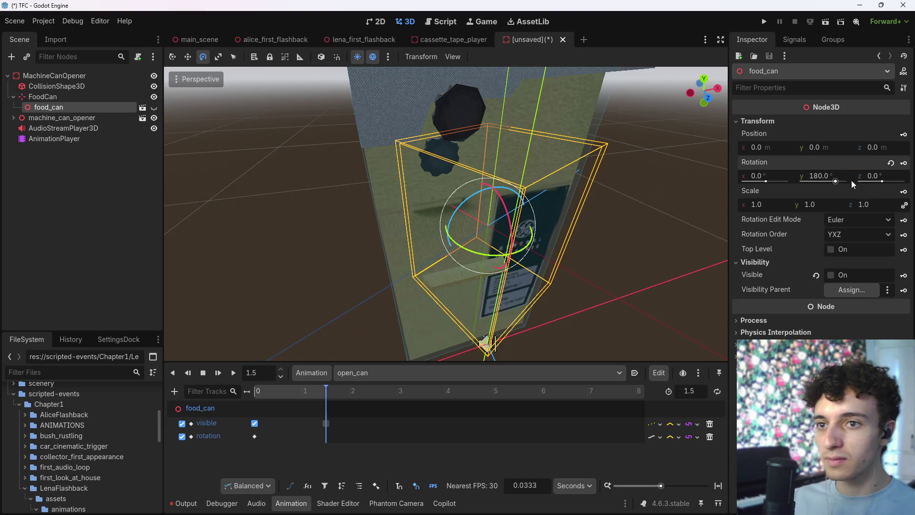
{"action": "left_click_drag", "start_coordinate": [324, 390], "coordinate": [244, 391]}
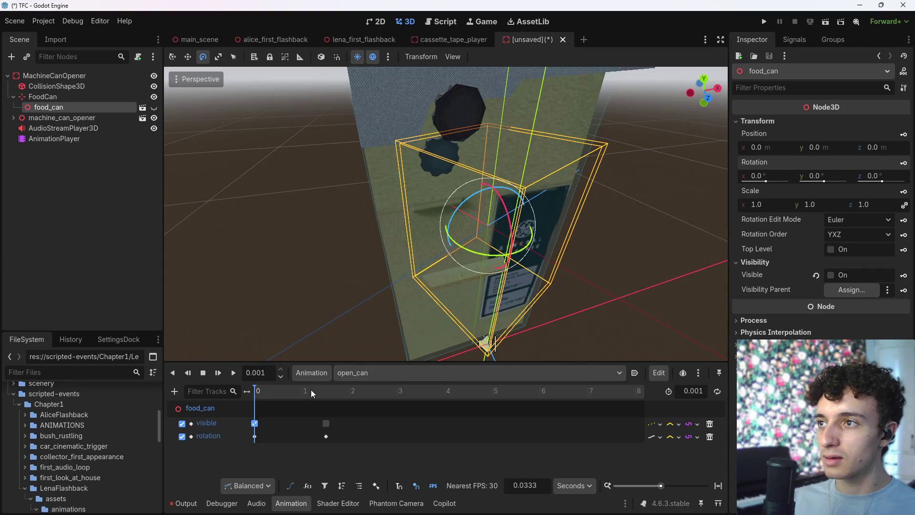
- Reset the animation length to 1.5 s and play open_can to preview it
{"action": "key", "text": "ctrl+s"}
{"action": "left_click", "coordinate": [539, 405]}
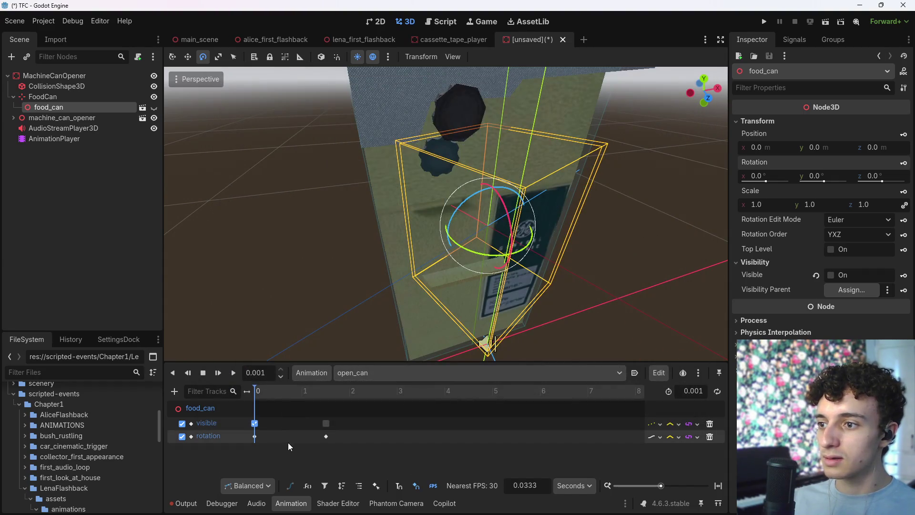
{"action": "left_click_drag", "start_coordinate": [259, 391], "coordinate": [249, 392]}
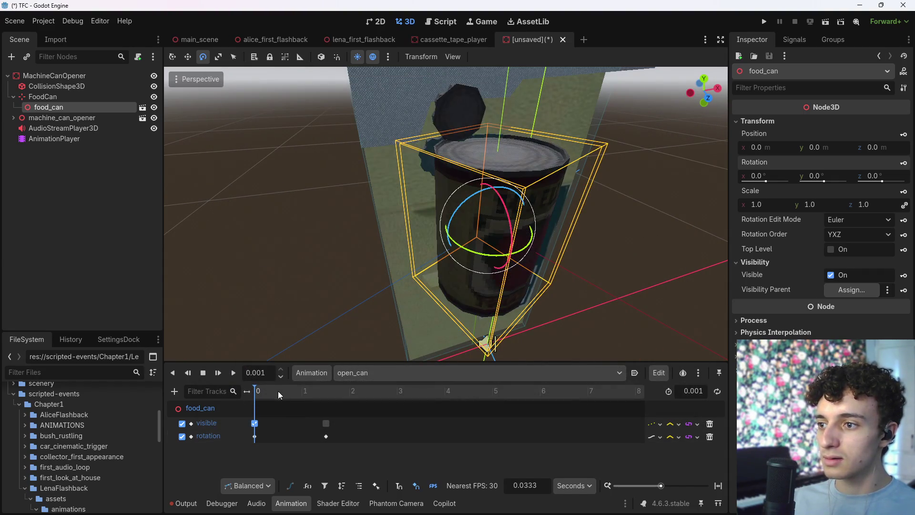
{"action": "double_click", "coordinate": [686, 391]}
{"action": "type", "text": "1.5"}
{"action": "key", "text": "Return"}
{"action": "mouse_move", "coordinate": [262, 393]}
{"action": "left_mouse_down"}
{"action": "mouse_move", "coordinate": [291, 389]}
{"action": "mouse_move", "coordinate": [255, 395]}
{"action": "left_mouse_up"}
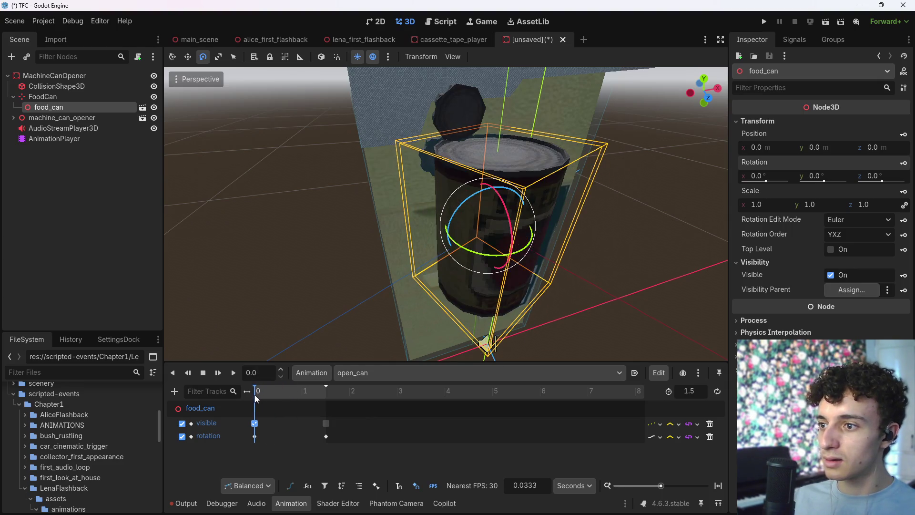
{"action": "left_click", "coordinate": [232, 374]}
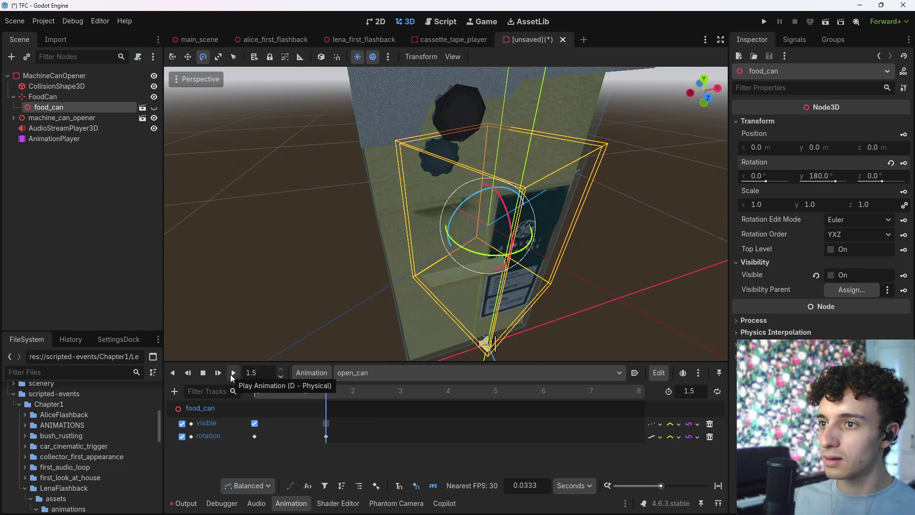
{"action": "left_click", "coordinate": [204, 376]}
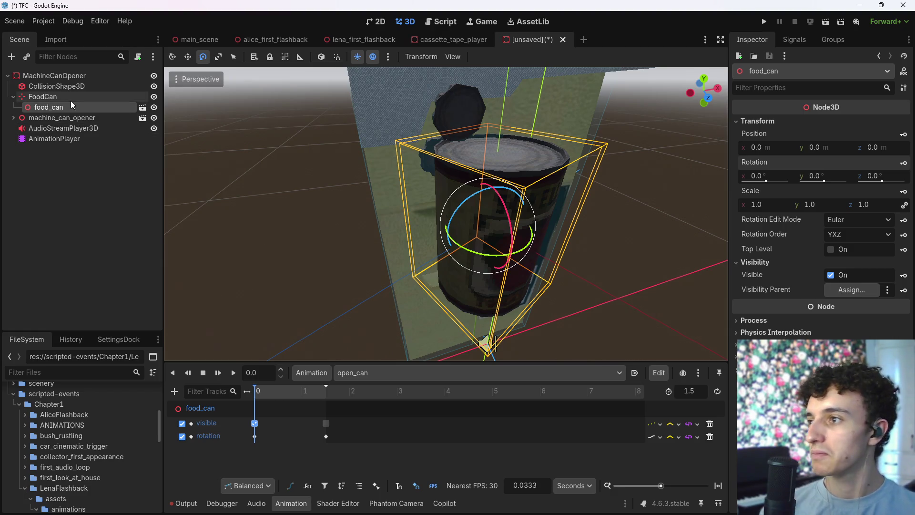
{"action": "left_click", "coordinate": [13, 117]}
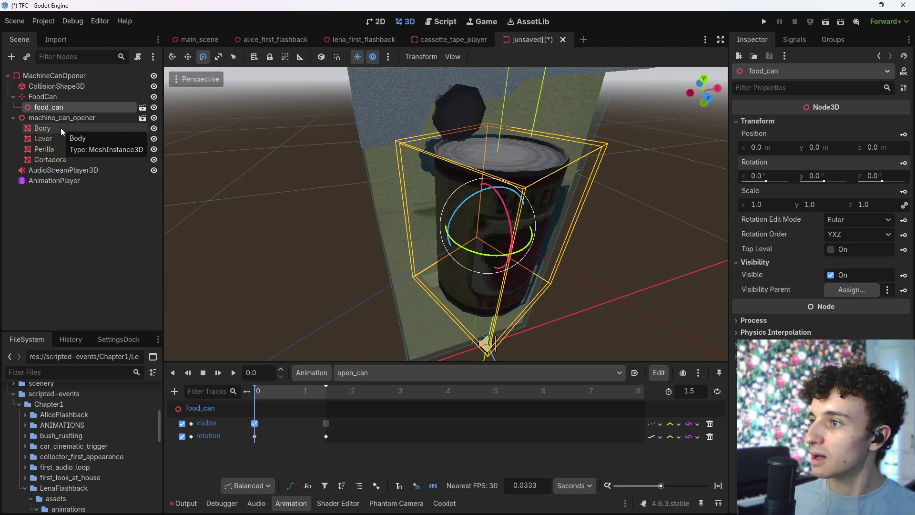
- Show the cutter parts' transform properties and rotate the Perilla part with the gizmo
{"action": "left_click", "coordinate": [55, 150]}
{"action": "left_click", "coordinate": [56, 159], "text": "shift"}
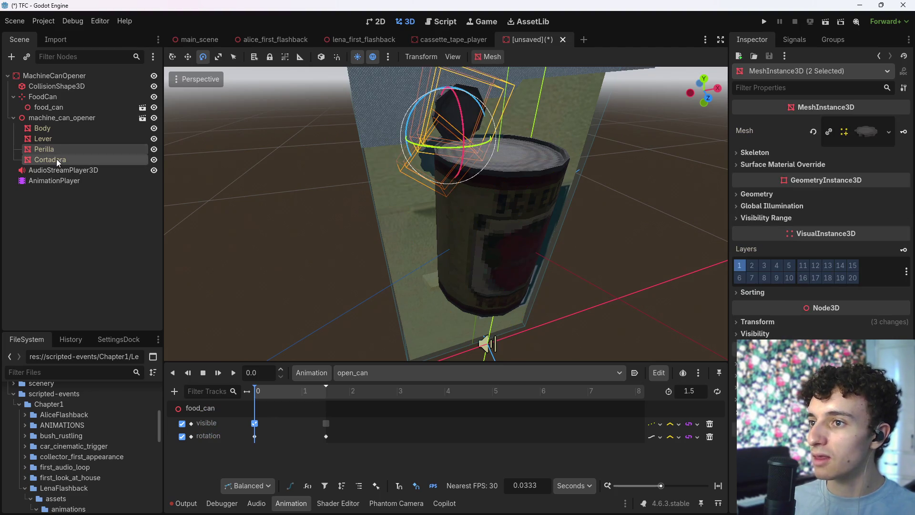
{"action": "left_click", "coordinate": [782, 322]}
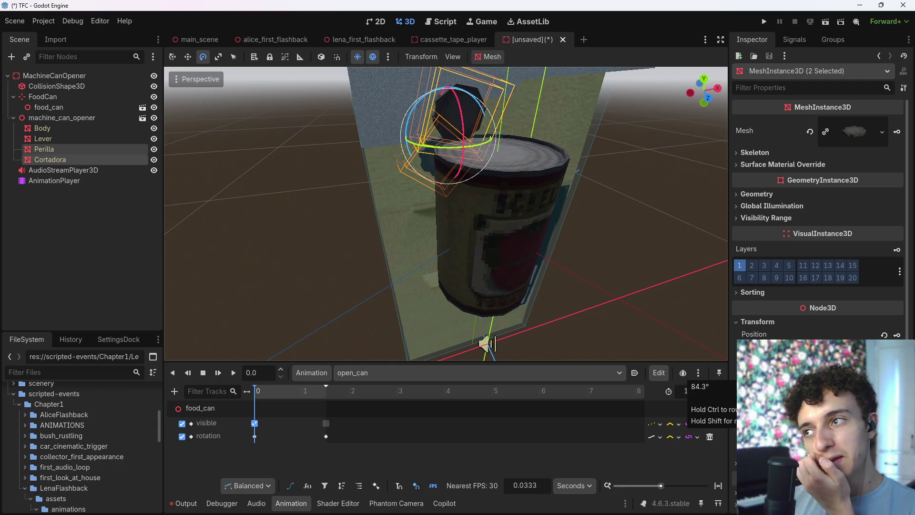
{"action": "left_click", "coordinate": [72, 148]}
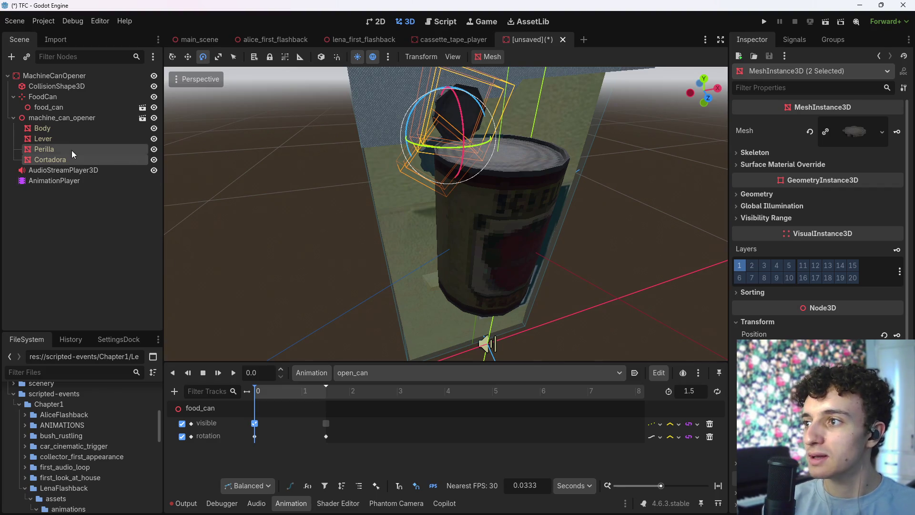
{"action": "left_click_drag", "start_coordinate": [496, 201], "coordinate": [530, 225]}
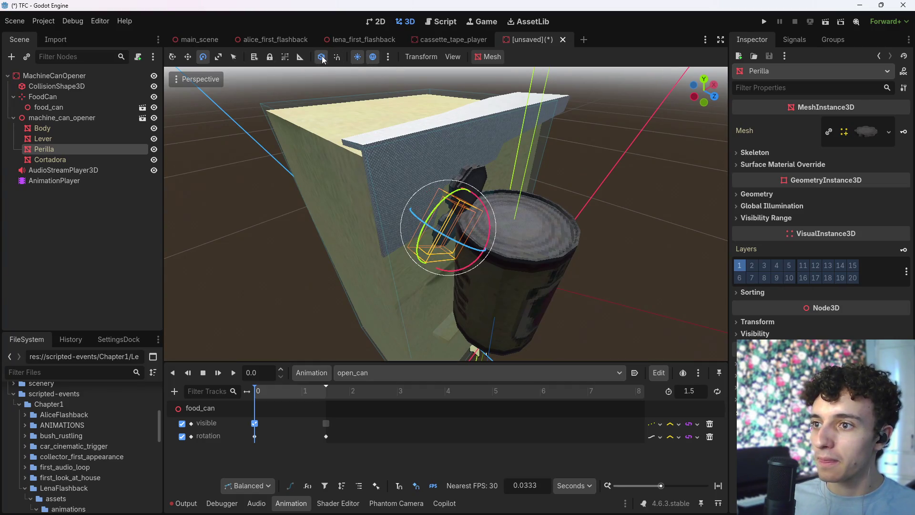
{"action": "mouse_move", "coordinate": [442, 198]}
{"action": "left_mouse_down"}
{"action": "mouse_move", "coordinate": [472, 217]}
{"action": "mouse_move", "coordinate": [563, 241]}
{"action": "mouse_move", "coordinate": [519, 248]}
{"action": "left_mouse_up"}
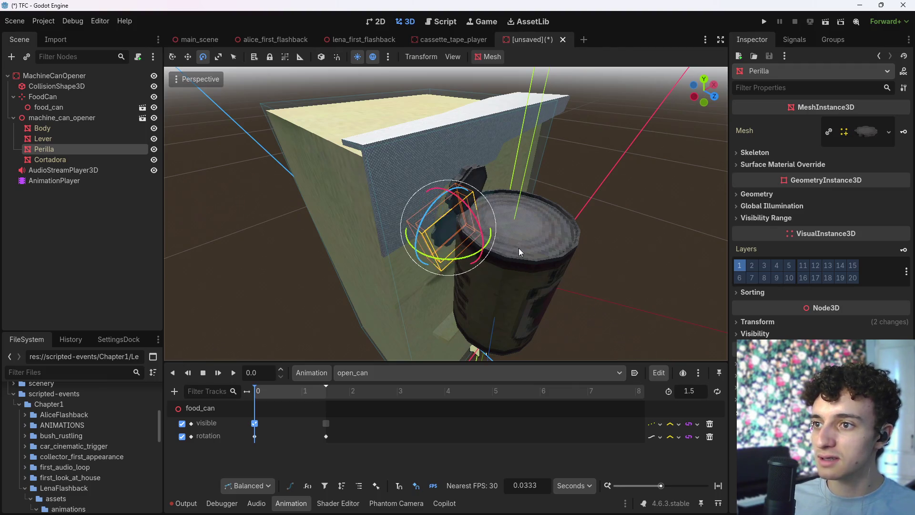
- Rotate the Cortadora cutter with the gizmo
{"action": "left_click", "coordinate": [471, 178]}
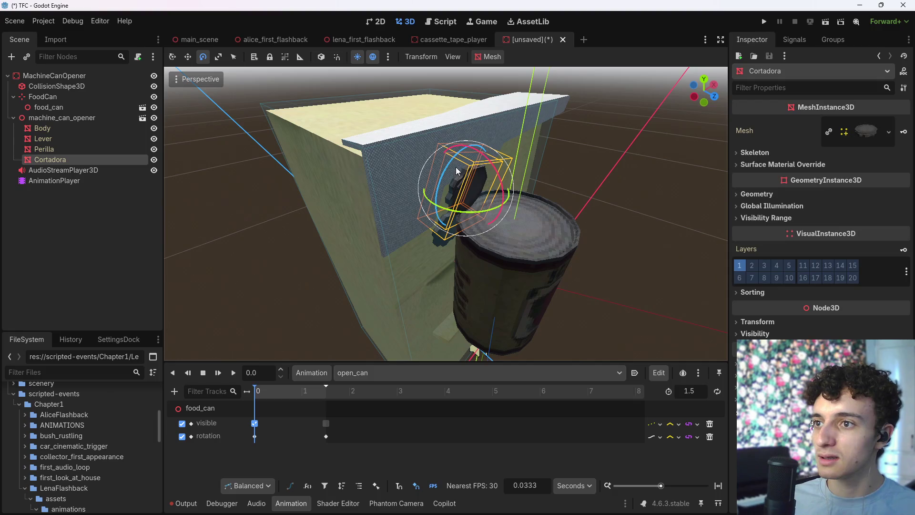
{"action": "mouse_move", "coordinate": [456, 167]}
{"action": "left_mouse_down"}
{"action": "mouse_move", "coordinate": [491, 128]}
{"action": "mouse_move", "coordinate": [486, 134]}
{"action": "left_mouse_up"}
{"action": "key", "text": "KP_1"}
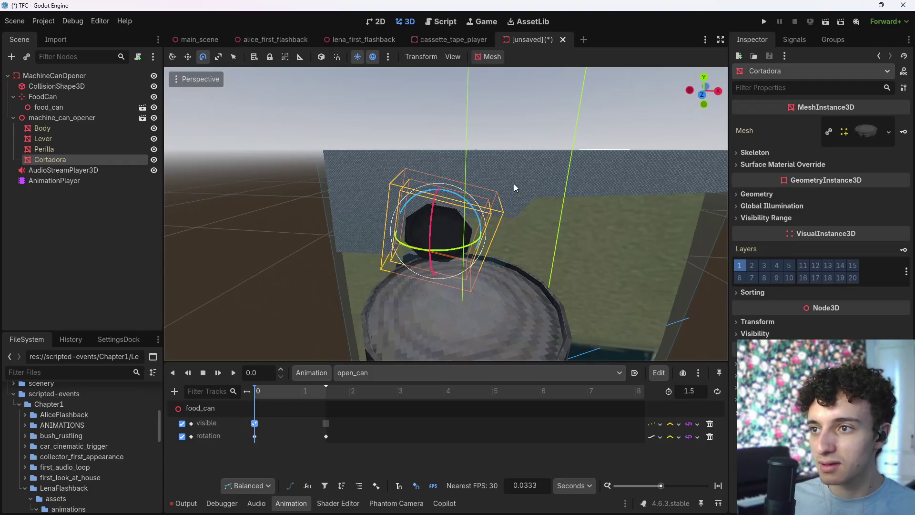
{"action": "mouse_move", "coordinate": [476, 197]}
{"action": "left_mouse_down"}
{"action": "mouse_move", "coordinate": [483, 284]}
{"action": "mouse_move", "coordinate": [376, 265]}
{"action": "mouse_move", "coordinate": [335, 242]}
{"action": "mouse_move", "coordinate": [518, 231]}
{"action": "left_mouse_up"}
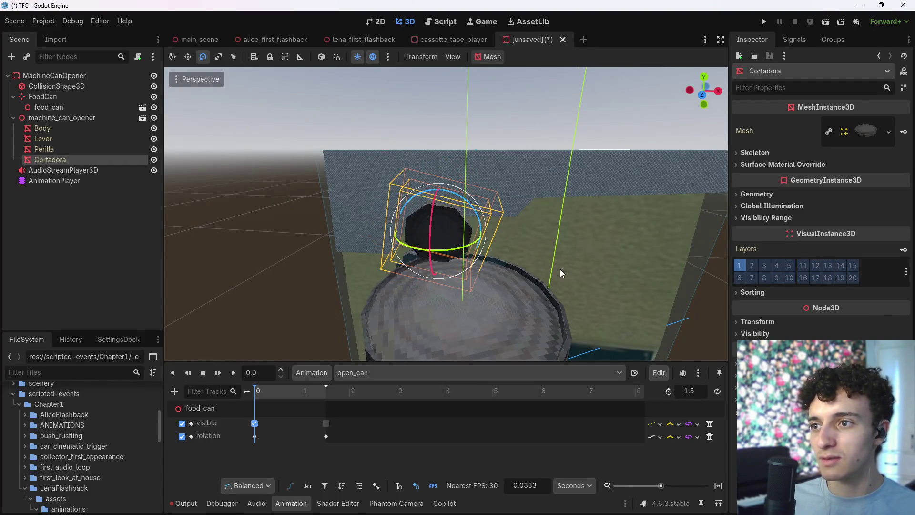
{"action": "scroll", "coordinate": [518, 231], "scroll_direction": "down", "scroll_amount": 5}
{"action": "scroll", "coordinate": [519, 231], "scroll_direction": "up", "scroll_amount": 5}
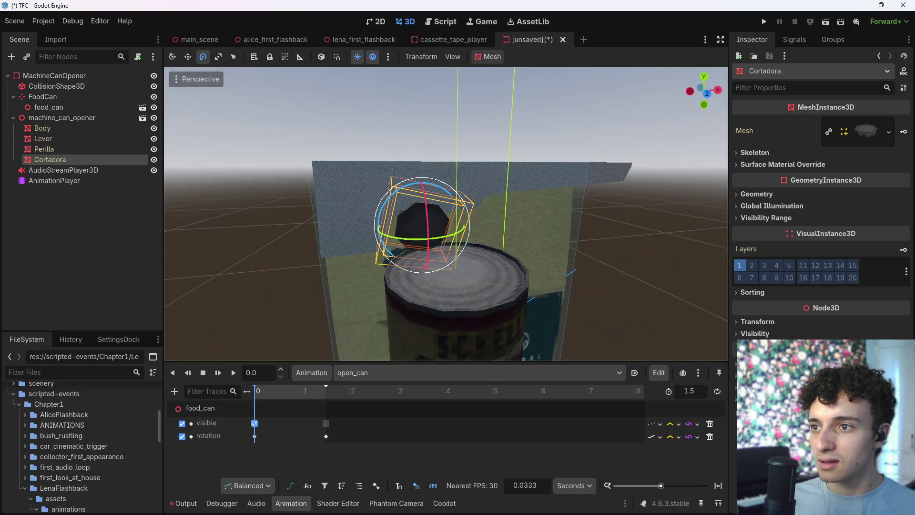
{"action": "scroll", "coordinate": [446, 214], "scroll_direction": "down", "scroll_amount": 3}
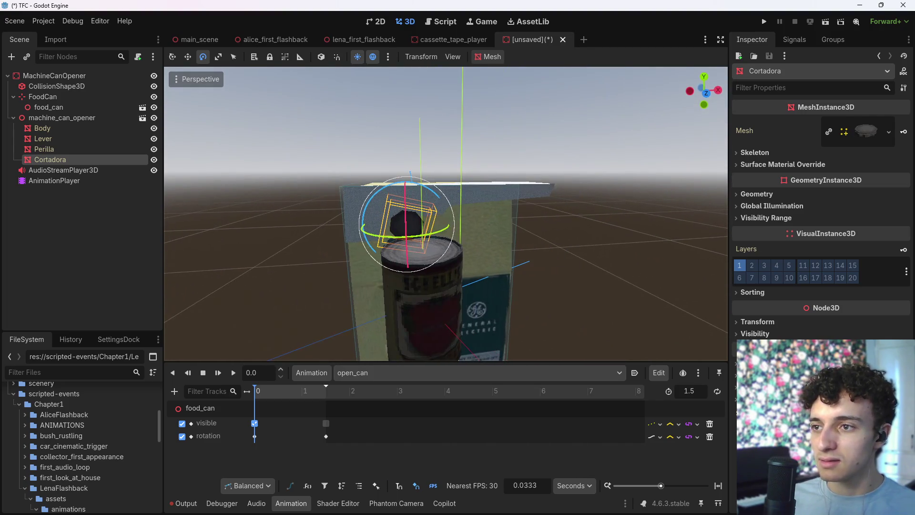
- Key rotation tracks for Perilla and Cortadora at 0 s, then move the playhead to 1.5 s
{"action": "left_click", "coordinate": [44, 149], "text": "ctrl"}
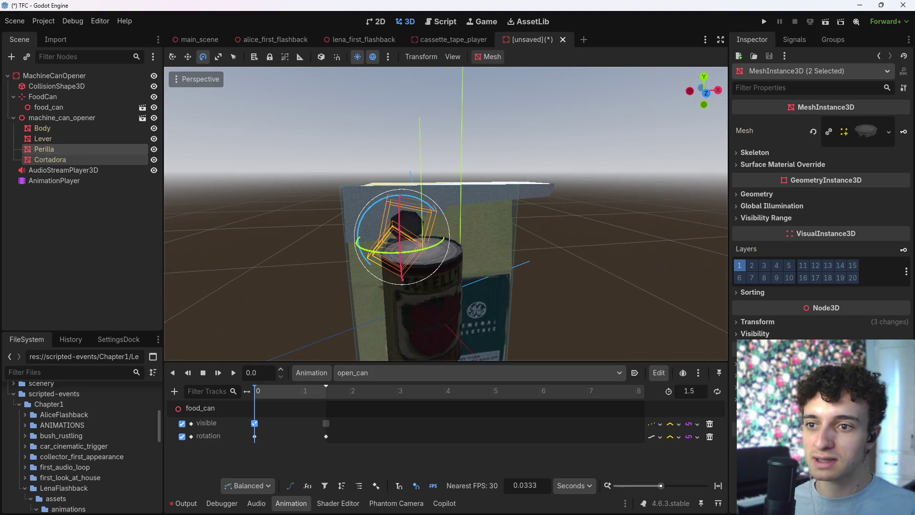
{"action": "left_click", "coordinate": [768, 322]}
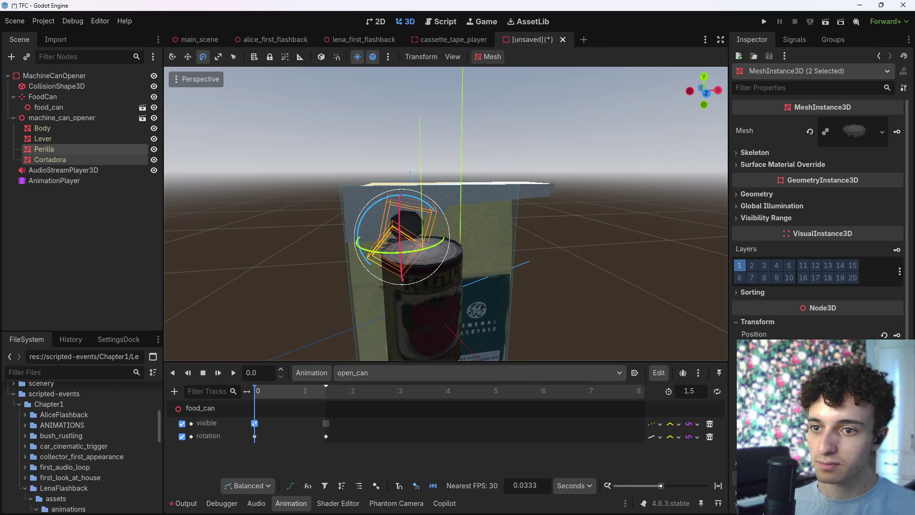
{"action": "left_click", "coordinate": [897, 348]}
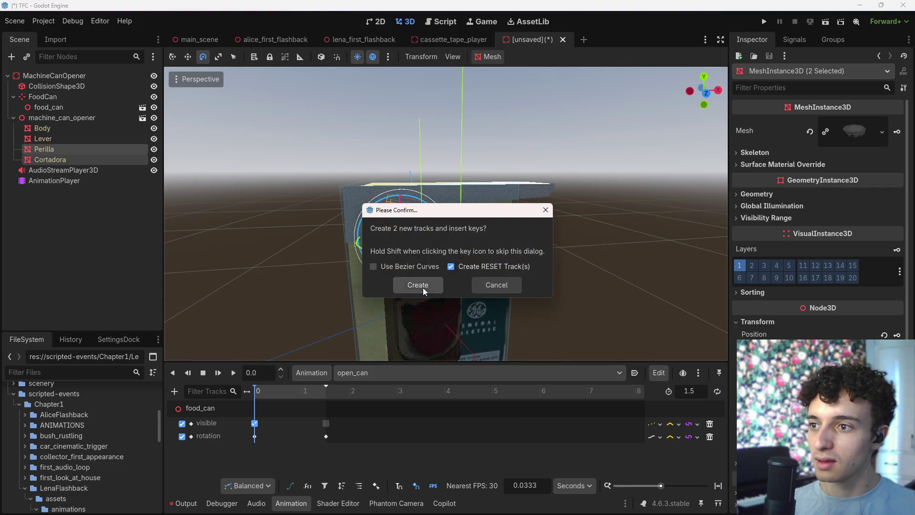
{"action": "left_click", "coordinate": [422, 287]}
{"action": "scroll", "coordinate": [357, 428], "scroll_direction": "down", "scroll_amount": 2}
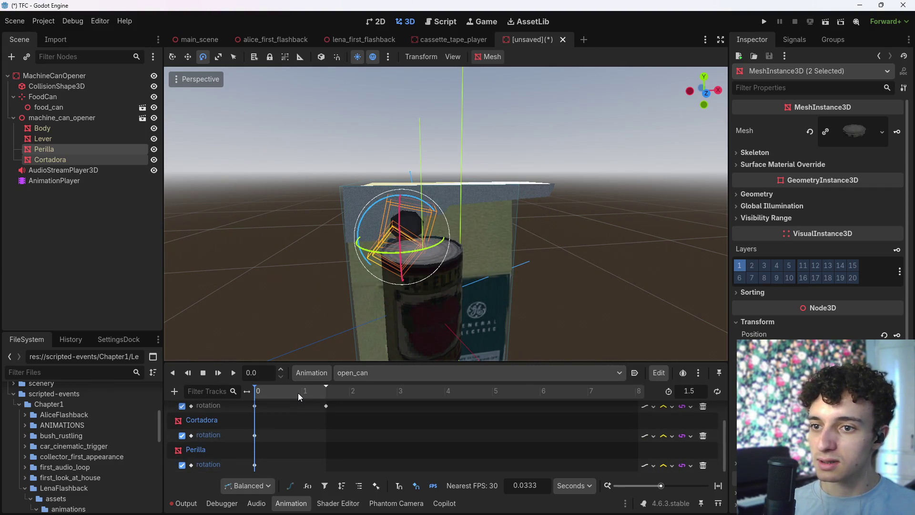
{"action": "left_click_drag", "start_coordinate": [302, 393], "coordinate": [332, 400]}
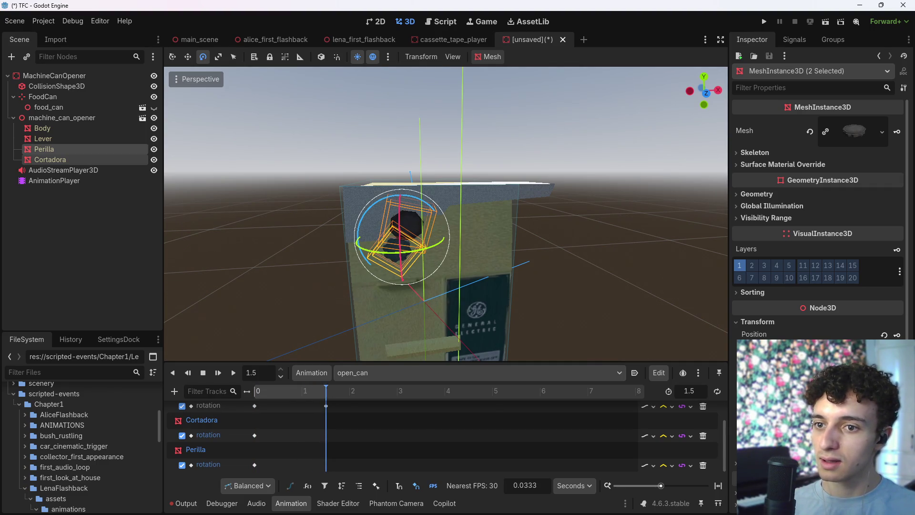
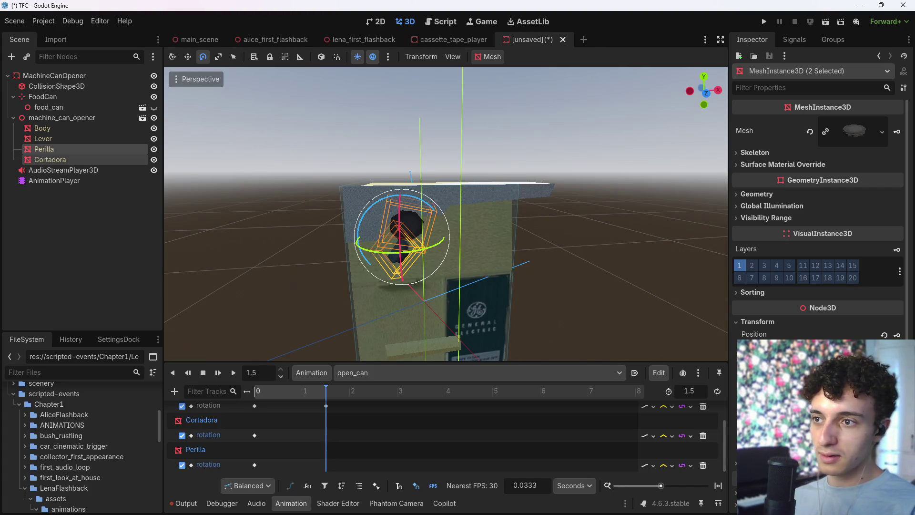
- Inspect the can-opener parts one by one, ending with Perilla selected
{"action": "scroll", "coordinate": [618, 339], "scroll_direction": "up", "scroll_amount": 3}
{"action": "left_click_drag", "start_coordinate": [617, 338], "coordinate": [577, 320]}
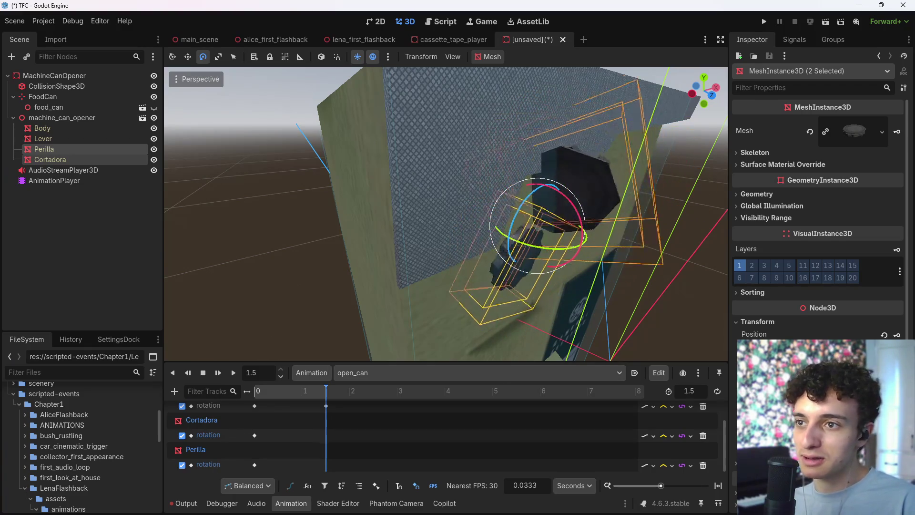
{"action": "left_click", "coordinate": [56, 150]}
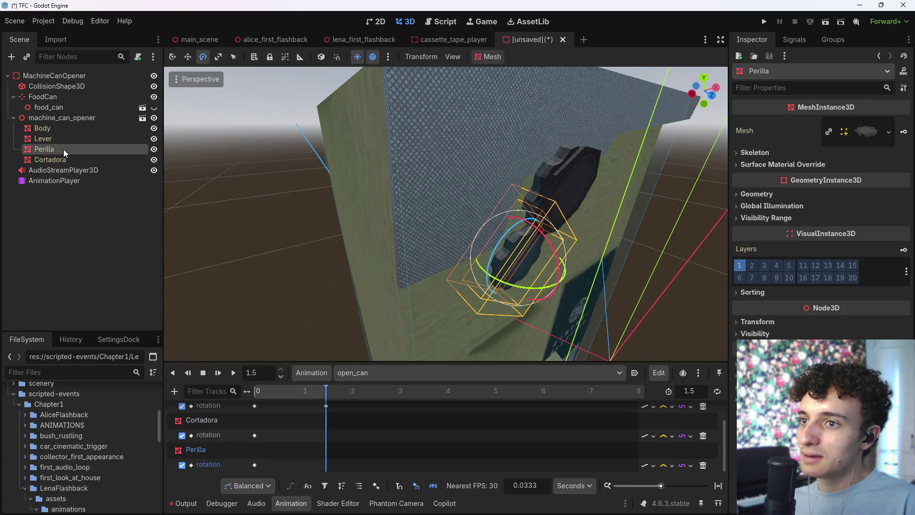
{"action": "left_click", "coordinate": [79, 142]}
{"action": "left_click", "coordinate": [74, 158]}
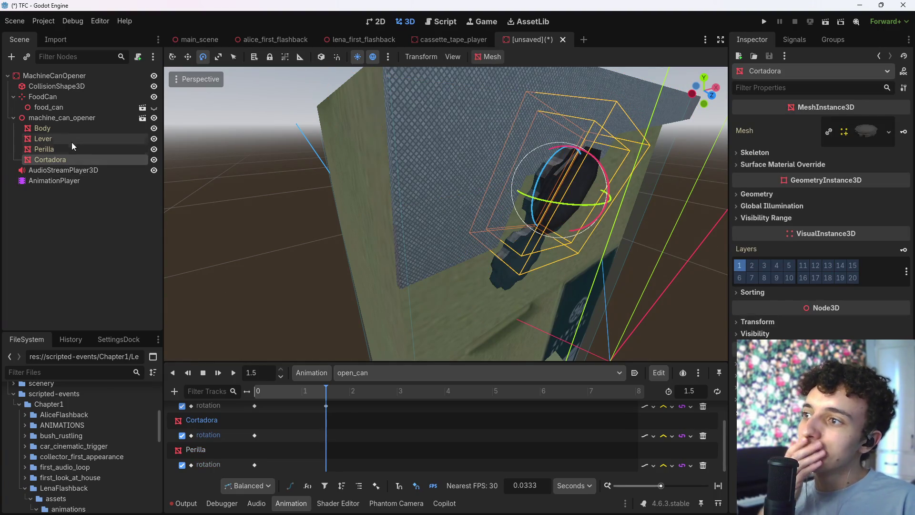
{"action": "left_click", "coordinate": [72, 141]}
{"action": "left_click", "coordinate": [66, 149]}
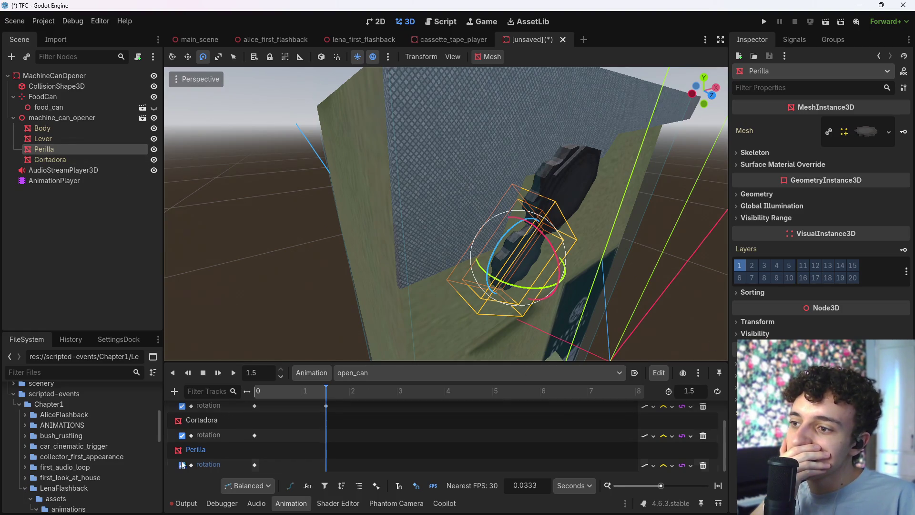
{"action": "scroll", "coordinate": [696, 474], "scroll_direction": "up", "scroll_amount": 5}
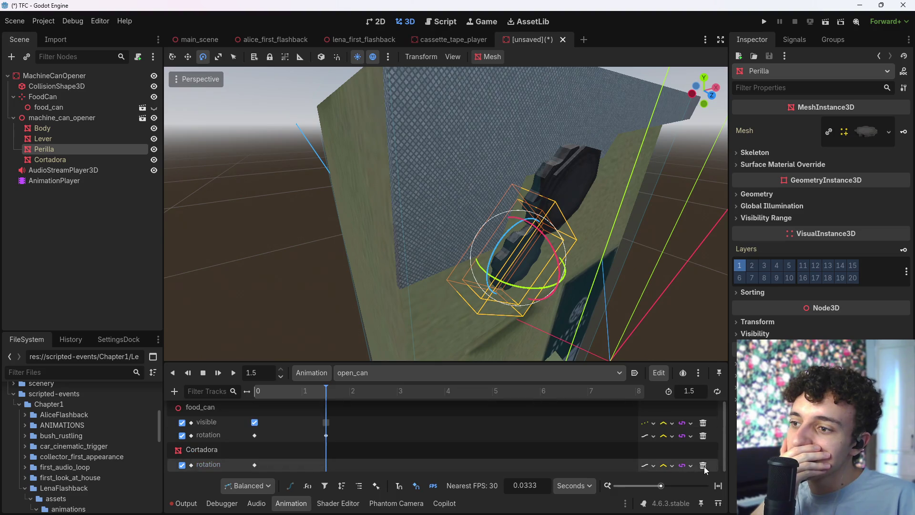
{"action": "scroll", "coordinate": [619, 263], "scroll_direction": "down", "scroll_amount": 5}
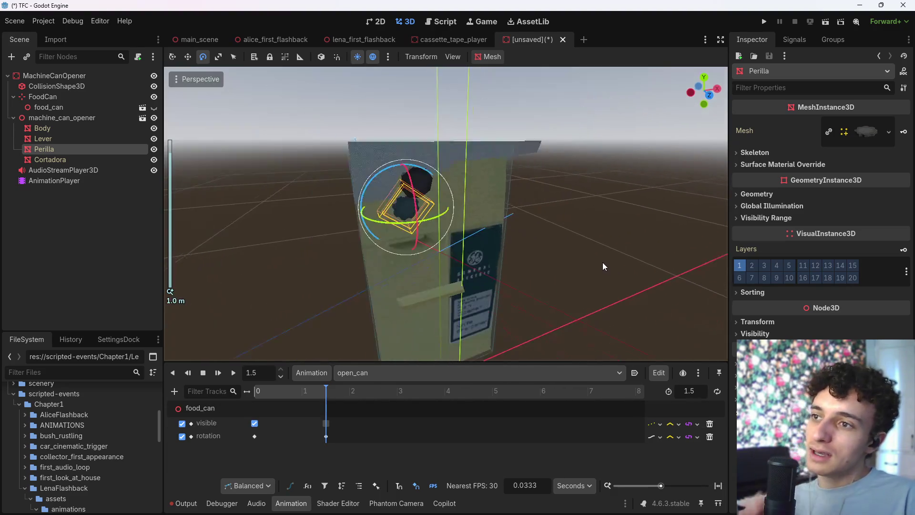
- Delete the Cortadora rotation track and orbit to look down on the machine
{"action": "left_click", "coordinate": [603, 262]}
{"action": "key", "text": "ctrl+a"}
{"action": "left_click", "coordinate": [533, 407]}
{"action": "scroll", "coordinate": [446, 214], "scroll_direction": "up", "scroll_amount": 5}
{"action": "mouse_move", "coordinate": [191, 296]}
{"action": "left_mouse_down"}
{"action": "mouse_move", "coordinate": [380, 293]}
{"action": "mouse_move", "coordinate": [493, 252]}
{"action": "left_mouse_up"}
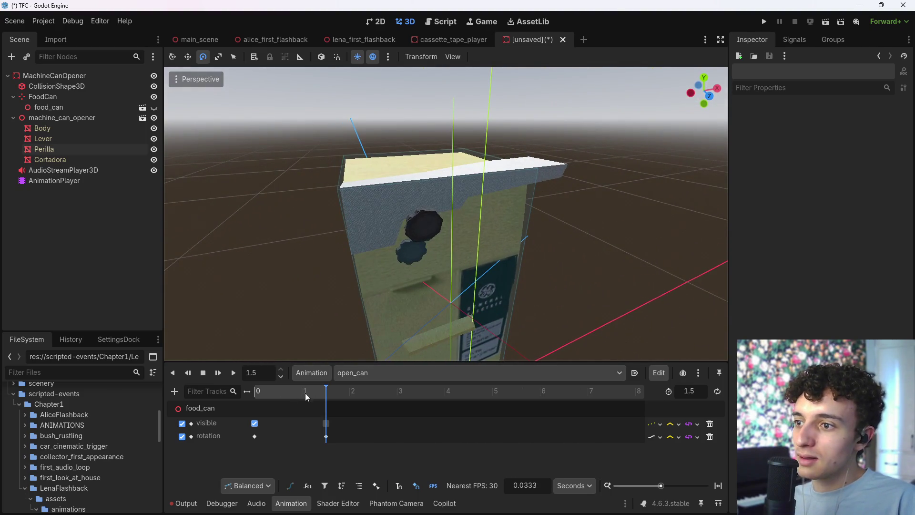
- At 0 s, key the rotation of Cortadora and Perilla, creating two new tracks
{"action": "left_click_drag", "start_coordinate": [306, 393], "coordinate": [231, 402]}
{"action": "left_click", "coordinate": [413, 228]}
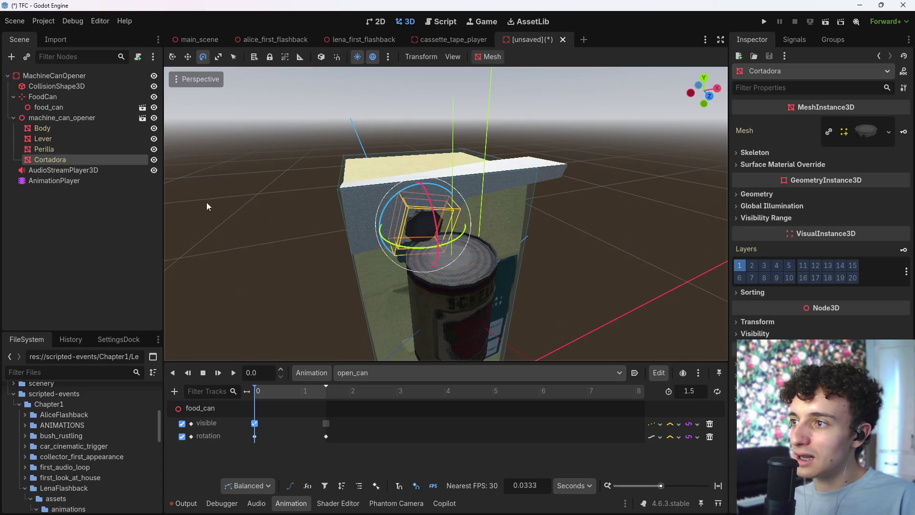
{"action": "left_click", "coordinate": [71, 149], "text": "ctrl"}
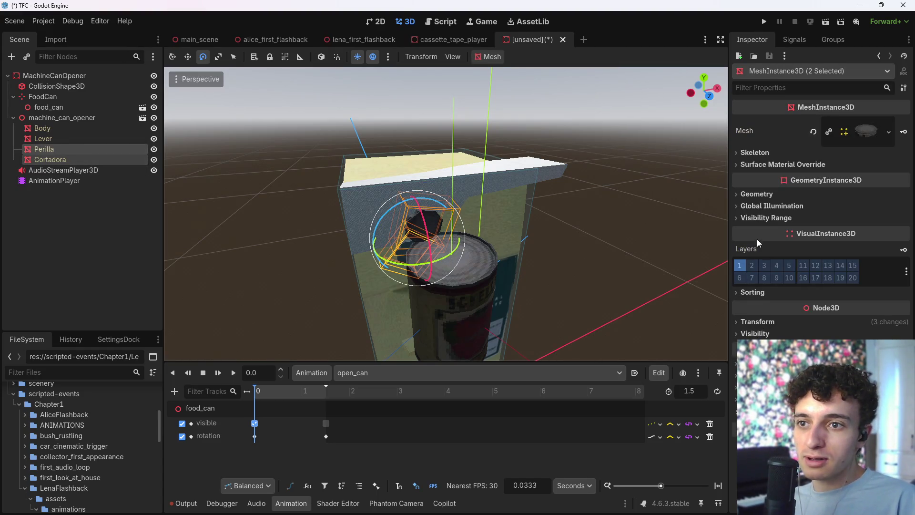
{"action": "left_click", "coordinate": [758, 321]}
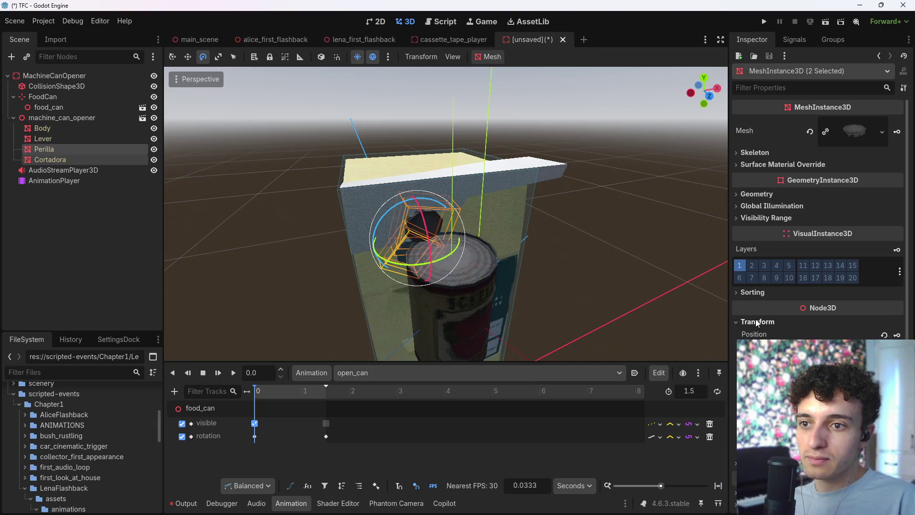
{"action": "key", "text": "k"}
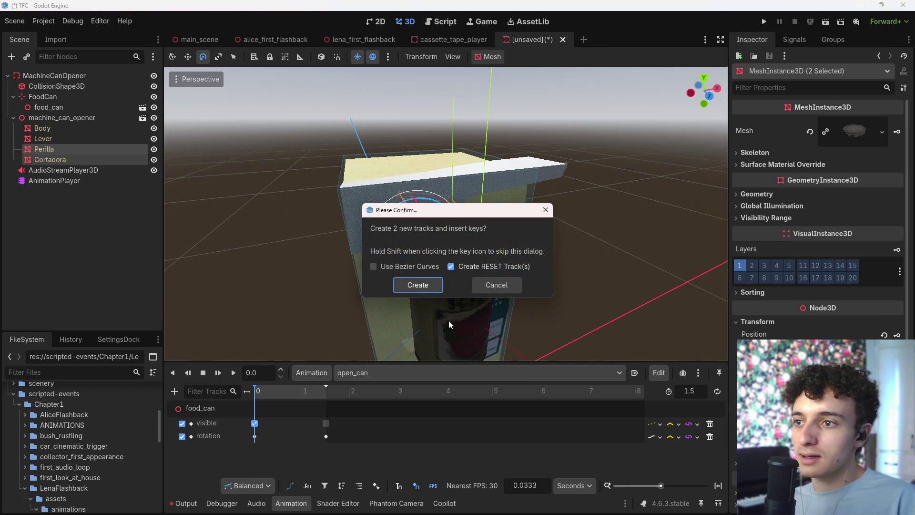
{"action": "key", "text": "Return"}
- Jump the playhead to 1.5 s and select Perilla on its own
{"action": "left_click", "coordinate": [326, 390]}
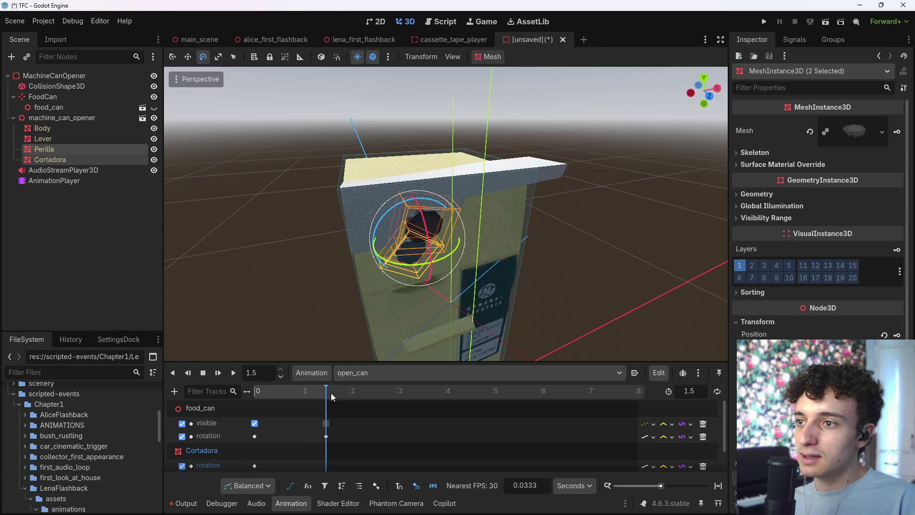
{"action": "left_click", "coordinate": [95, 198]}
{"action": "left_click", "coordinate": [71, 149]}
{"action": "left_click", "coordinate": [74, 160], "text": "ctrl"}
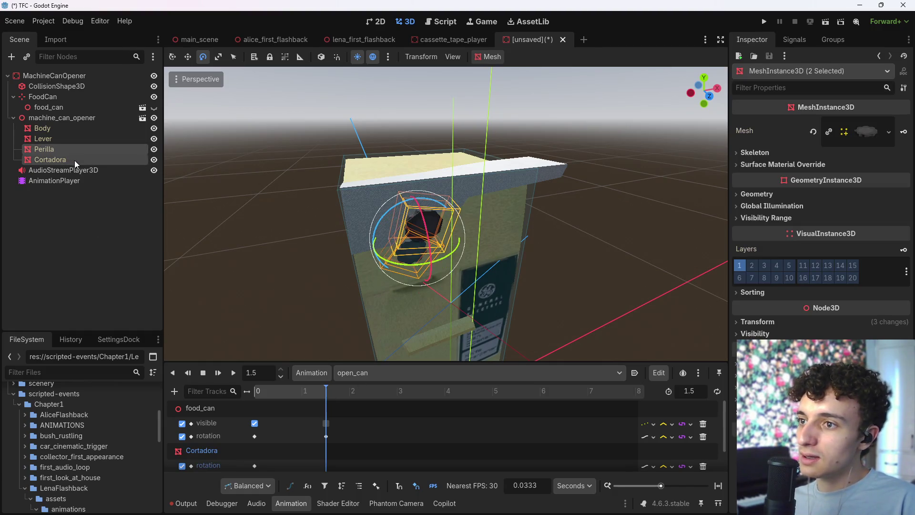
{"action": "left_click", "coordinate": [51, 148]}
- Turn Perilla about -90 degrees into its open pose and key its rotation at 0.3333 s
{"action": "key", "text": "f"}
{"action": "mouse_move", "coordinate": [395, 229]}
{"action": "left_mouse_down"}
{"action": "mouse_move", "coordinate": [413, 260]}
{"action": "mouse_move", "coordinate": [443, 279]}
{"action": "mouse_move", "coordinate": [436, 326]}
{"action": "mouse_move", "coordinate": [298, 288]}
{"action": "mouse_move", "coordinate": [430, 292]}
{"action": "mouse_move", "coordinate": [435, 323]}
{"action": "left_mouse_up"}
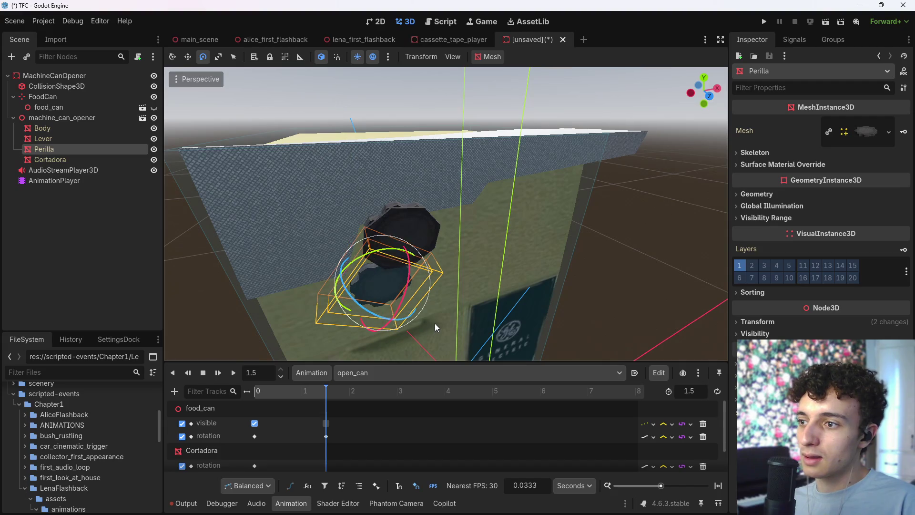
{"action": "mouse_move", "coordinate": [380, 257]}
{"action": "left_mouse_down"}
{"action": "mouse_move", "coordinate": [433, 316]}
{"action": "mouse_move", "coordinate": [352, 300]}
{"action": "mouse_move", "coordinate": [355, 261]}
{"action": "mouse_move", "coordinate": [380, 240]}
{"action": "left_mouse_up"}
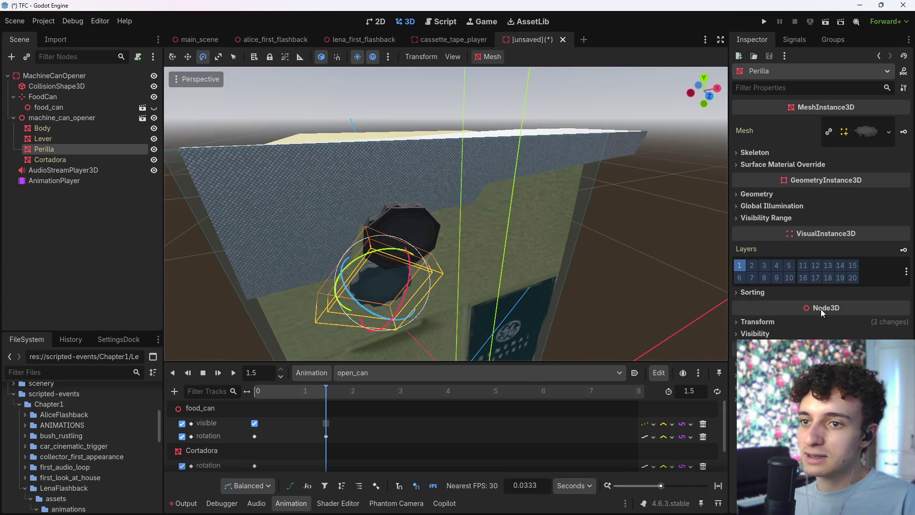
{"action": "left_click", "coordinate": [773, 323]}
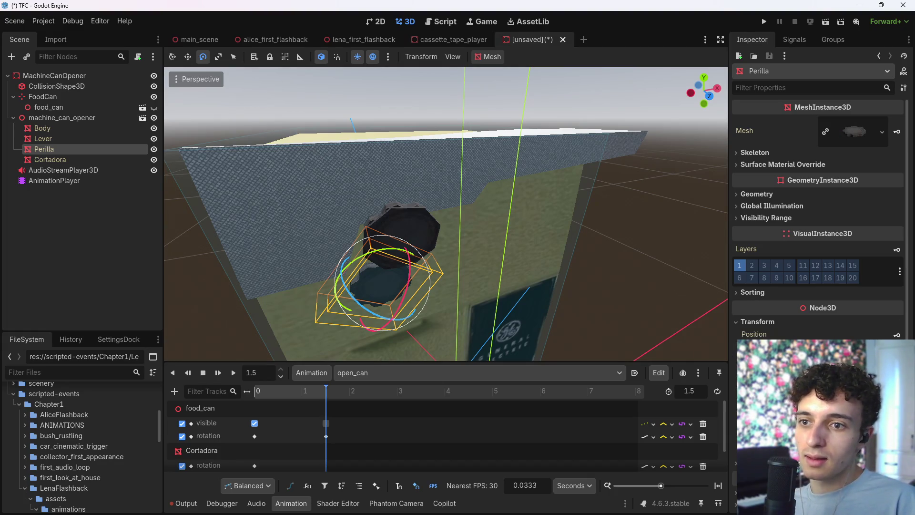
{"action": "scroll", "coordinate": [324, 456], "scroll_direction": "down", "scroll_amount": 2}
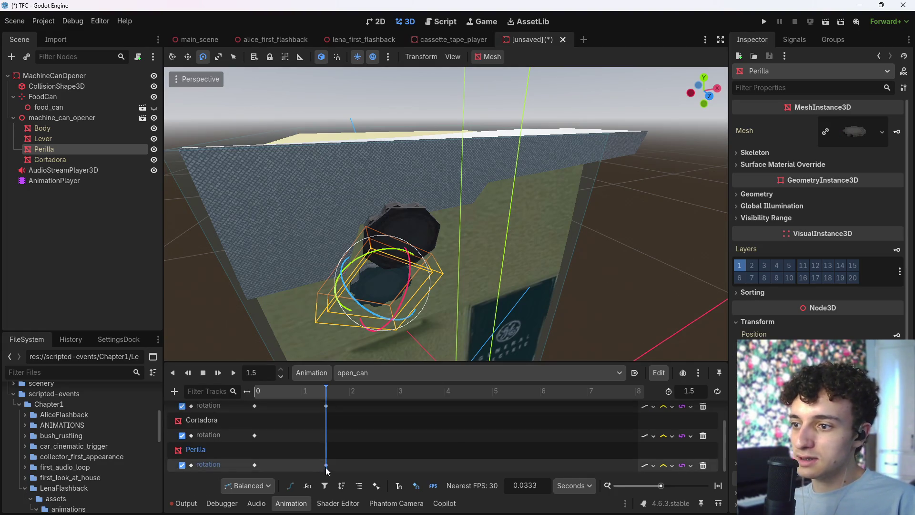
{"action": "left_click", "coordinate": [270, 465]}
{"action": "mouse_move", "coordinate": [260, 394]}
{"action": "left_mouse_down"}
{"action": "mouse_move", "coordinate": [278, 399]}
{"action": "mouse_move", "coordinate": [256, 405]}
{"action": "left_mouse_up"}
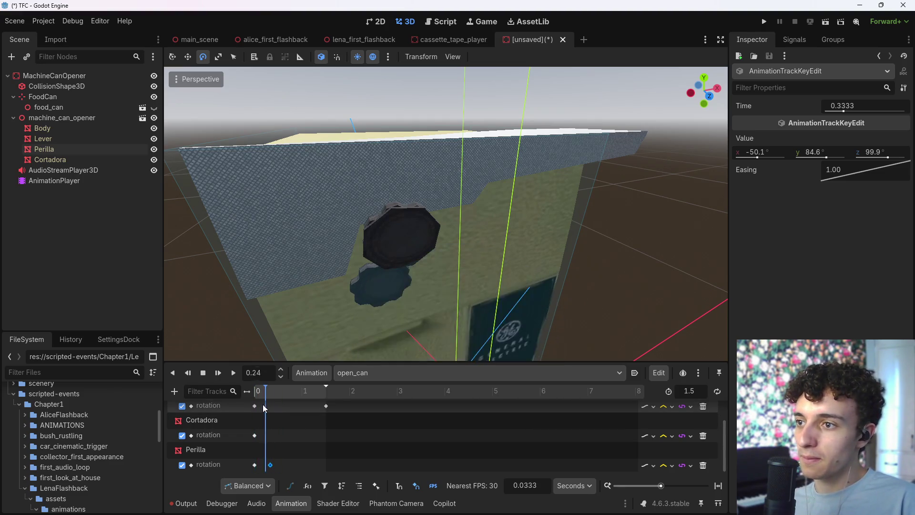
- Move Perilla's second rotation key to 1.5 s and add another key on its track
{"action": "key", "text": "ctrl+z"}
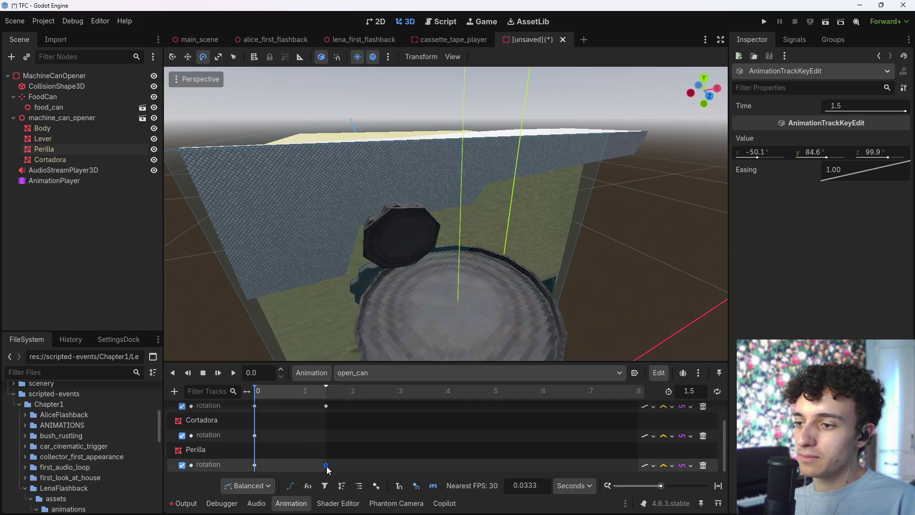
{"action": "left_click", "coordinate": [330, 391]}
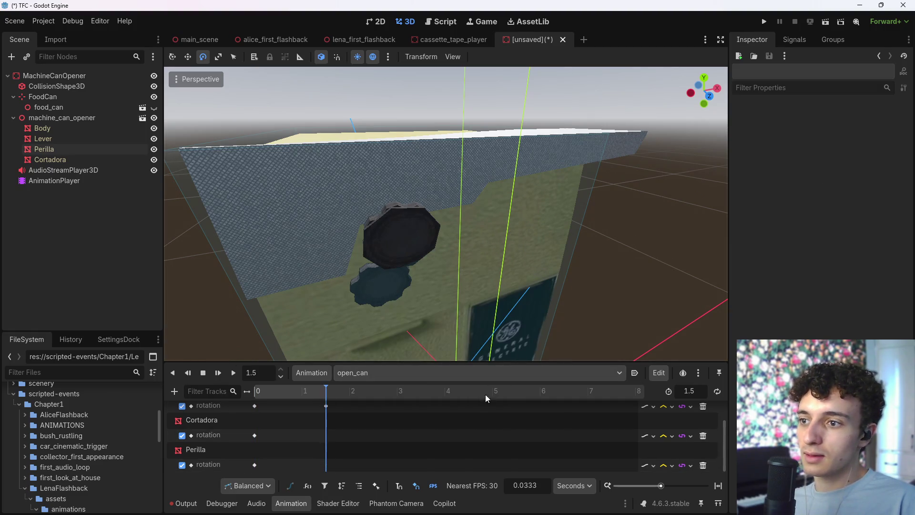
{"action": "left_click", "coordinate": [375, 281]}
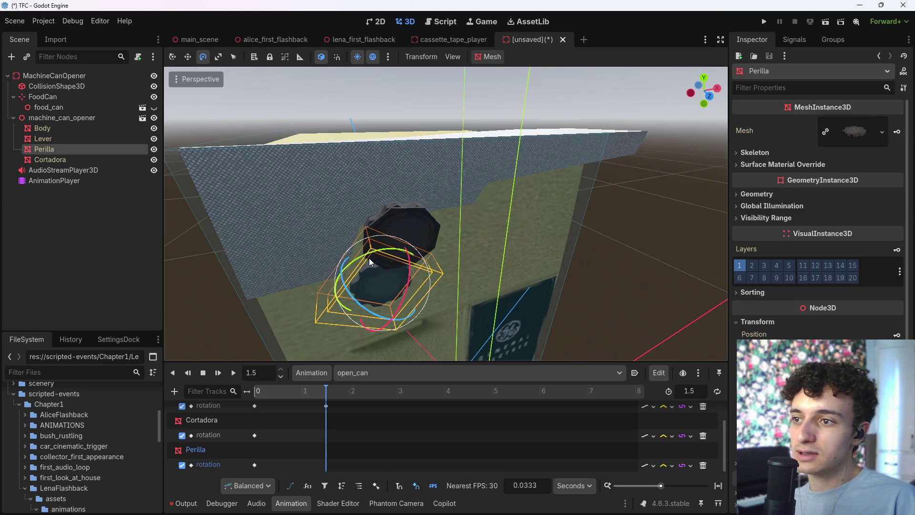
{"action": "mouse_move", "coordinate": [365, 260]}
{"action": "left_mouse_down"}
{"action": "mouse_move", "coordinate": [345, 261]}
{"action": "mouse_move", "coordinate": [367, 285]}
{"action": "mouse_move", "coordinate": [365, 259]}
{"action": "mouse_move", "coordinate": [405, 267]}
{"action": "mouse_move", "coordinate": [431, 259]}
{"action": "left_mouse_up"}
{"action": "right_click", "coordinate": [431, 259]}
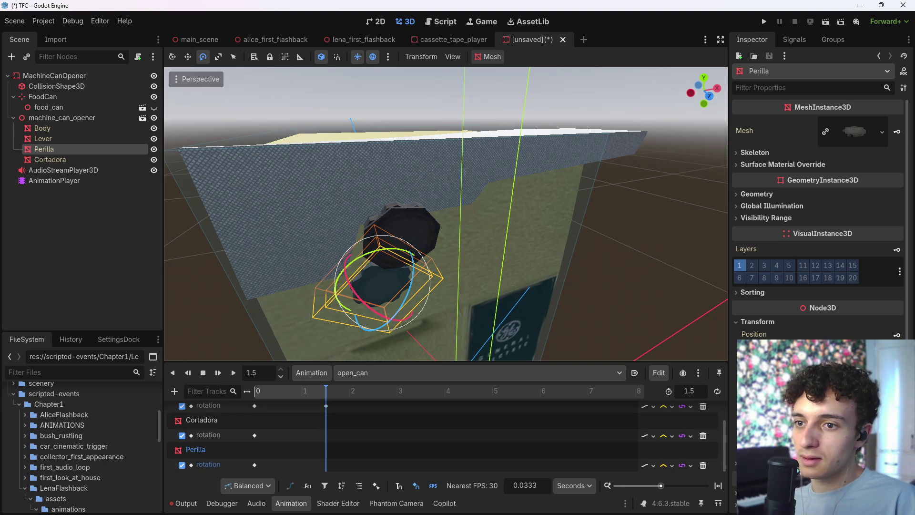
{"action": "double_click", "coordinate": [267, 465]}
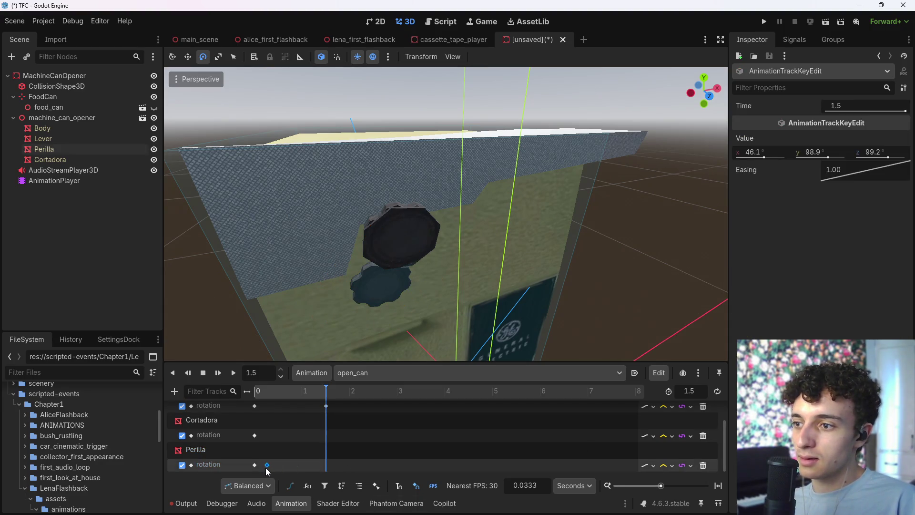
{"action": "left_click_drag", "start_coordinate": [259, 394], "coordinate": [278, 397]}
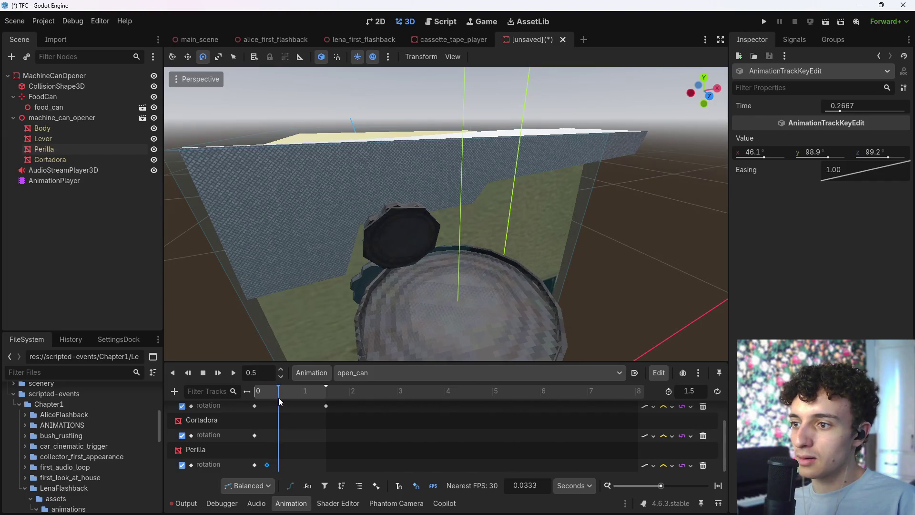
- Rework Perilla's 1.5 s pose, rotating back 30 then a further 60 degrees
{"action": "left_click", "coordinate": [364, 276]}
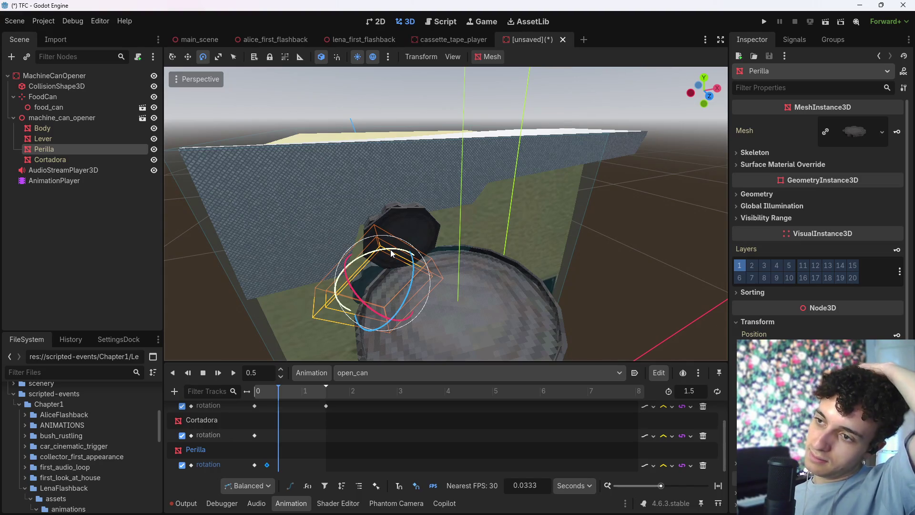
{"action": "key", "text": "ctrl+z"}
{"action": "left_click", "coordinate": [338, 276]}
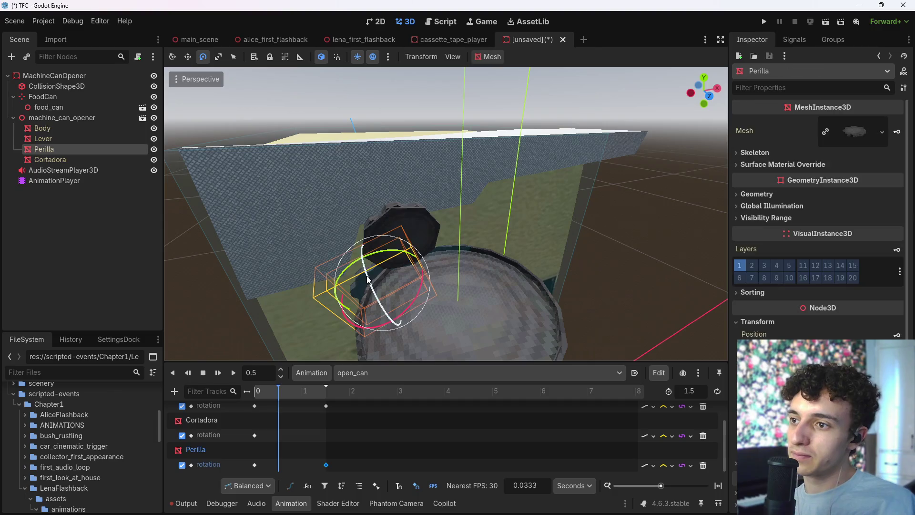
{"action": "left_click_drag", "start_coordinate": [383, 253], "coordinate": [420, 260]}
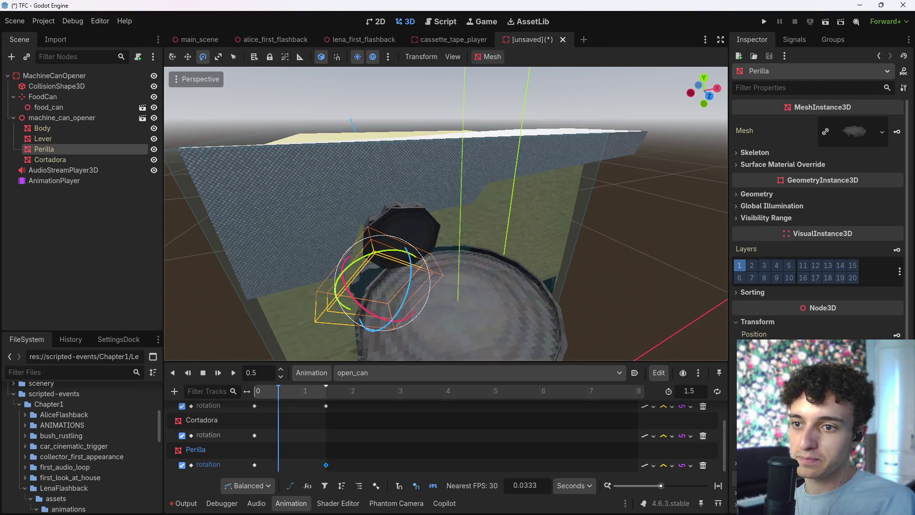
{"action": "left_click_drag", "start_coordinate": [408, 264], "coordinate": [441, 279]}
{"action": "mouse_move", "coordinate": [289, 398]}
{"action": "left_mouse_down"}
{"action": "mouse_move", "coordinate": [296, 387]}
{"action": "mouse_move", "coordinate": [243, 397]}
{"action": "mouse_move", "coordinate": [279, 399]}
{"action": "left_mouse_up"}
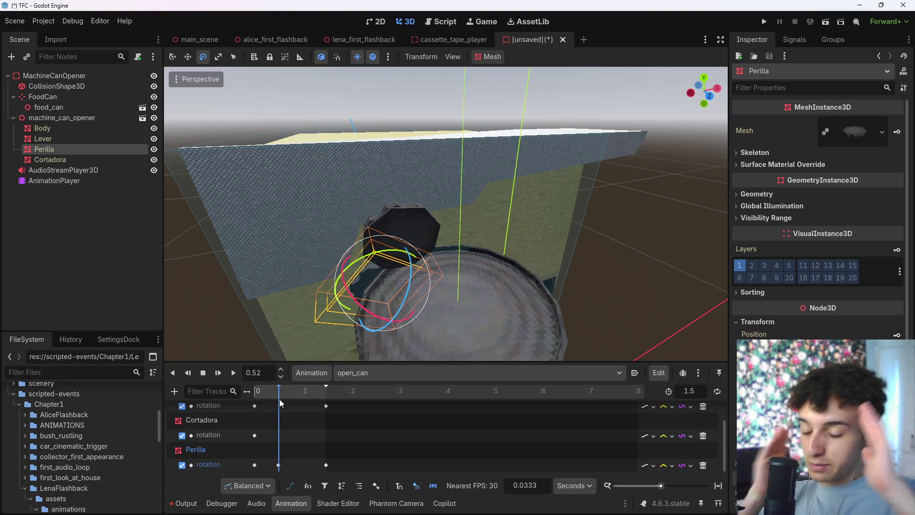
{"action": "key", "text": "super+r"}
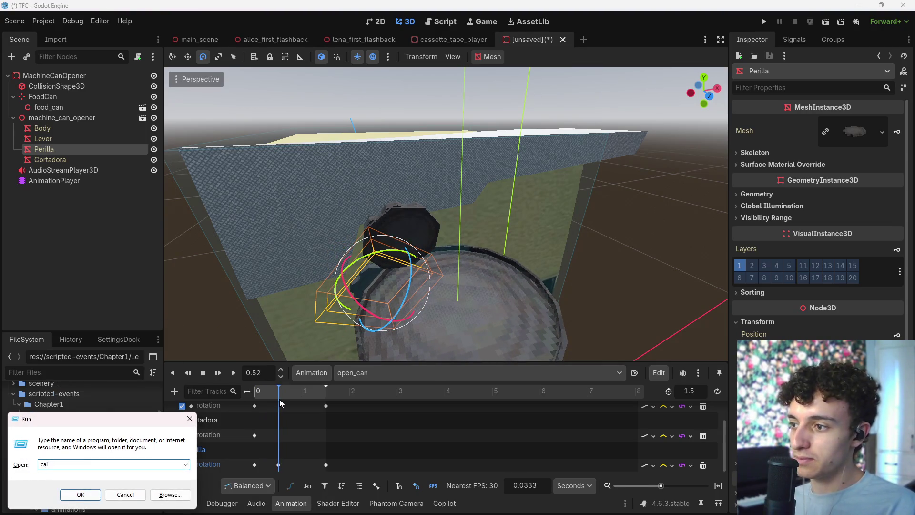
- In Calculator, compute 360 × 4 = 1440
{"action": "key", "text": "Escape"}
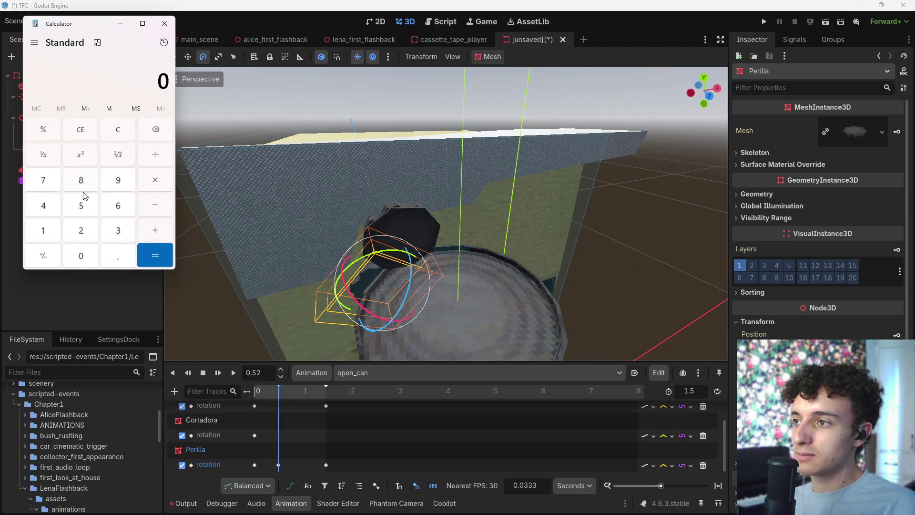
{"action": "type", "text": "36"}
{"action": "left_click", "coordinate": [81, 250]}
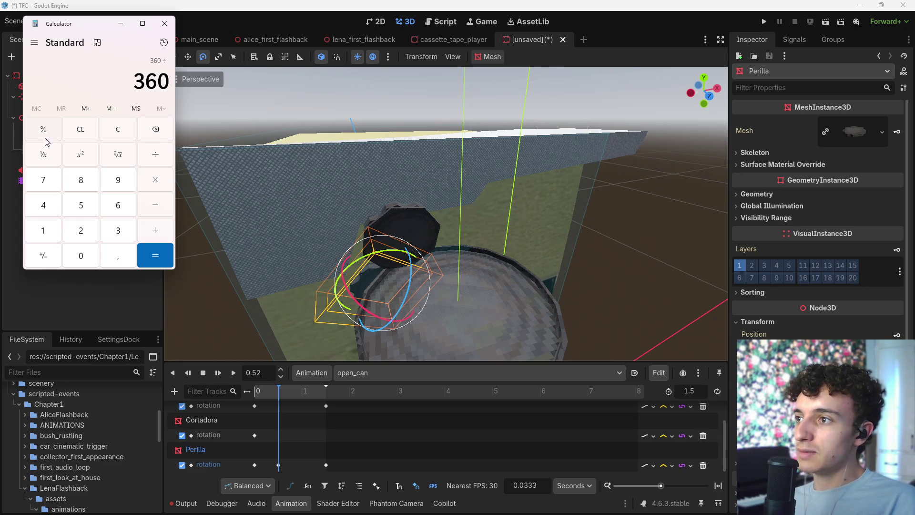
{"action": "left_click", "coordinate": [80, 130]}
{"action": "type", "text": "360*"}
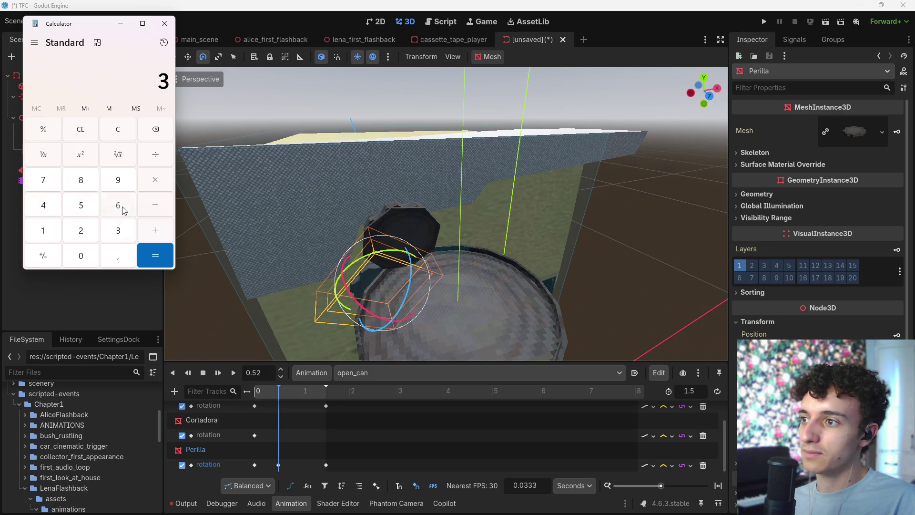
{"action": "type", "text": "60"}
{"action": "left_click", "coordinate": [40, 208]}
{"action": "left_click", "coordinate": [155, 255]}
{"action": "left_click_drag", "start_coordinate": [120, 81], "coordinate": [175, 81]}
{"action": "left_click", "coordinate": [111, 80]}
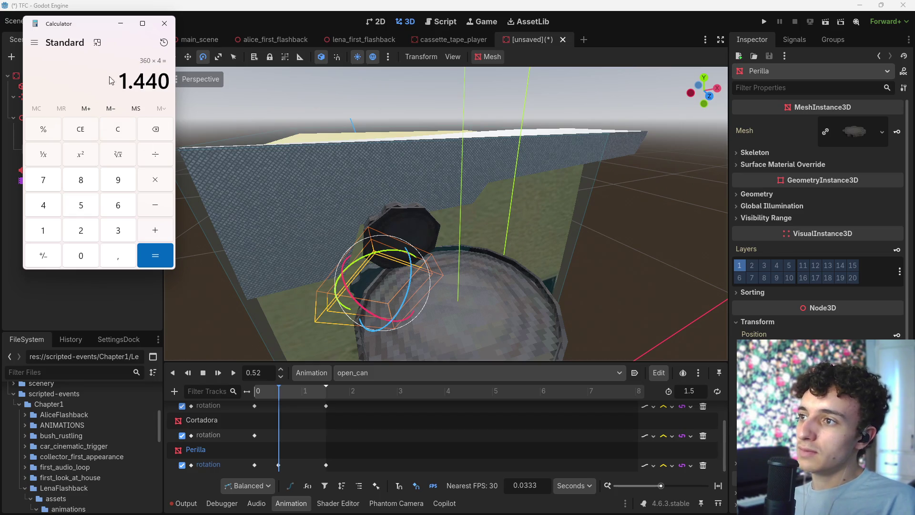
- Divide 1440 by 4 back to 360, then clear and enter 360 ÷ 4
{"action": "left_click", "coordinate": [58, 206]}
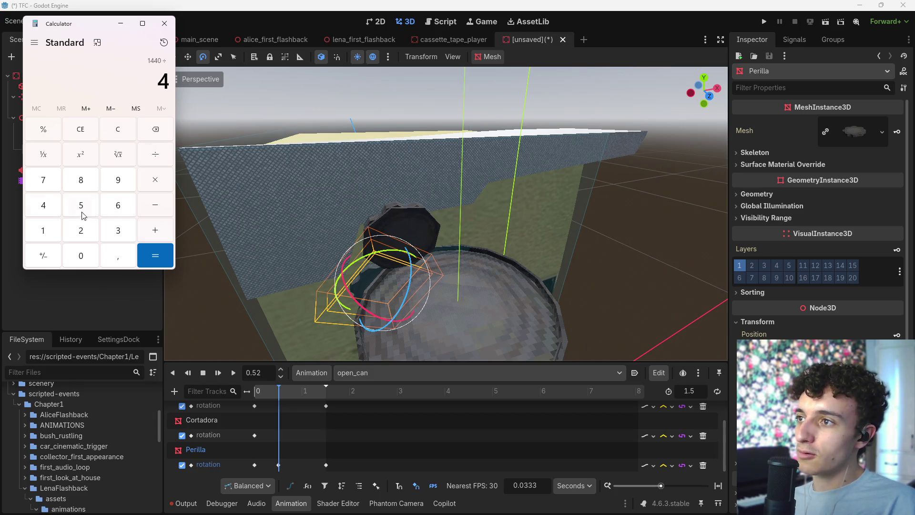
{"action": "left_click", "coordinate": [154, 256]}
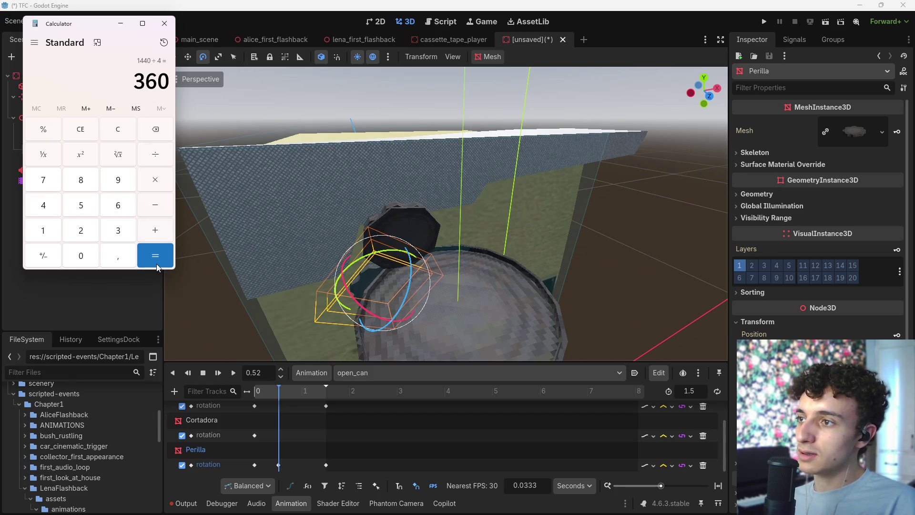
{"action": "left_click", "coordinate": [90, 132]}
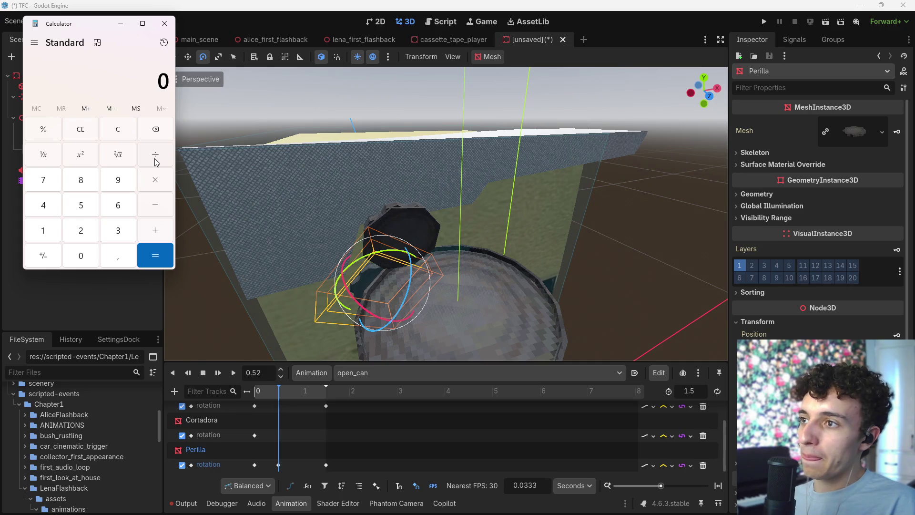
{"action": "left_click", "coordinate": [123, 236]}
{"action": "type", "text": "60"}
{"action": "left_click", "coordinate": [48, 214]}
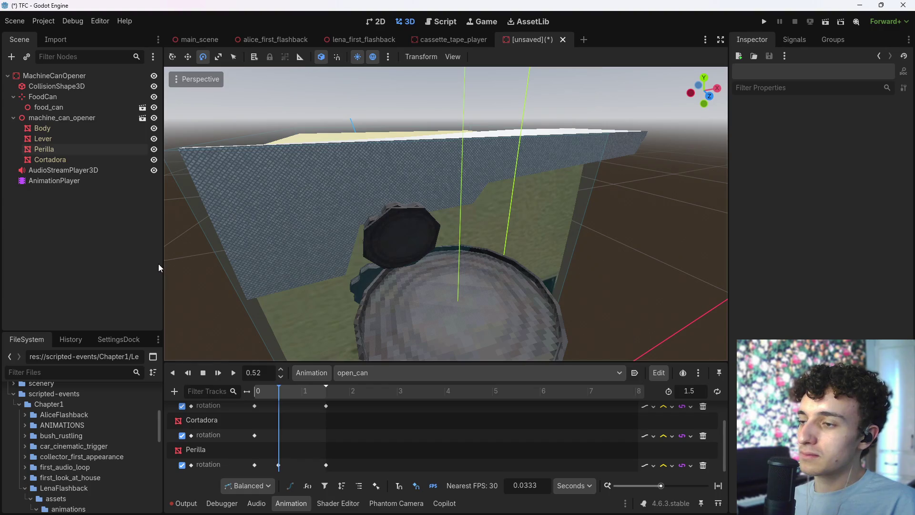
- Get 360 ÷ 4 = 90, then delete Perilla's 1.5 s rotation key and rewind to 0
{"action": "left_click", "coordinate": [156, 262]}
{"action": "left_click", "coordinate": [267, 405]}
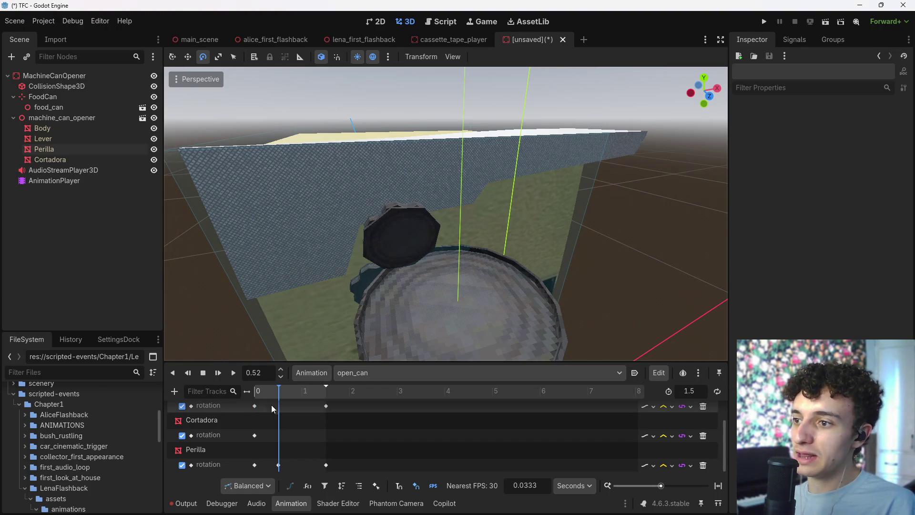
{"action": "left_click", "coordinate": [279, 465]}
{"action": "left_click", "coordinate": [327, 465]}
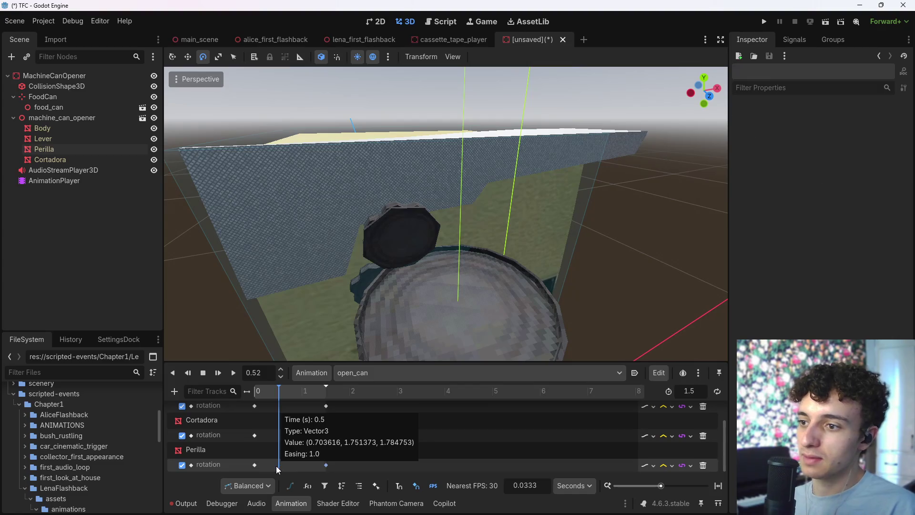
{"action": "key", "text": "Delete"}
{"action": "left_click_drag", "start_coordinate": [279, 392], "coordinate": [248, 396]}
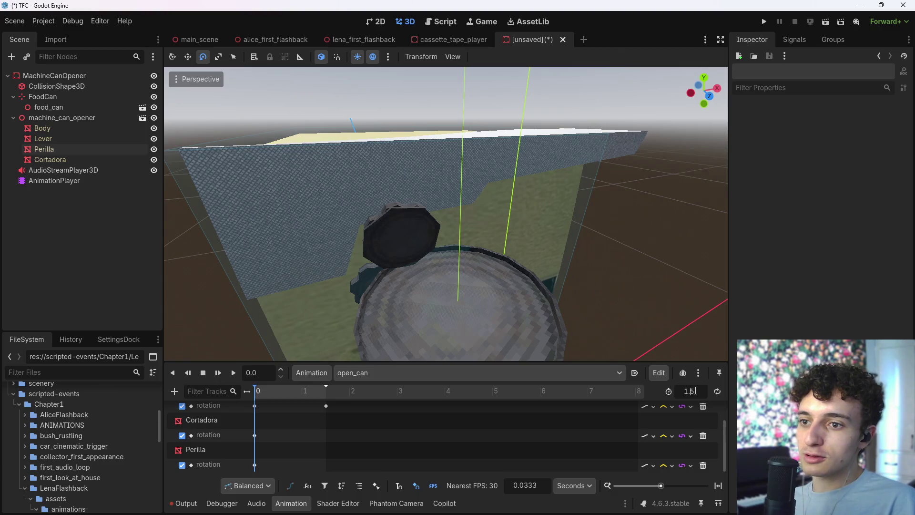
- Compute 1.5 ÷ 4 ÷ 4 = 0.09375 in Calculator and close it
{"action": "key", "text": "alt+Tab"}
{"action": "left_click", "coordinate": [84, 128]}
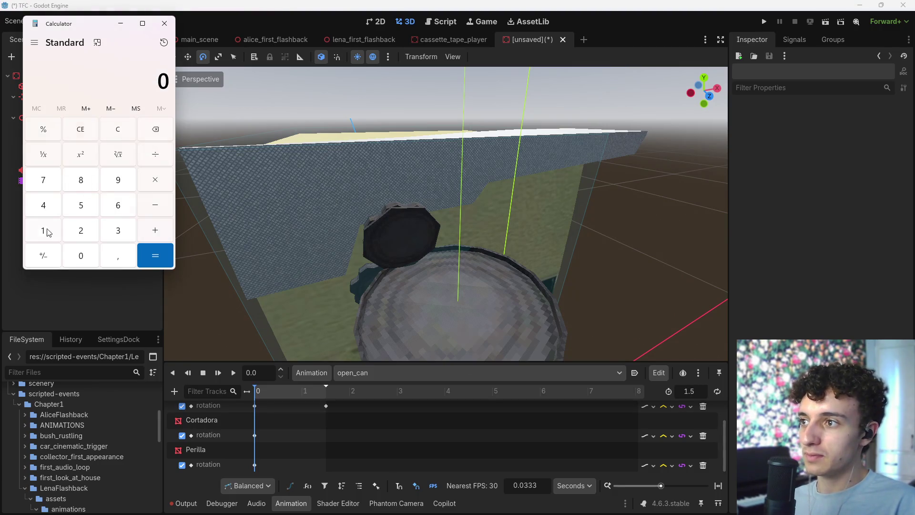
{"action": "left_click", "coordinate": [118, 256]}
{"action": "left_click", "coordinate": [81, 215]}
{"action": "left_click", "coordinate": [53, 213]}
{"action": "left_click", "coordinate": [154, 256]}
{"action": "left_click", "coordinate": [48, 209]}
{"action": "left_click", "coordinate": [155, 255]}
{"action": "left_click_drag", "start_coordinate": [93, 82], "coordinate": [144, 84]}
{"action": "left_click", "coordinate": [144, 84]}
{"action": "left_click", "coordinate": [165, 23]}
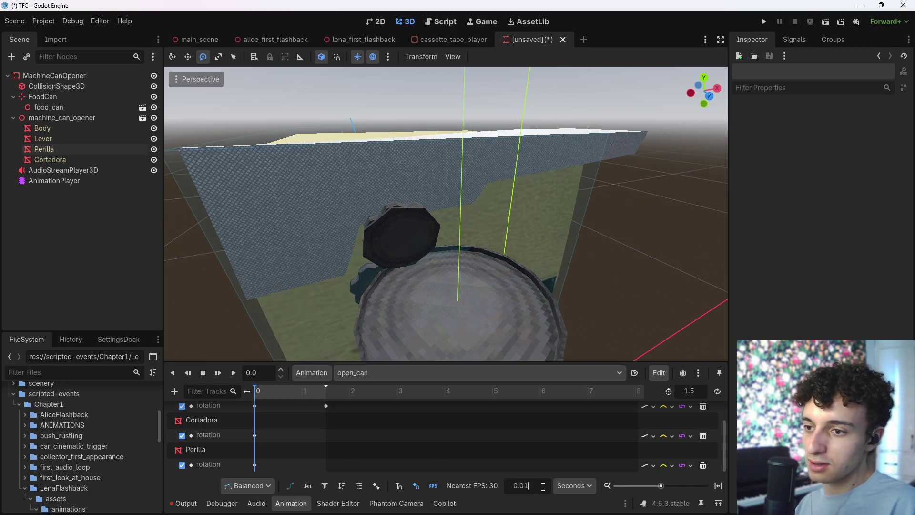
- Apply the 0.01 s snap step and scrub the open_can timeline to 0.33 s and back
{"action": "key", "text": "Return"}
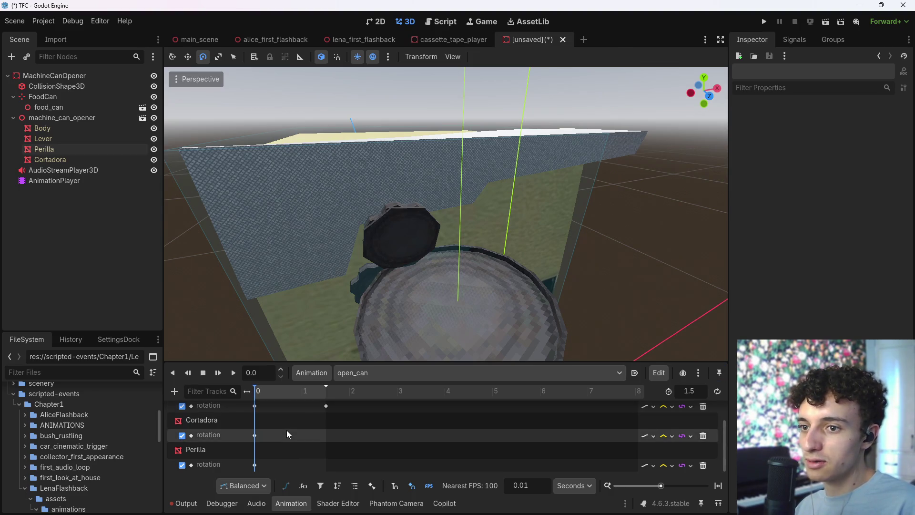
{"action": "mouse_move", "coordinate": [275, 391]}
{"action": "left_mouse_down"}
{"action": "mouse_move", "coordinate": [245, 396]}
{"action": "mouse_move", "coordinate": [253, 397]}
{"action": "left_mouse_up"}
{"action": "left_click", "coordinate": [270, 392]}
{"action": "mouse_move", "coordinate": [257, 400]}
{"action": "left_mouse_down"}
{"action": "mouse_move", "coordinate": [265, 401]}
{"action": "mouse_move", "coordinate": [257, 402]}
{"action": "left_mouse_up"}
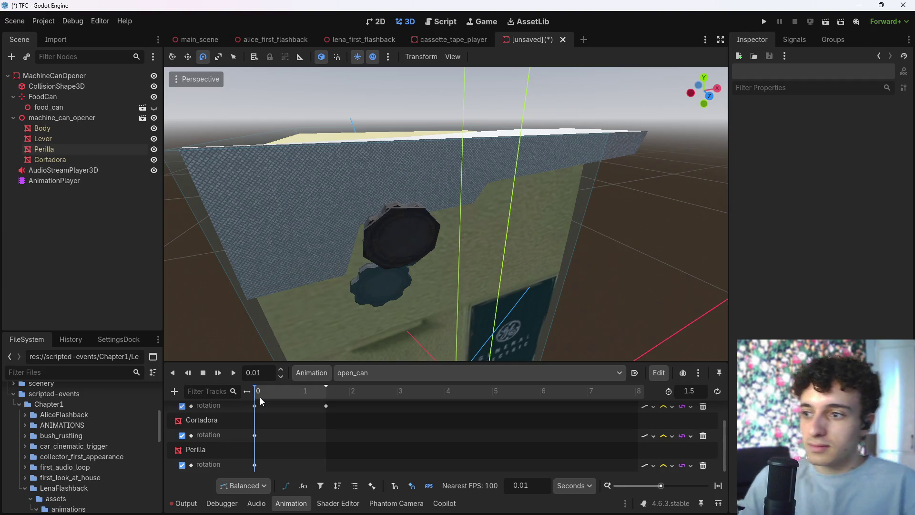
- Launch Windows Calculator by running calc from the Run dialog
{"action": "key", "text": "alt+Tab"}
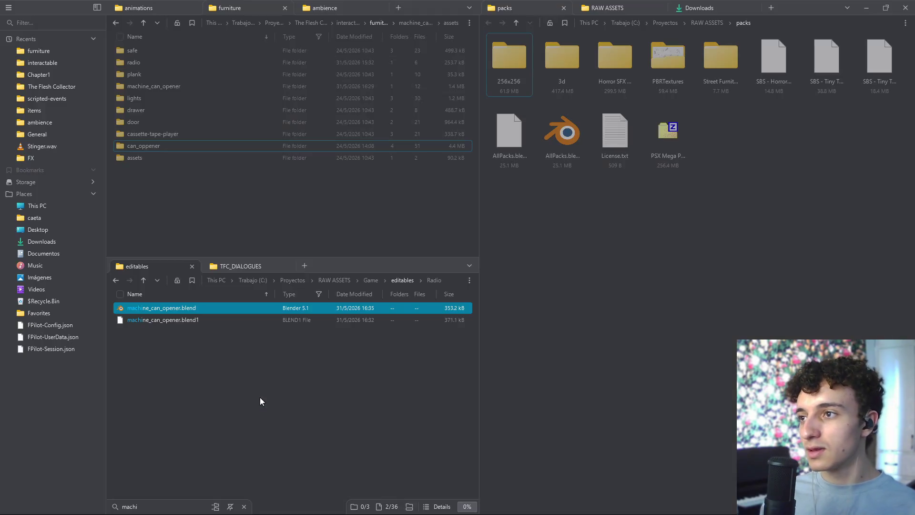
{"action": "key", "text": "alt+Tab"}
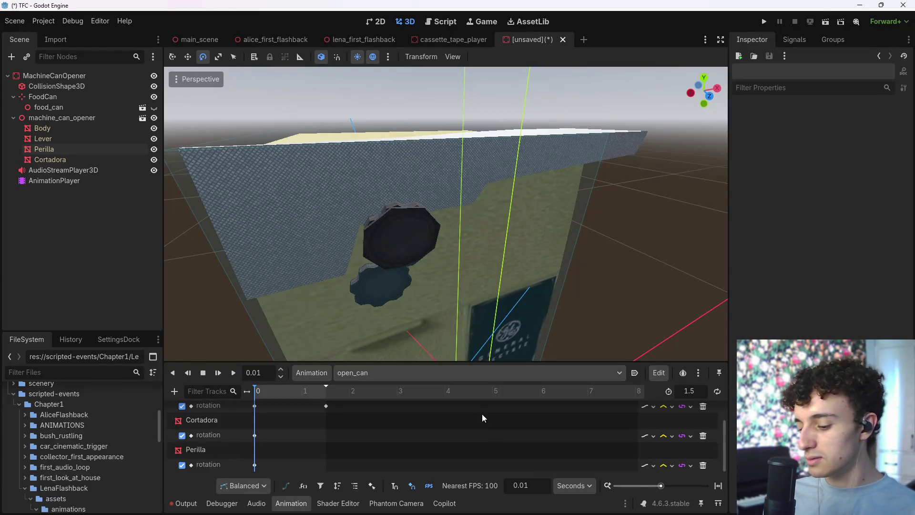
{"action": "key", "text": "super+r"}
{"action": "type", "text": "calc"}
{"action": "key", "text": "Return"}
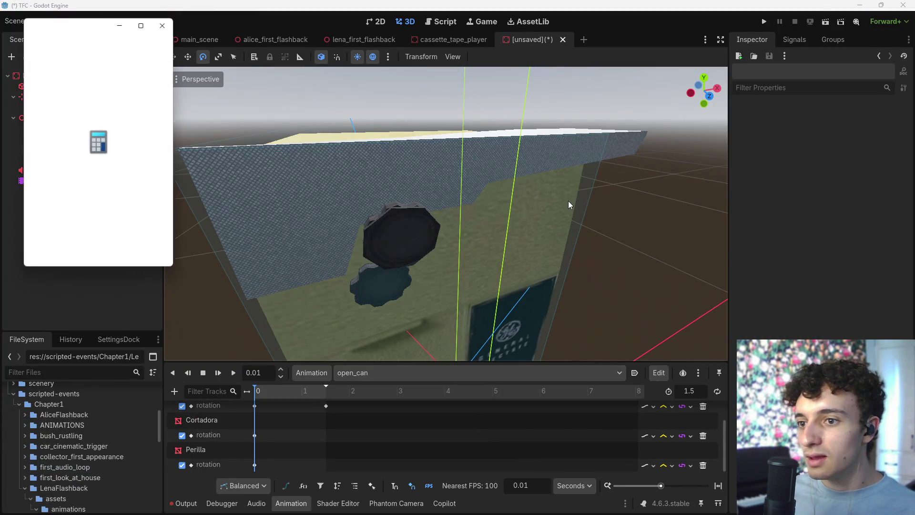
- Compute 1.5 ÷ 4 = 0.375 and 0.375 ÷ 4 = 0.09375, then close Calculator
{"action": "left_click", "coordinate": [43, 234]}
{"action": "left_click", "coordinate": [117, 255]}
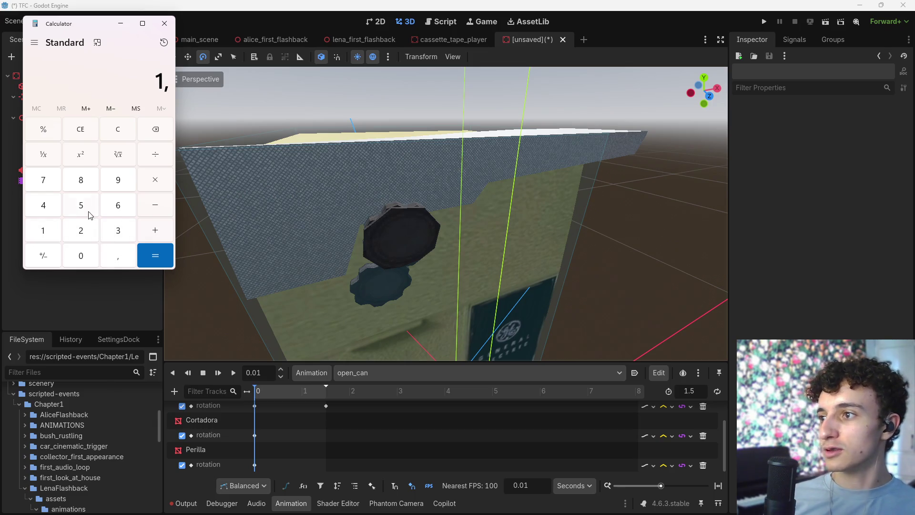
{"action": "left_click", "coordinate": [87, 211]}
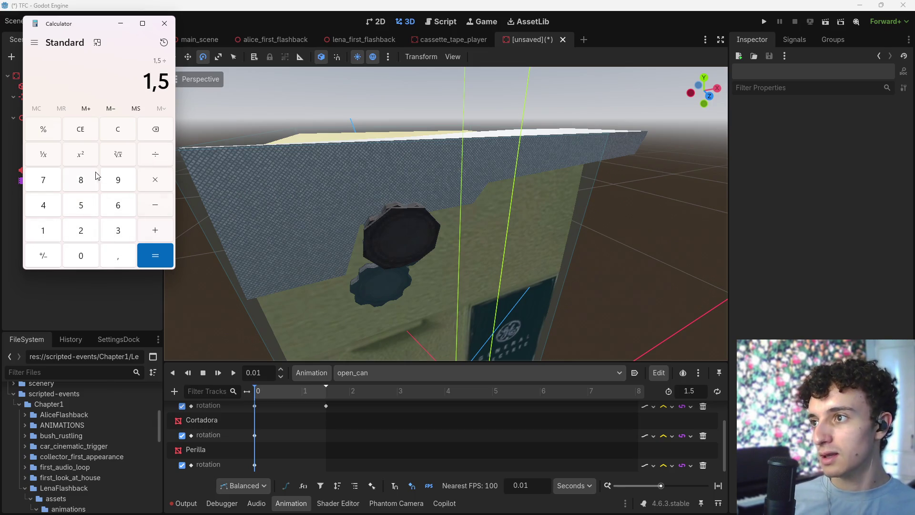
{"action": "left_click", "coordinate": [43, 205]}
{"action": "left_click", "coordinate": [155, 255]}
{"action": "left_click_drag", "start_coordinate": [134, 82], "coordinate": [153, 82]}
{"action": "left_click", "coordinate": [158, 157]}
{"action": "left_click", "coordinate": [44, 203]}
{"action": "left_click", "coordinate": [162, 259]}
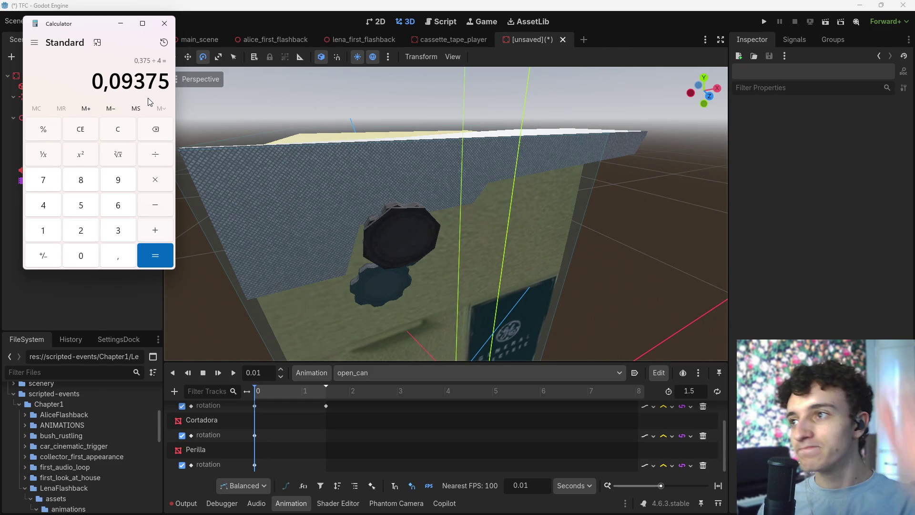
{"action": "left_click", "coordinate": [164, 23]}
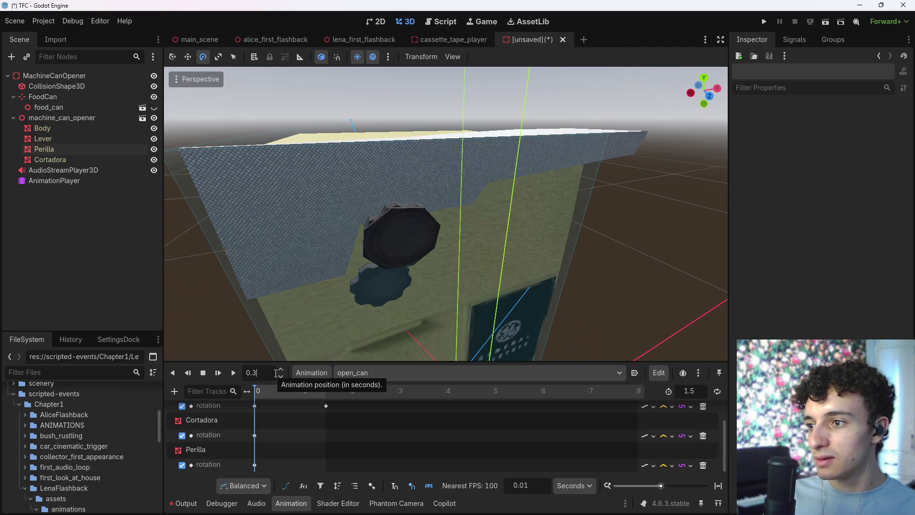
- Key Perilla's rotation at 0.3 s and 0.6 s, turning it about -45 degrees each time
{"action": "key", "text": "Return"}
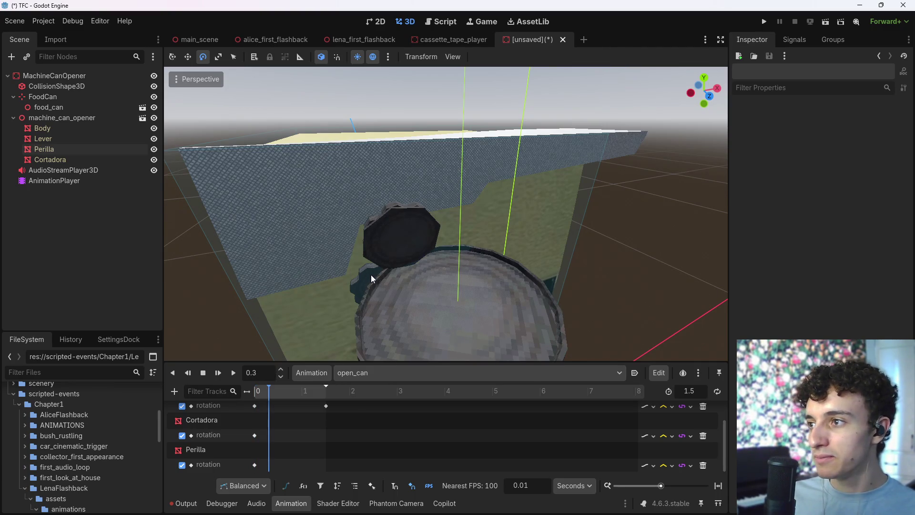
{"action": "left_click", "coordinate": [371, 274]}
{"action": "mouse_move", "coordinate": [383, 250]}
{"action": "left_mouse_down"}
{"action": "mouse_move", "coordinate": [457, 262]}
{"action": "mouse_move", "coordinate": [465, 284]}
{"action": "left_mouse_up"}
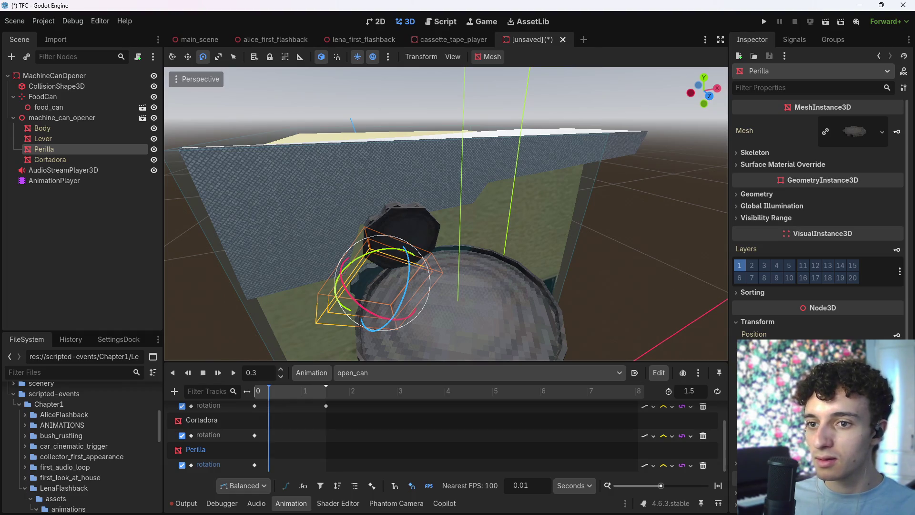
{"action": "left_click", "coordinate": [744, 364]}
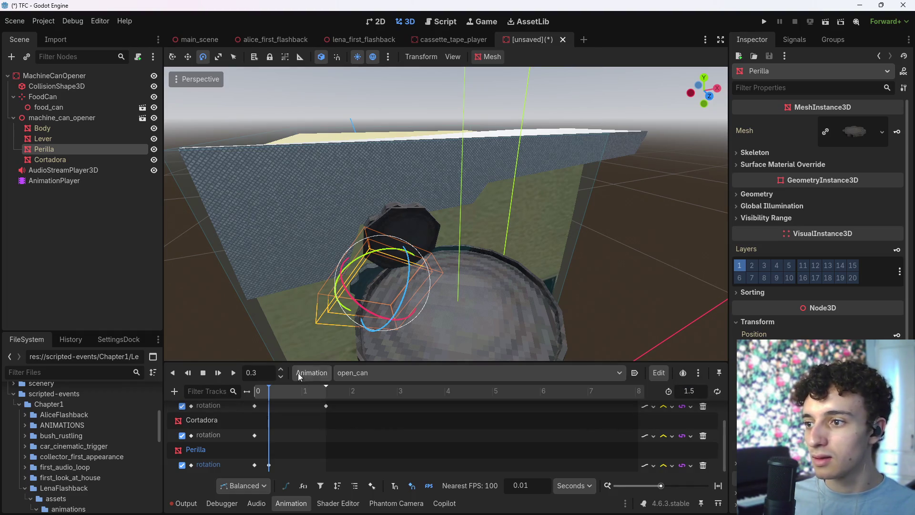
{"action": "key", "text": "BackSpace"}
{"action": "type", "text": "6"}
{"action": "key", "text": "Return"}
{"action": "mouse_move", "coordinate": [382, 255]}
{"action": "left_mouse_down"}
{"action": "mouse_move", "coordinate": [429, 262]}
{"action": "mouse_move", "coordinate": [437, 278]}
{"action": "left_mouse_up"}
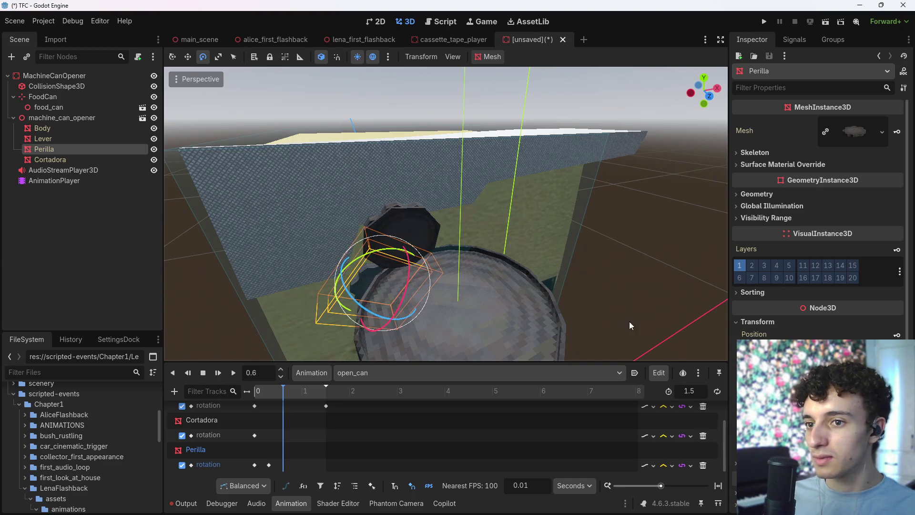
{"action": "key", "text": "k"}
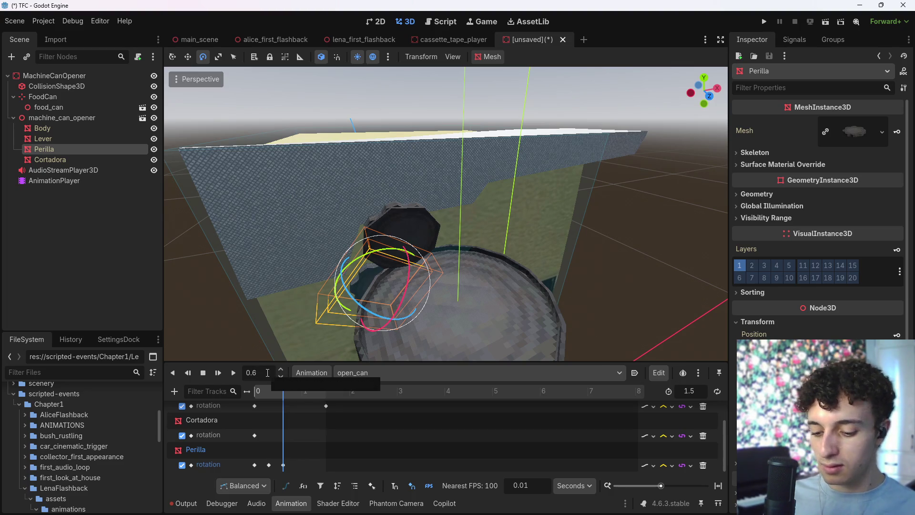
- Key Perilla at 0.9 s rotated another -45 degrees, then turn it again at 1.2 s
{"action": "type", "text": ".3"}
{"action": "key", "text": "Return"}
{"action": "left_click_drag", "start_coordinate": [396, 248], "coordinate": [425, 285]}
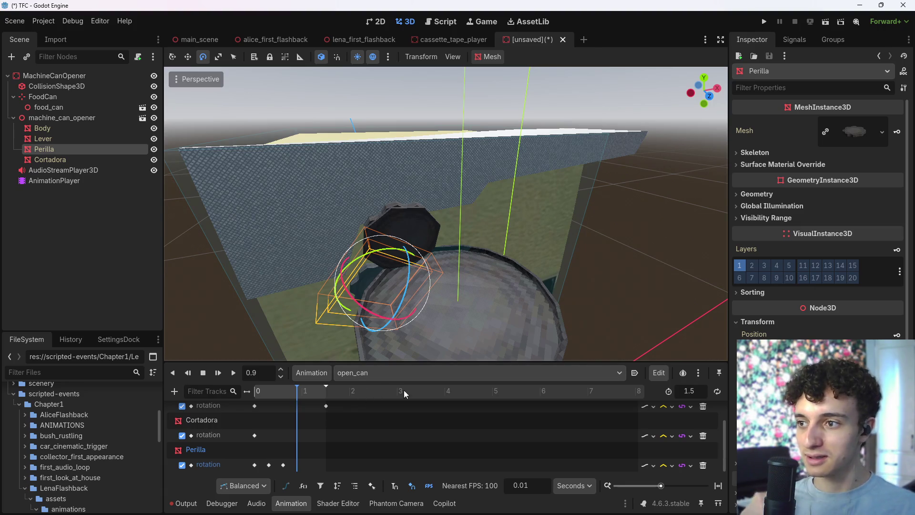
{"action": "key", "text": "k"}
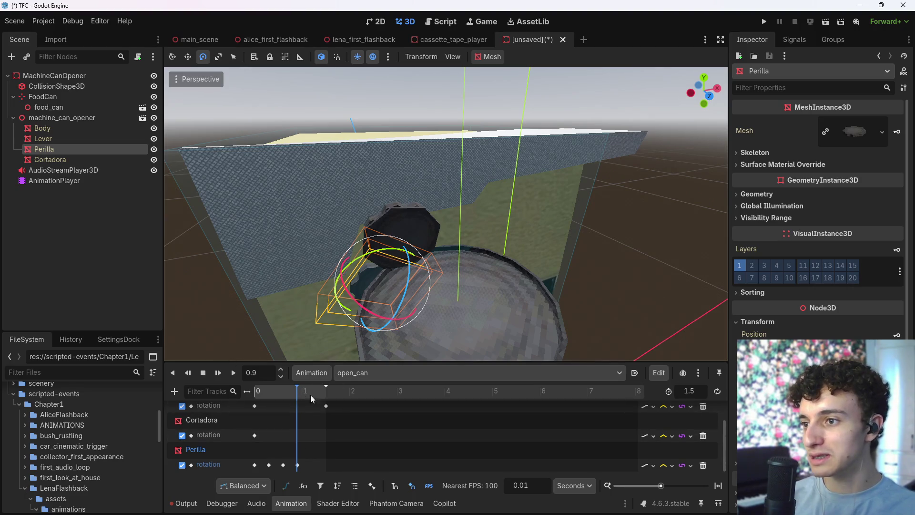
{"action": "left_click", "coordinate": [265, 372]}
{"action": "key", "text": "BackSpace"}
{"action": "key", "text": "BackSpace"}
{"action": "key", "text": "BackSpace"}
{"action": "type", "text": "1.2"}
{"action": "key", "text": "Return"}
{"action": "left_click_drag", "start_coordinate": [370, 254], "coordinate": [345, 297]}
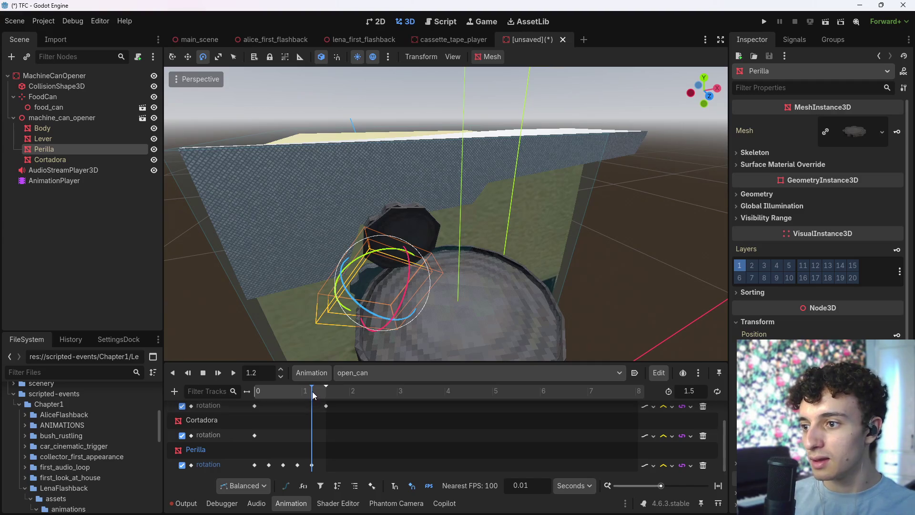
{"action": "left_click_drag", "start_coordinate": [313, 395], "coordinate": [318, 396]}
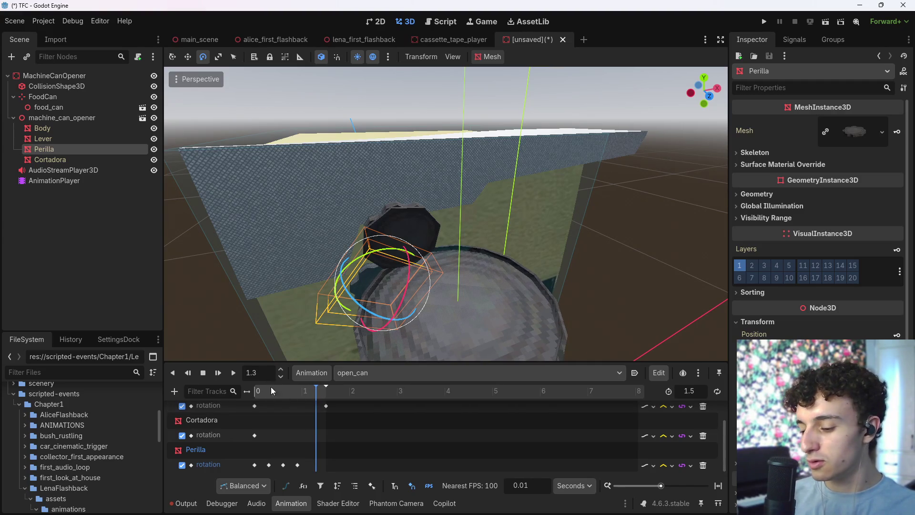
{"action": "left_click_drag", "start_coordinate": [315, 396], "coordinate": [312, 390]}
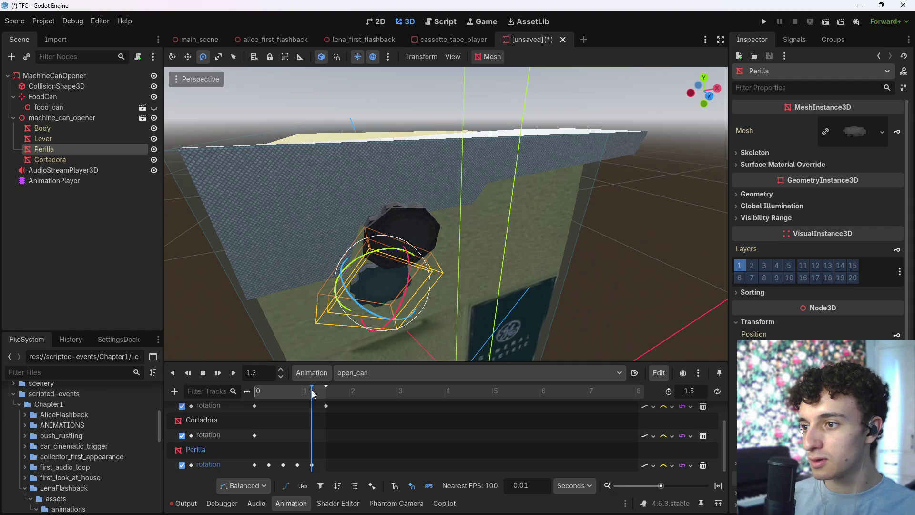
- Change the animation position from 1.2 to 1.5 seconds
{"action": "left_click", "coordinate": [264, 373]}
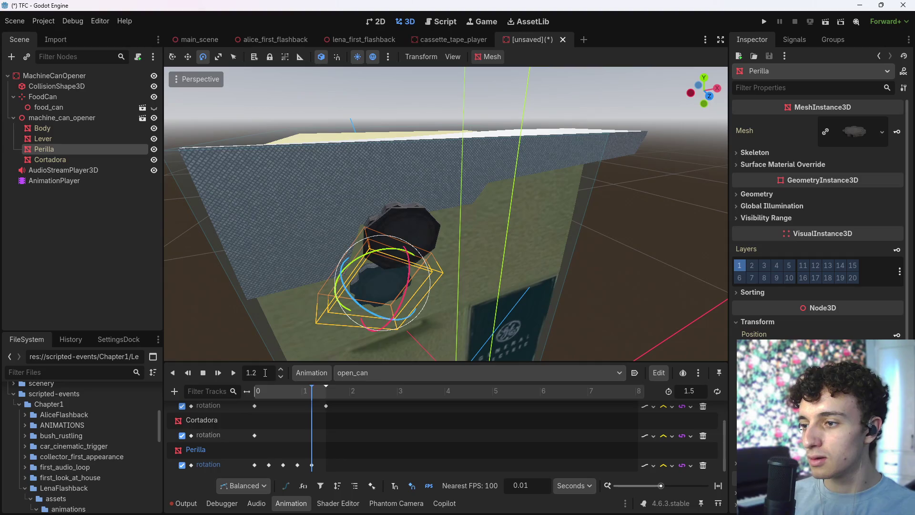
{"action": "key", "text": "BackSpace"}
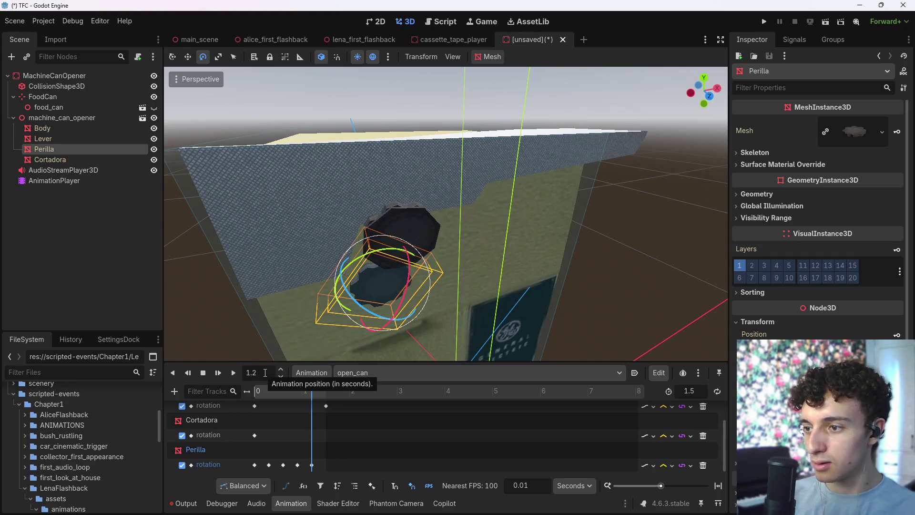
{"action": "key", "text": "BackSpace"}
{"action": "type", "text": "5"}
{"action": "key", "text": "Return"}
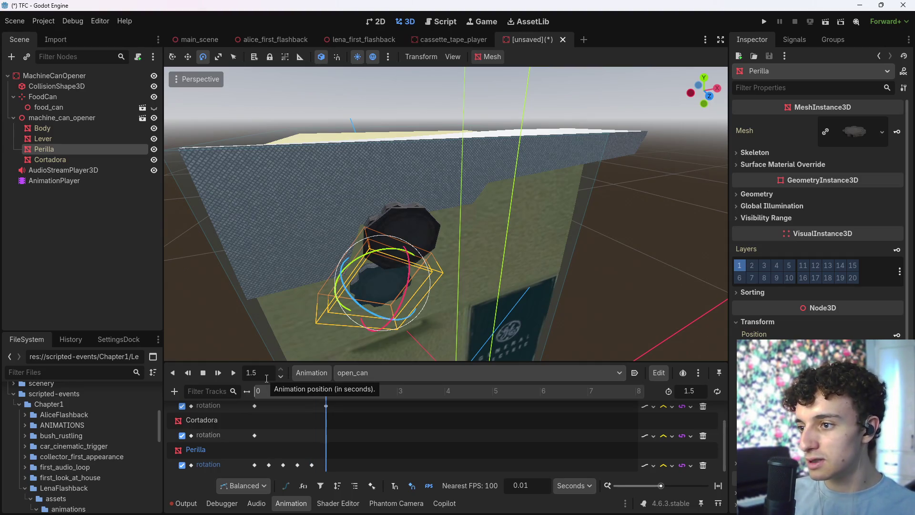
- Turn Perilla 45 degrees at 1.5 s, then return the playhead to its 0.6 s key
{"action": "mouse_move", "coordinate": [347, 285]}
{"action": "left_mouse_down"}
{"action": "mouse_move", "coordinate": [413, 260]}
{"action": "mouse_move", "coordinate": [429, 292]}
{"action": "left_mouse_up"}
{"action": "mouse_move", "coordinate": [326, 390]}
{"action": "left_mouse_down"}
{"action": "mouse_move", "coordinate": [249, 398]}
{"action": "mouse_move", "coordinate": [291, 399]}
{"action": "mouse_move", "coordinate": [254, 405]}
{"action": "mouse_move", "coordinate": [284, 408]}
{"action": "mouse_move", "coordinate": [289, 420]}
{"action": "left_mouse_up"}
{"action": "key", "text": "ctrl+z"}
{"action": "left_click", "coordinate": [283, 465]}
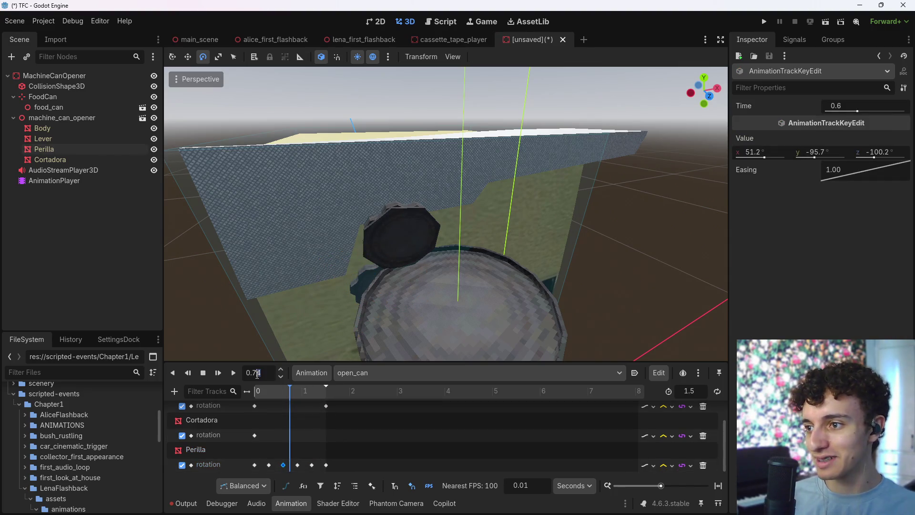
{"action": "double_click", "coordinate": [257, 375]}
{"action": "type", "text": "0.6"}
{"action": "key", "text": "Return"}
- Preview the knob turning between the 0.3 s and 0.6 s keys
{"action": "left_click_drag", "start_coordinate": [278, 393], "coordinate": [267, 404]}
{"action": "left_click", "coordinate": [269, 464]}
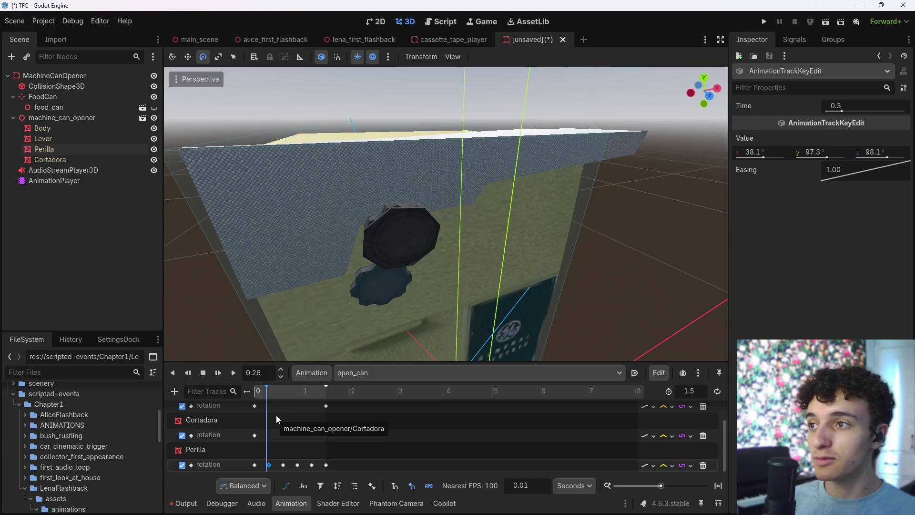
{"action": "left_click", "coordinate": [277, 391]}
{"action": "left_click_drag", "start_coordinate": [277, 391], "coordinate": [268, 395]}
- Delete Perilla's 0.6 s rotation key, preview the motion, and remove the Perilla rotation track
{"action": "left_click", "coordinate": [283, 464]}
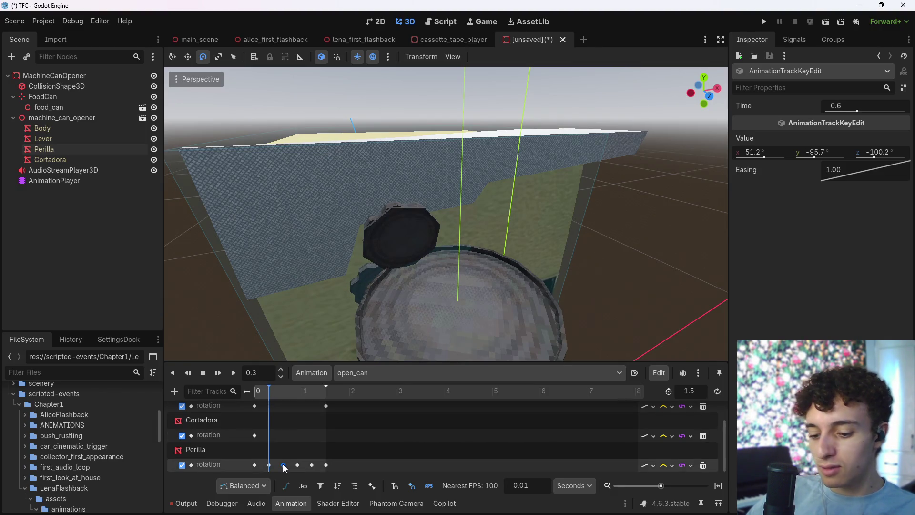
{"action": "key", "text": "Delete"}
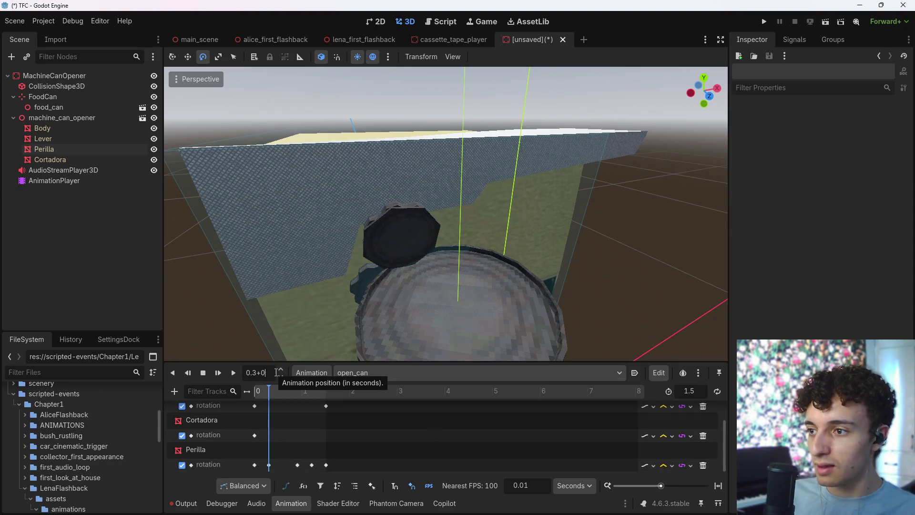
{"action": "type", "text": ".3"}
{"action": "key", "text": "Return"}
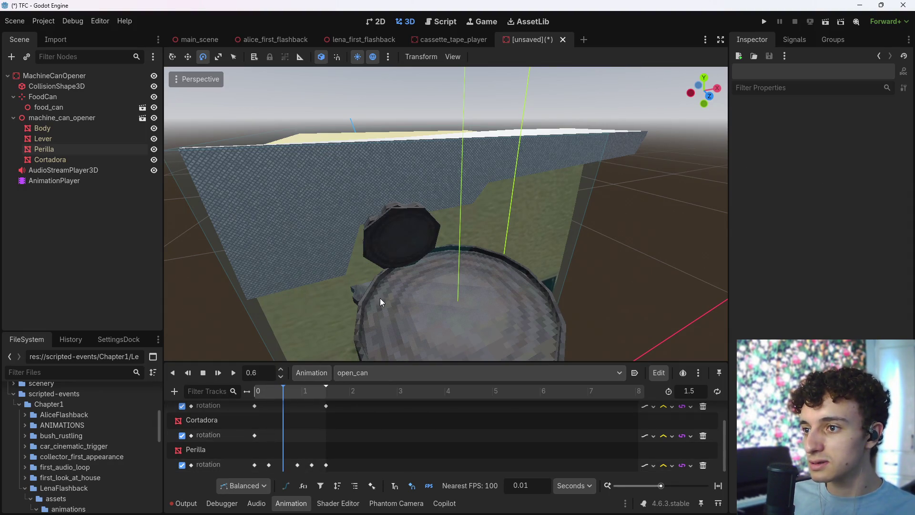
{"action": "left_click_drag", "start_coordinate": [289, 391], "coordinate": [310, 396]}
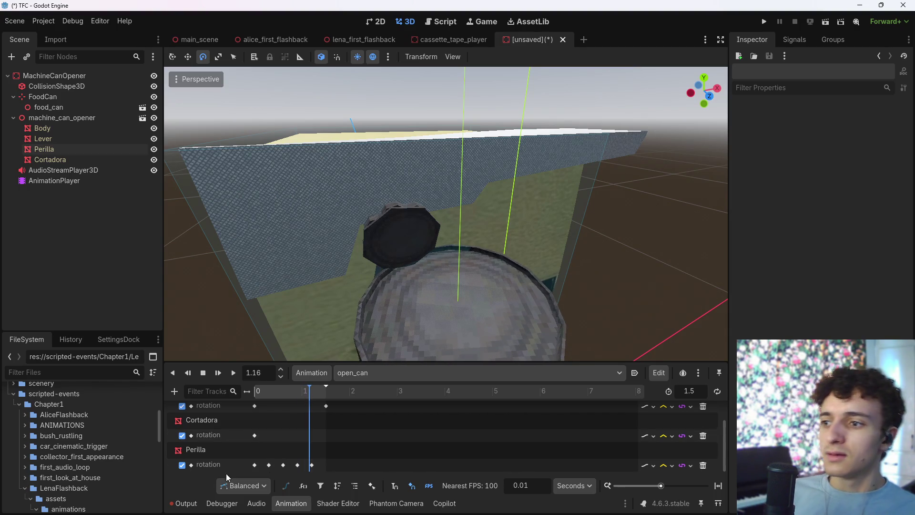
{"action": "left_click", "coordinate": [703, 466]}
- Delete the Cortadora rotation track and save the scene as machine_can_opener.tscn in interactable/furniture/machine_can_opener
{"action": "left_click", "coordinate": [702, 465]}
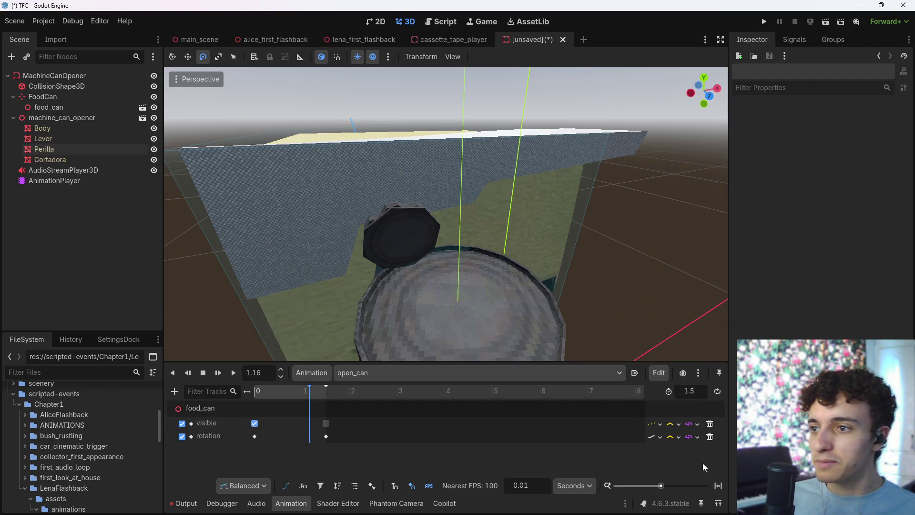
{"action": "key", "text": "ctrl+s"}
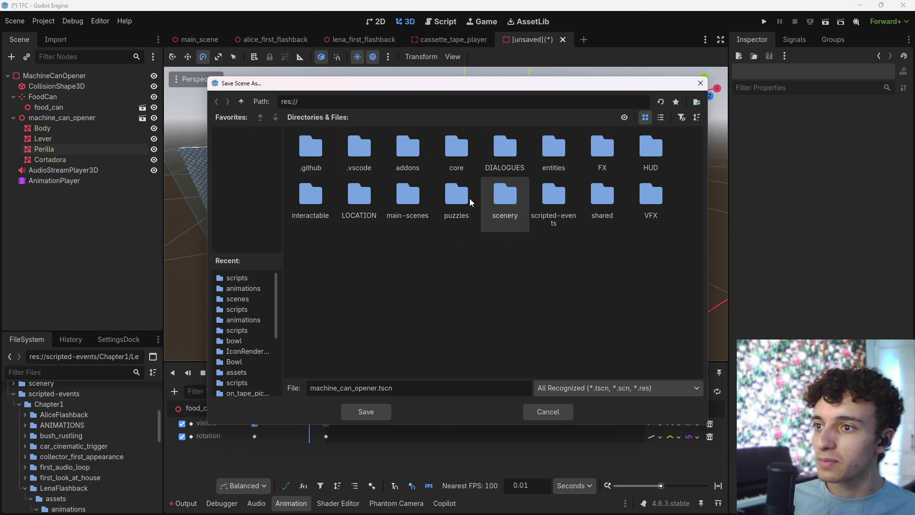
{"action": "double_click", "coordinate": [315, 205]}
{"action": "double_click", "coordinate": [365, 157]}
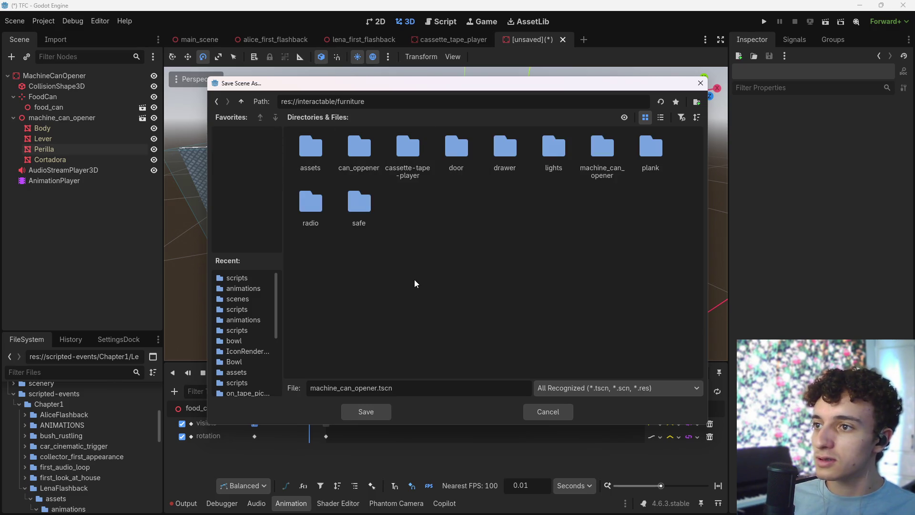
{"action": "double_click", "coordinate": [610, 157]}
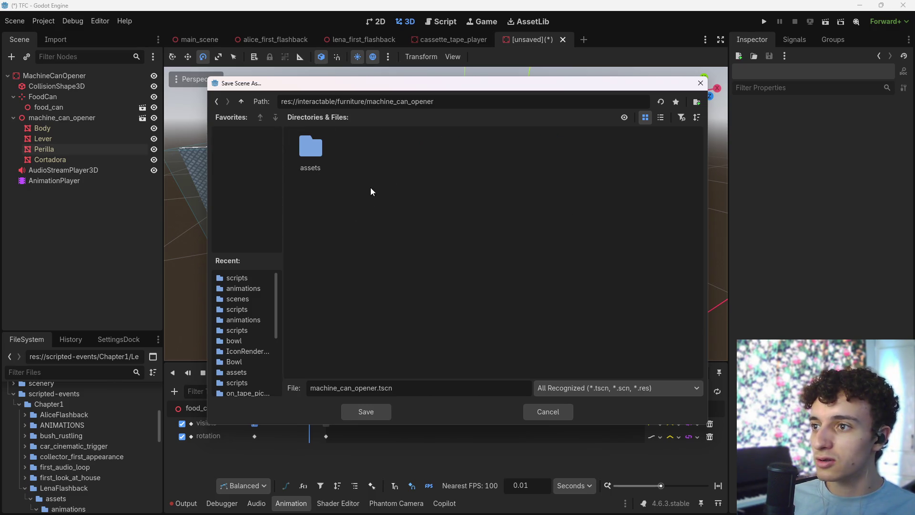
{"action": "left_click", "coordinate": [367, 411]}
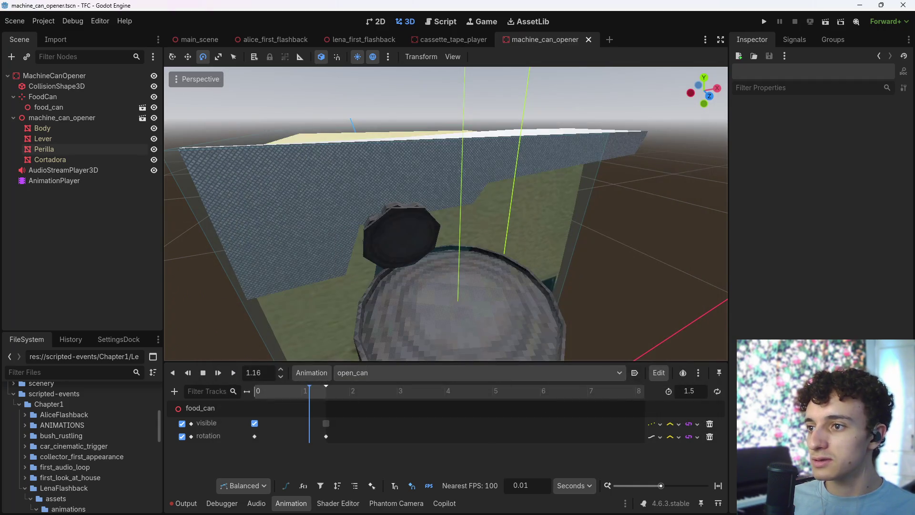
{"action": "left_click", "coordinate": [606, 504]}
- Preview the Blender animation, leaving the timeline end frame at 250 for now
{"action": "scroll", "coordinate": [477, 124], "scroll_direction": "up", "scroll_amount": 4}
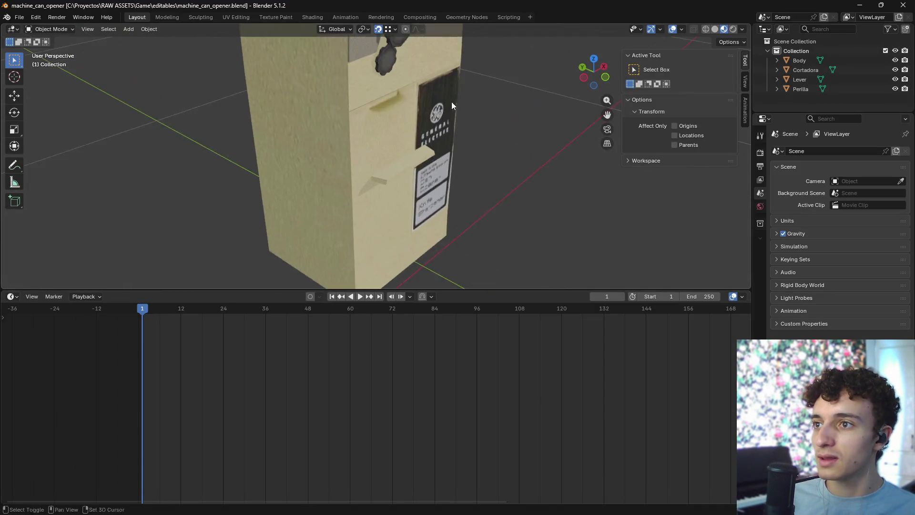
{"action": "scroll", "coordinate": [439, 178], "scroll_direction": "up", "scroll_amount": 3}
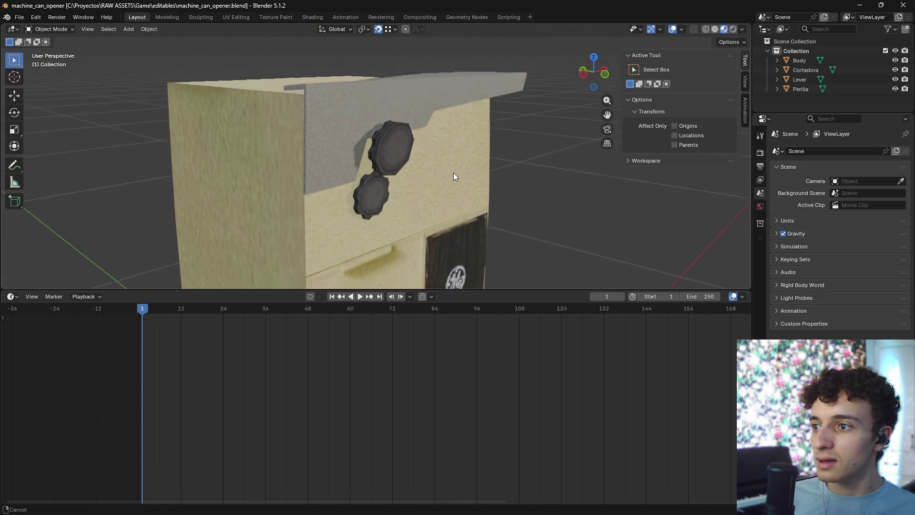
{"action": "left_click", "coordinate": [707, 297]}
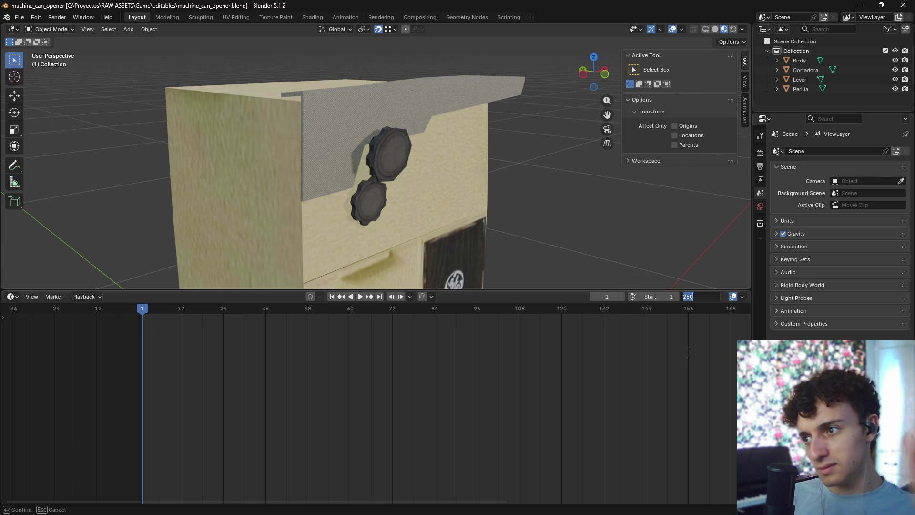
{"action": "key", "text": "Return"}
{"action": "key", "text": "space"}
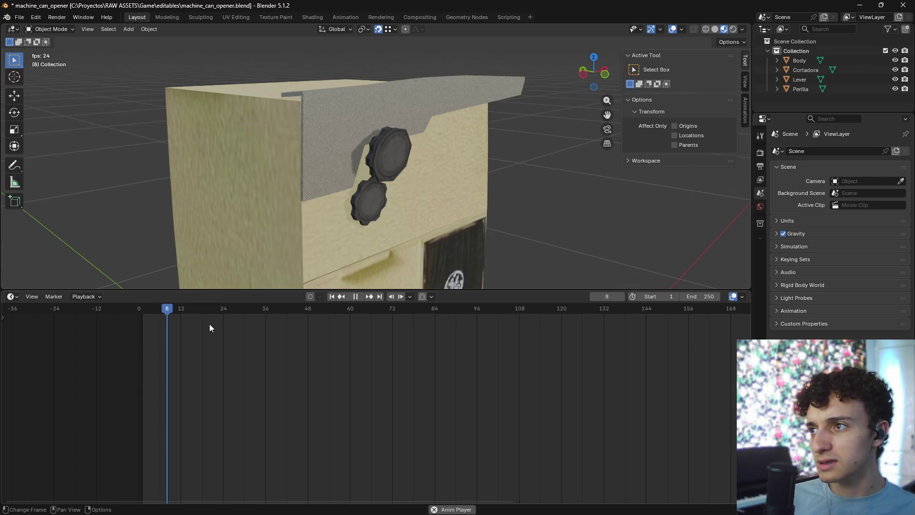
{"action": "left_click_drag", "start_coordinate": [153, 321], "coordinate": [143, 319]}
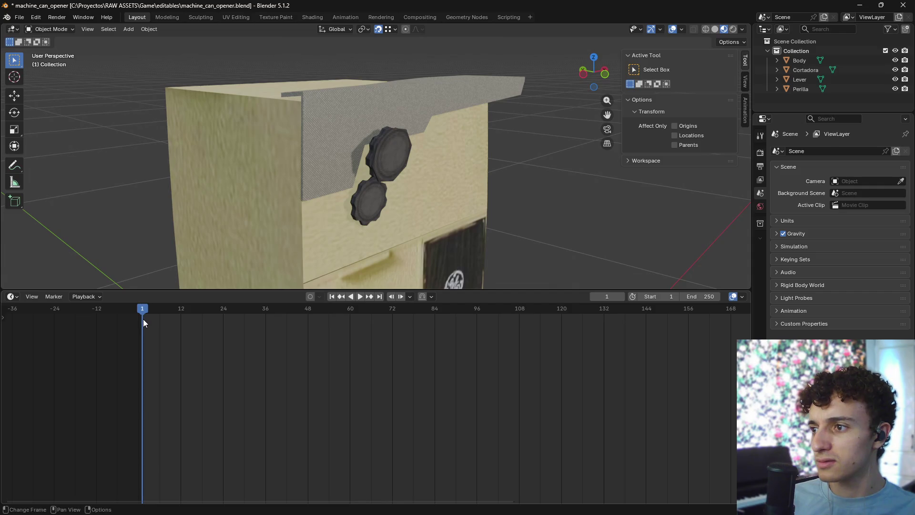
{"action": "key", "text": "space"}
- Launch Calculator with the calc command and compute 24 × 1.5 = 36
{"action": "key", "text": "super+r"}
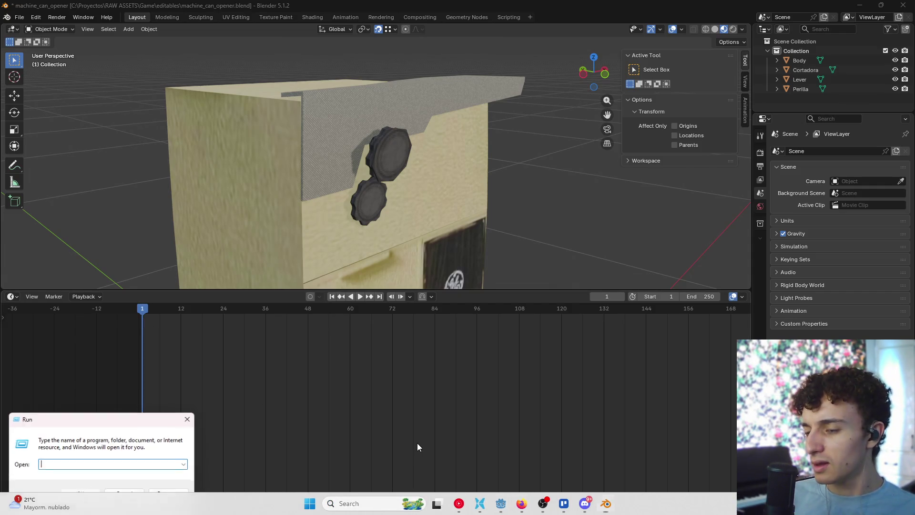
{"action": "type", "text": "calc"}
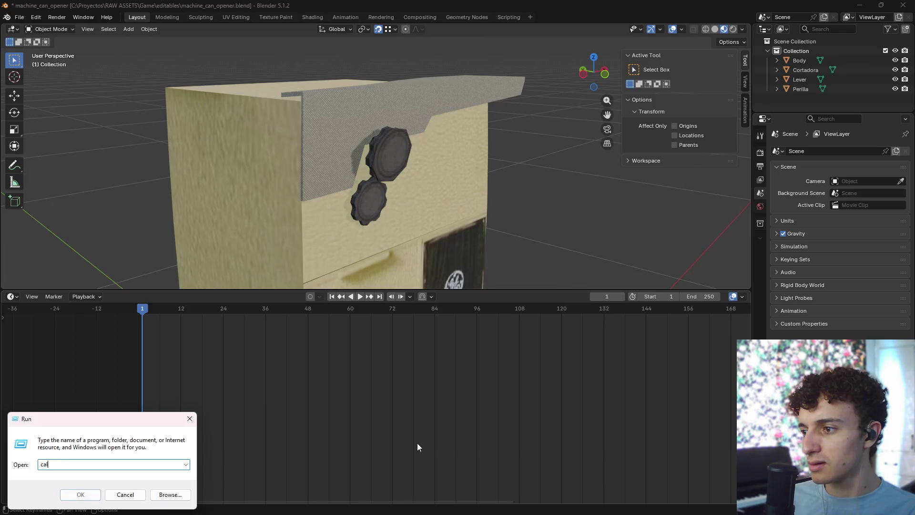
{"action": "key", "text": "Return"}
{"action": "left_click", "coordinate": [80, 234]}
{"action": "left_click", "coordinate": [49, 213]}
{"action": "left_click", "coordinate": [156, 184]}
{"action": "left_click", "coordinate": [49, 229]}
{"action": "left_click", "coordinate": [111, 260]}
{"action": "left_click", "coordinate": [80, 205]}
{"action": "left_click", "coordinate": [155, 255]}
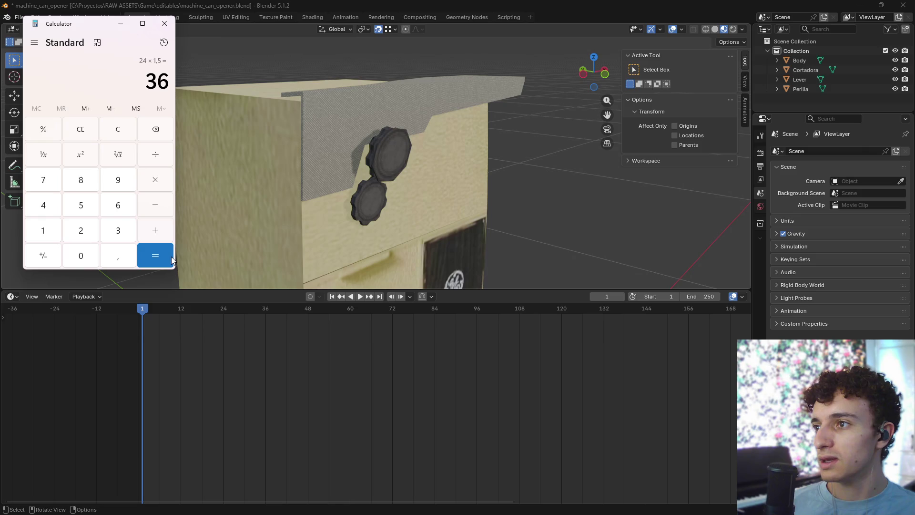
- Set the timeline's End frame to 36 and select the Perilla knob
{"action": "left_click", "coordinate": [477, 355]}
{"action": "left_click", "coordinate": [711, 297]}
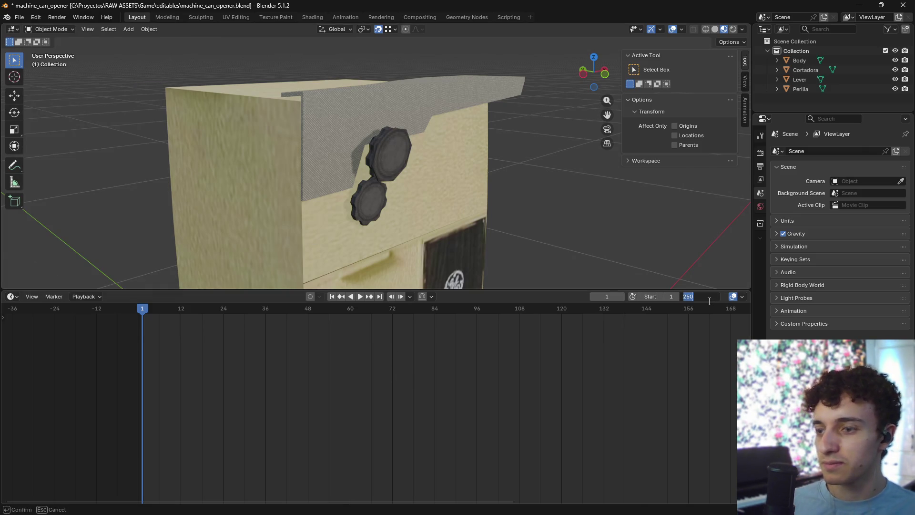
{"action": "type", "text": "36"}
{"action": "key", "text": "Return"}
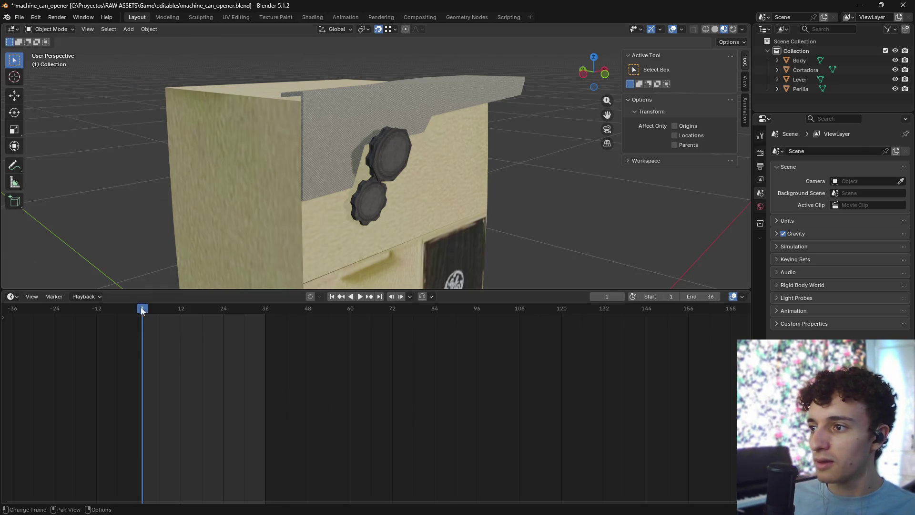
{"action": "left_click", "coordinate": [374, 199]}
- Insert starting transform keyframes for the Perilla and Cortadora knobs
{"action": "mouse_move", "coordinate": [380, 206]}
{"action": "left_mouse_down"}
{"action": "mouse_move", "coordinate": [411, 224]}
{"action": "mouse_move", "coordinate": [419, 212]}
{"action": "mouse_move", "coordinate": [407, 220]}
{"action": "left_mouse_up"}
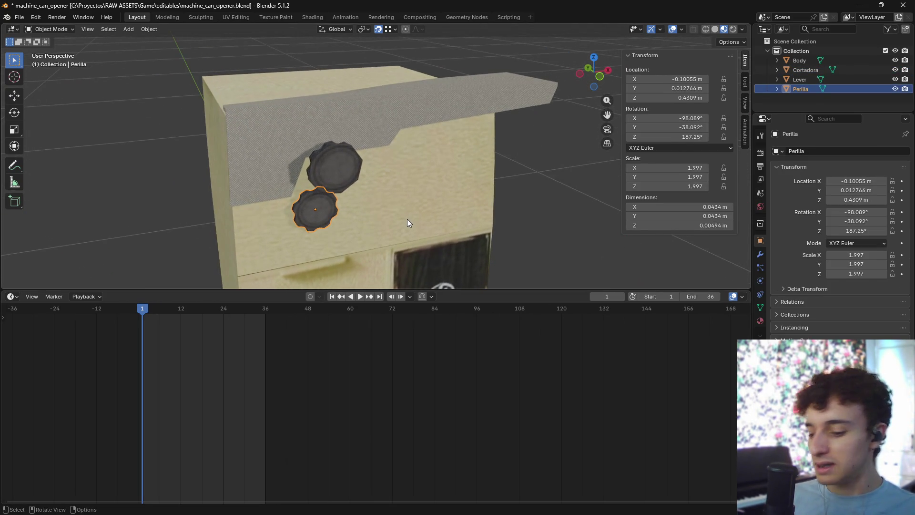
{"action": "key", "text": "i"}
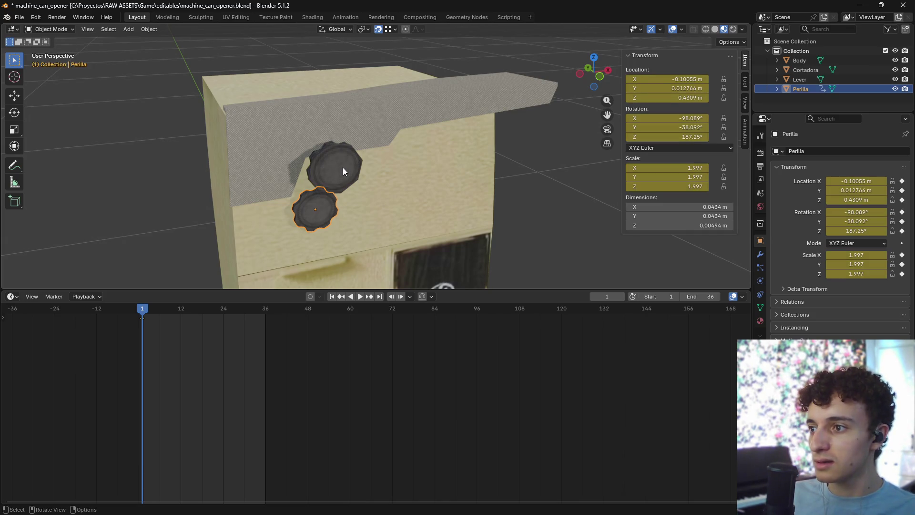
{"action": "left_click", "coordinate": [343, 171]}
{"action": "key", "text": "i"}
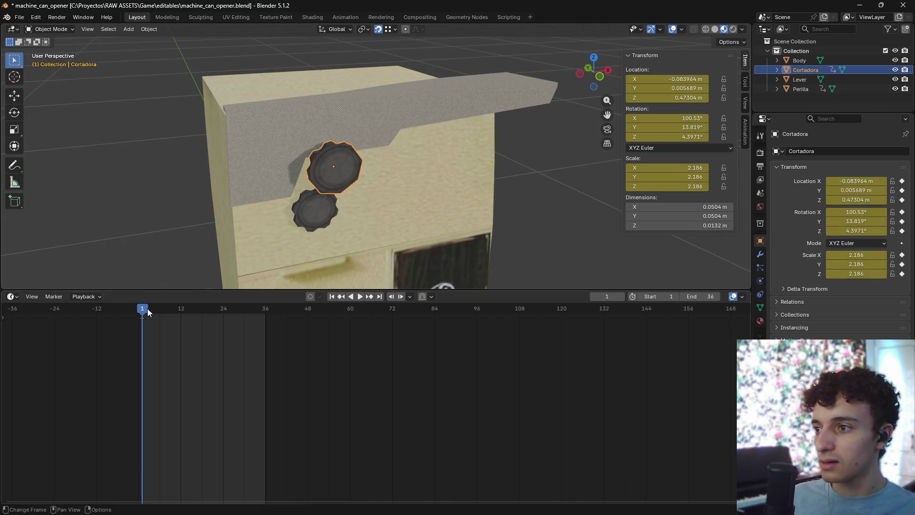
- Select both knobs, go to frame 36, and try a local Z rotation
{"action": "left_click", "coordinate": [315, 207]}
{"action": "left_click", "coordinate": [342, 150], "text": "shift"}
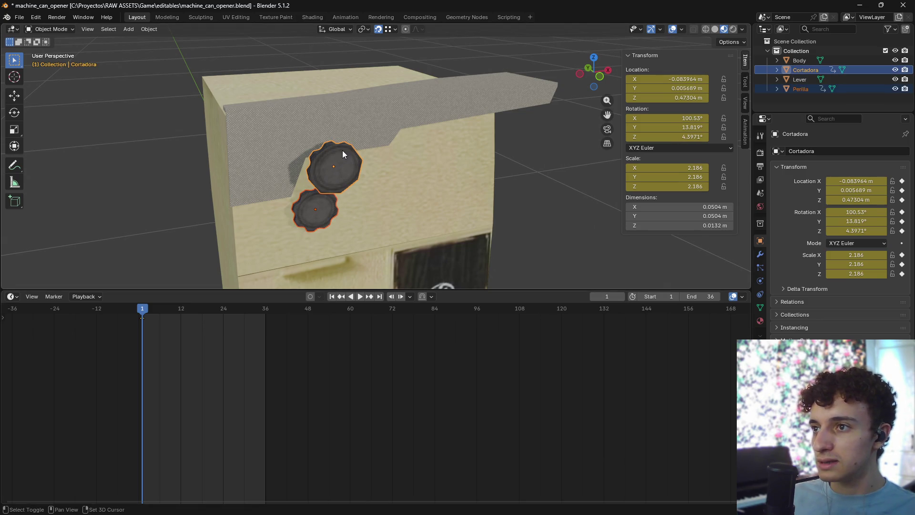
{"action": "left_click", "coordinate": [366, 30]}
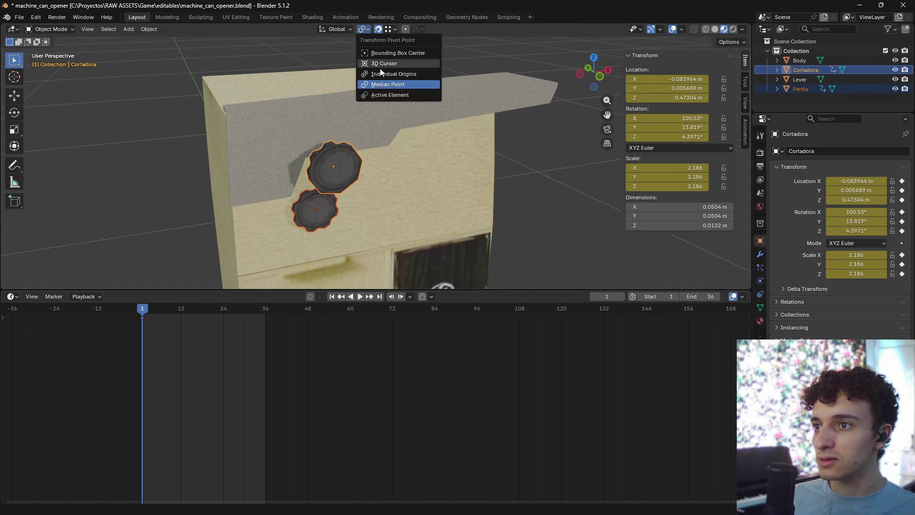
{"action": "left_click_drag", "start_coordinate": [273, 310], "coordinate": [267, 312]}
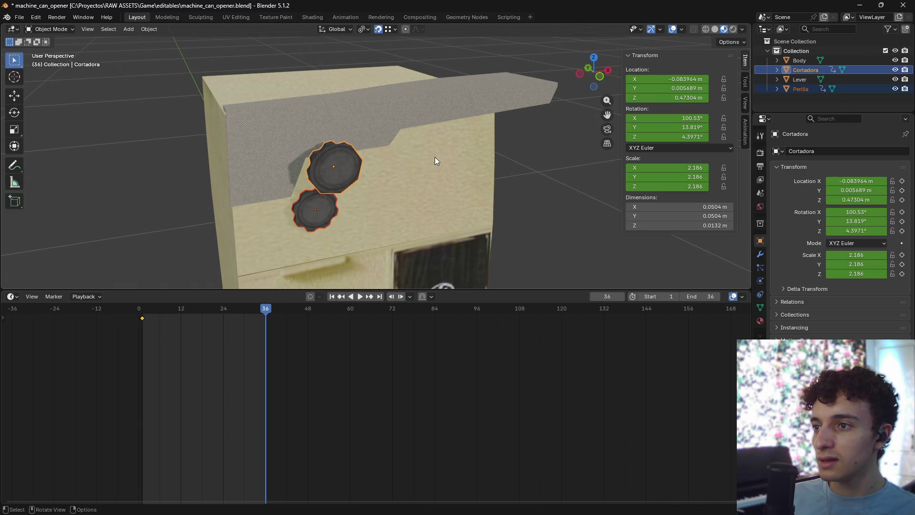
{"action": "key", "text": "r"}
{"action": "key", "text": "z"}
{"action": "key", "text": "z"}
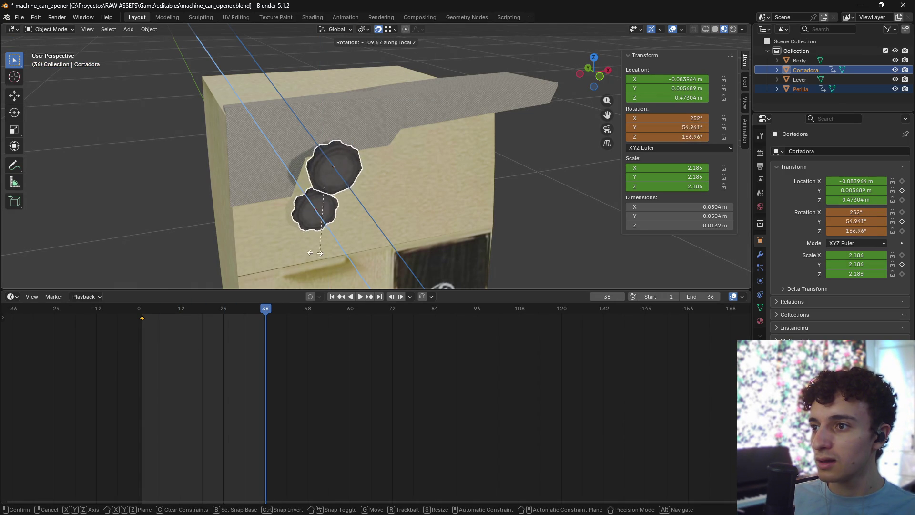
{"action": "key", "text": "Escape"}
{"action": "key", "text": "r"}
{"action": "key", "text": "z"}
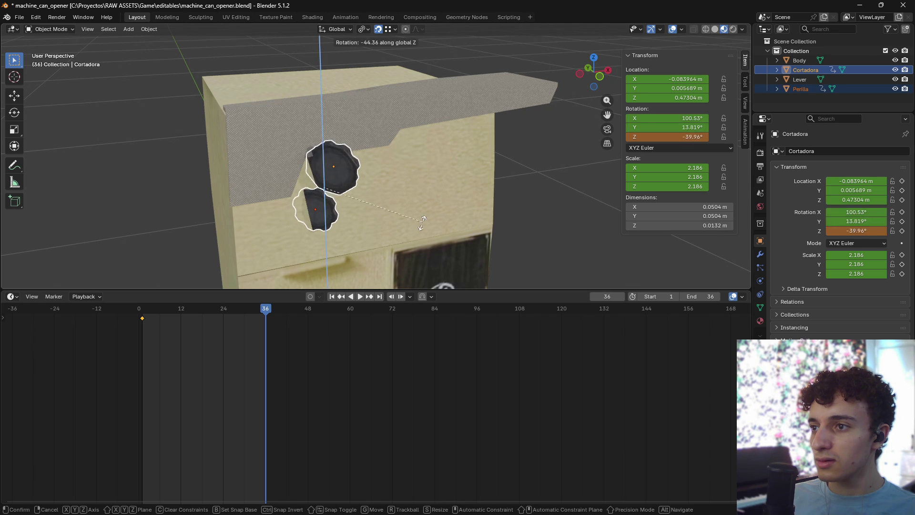
{"action": "key", "text": "z"}
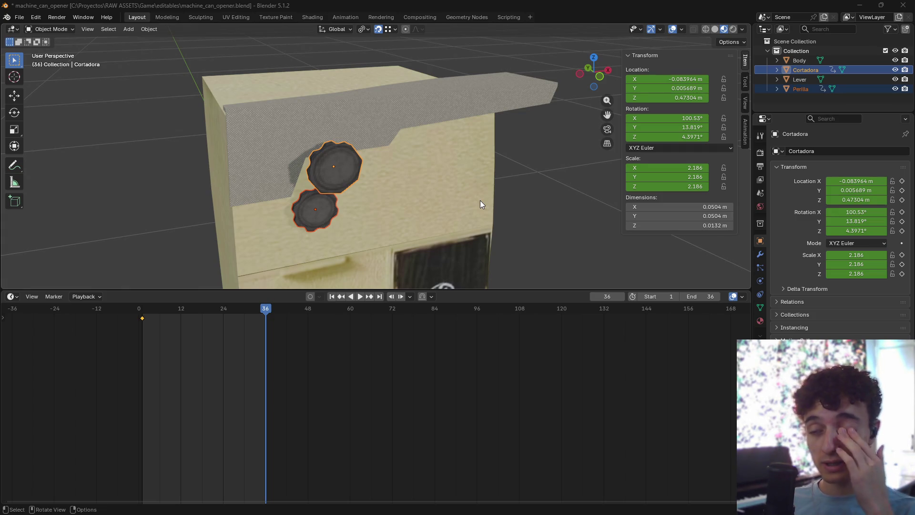
- Rotate Perilla and Cortadora 180° about local Z and keyframe it at frame 36
{"action": "left_click", "coordinate": [324, 201]}
{"action": "left_click", "coordinate": [345, 170], "text": "shift"}
{"action": "key", "text": "r"}
{"action": "key", "text": "y"}
{"action": "key", "text": "z"}
{"action": "key", "text": "z"}
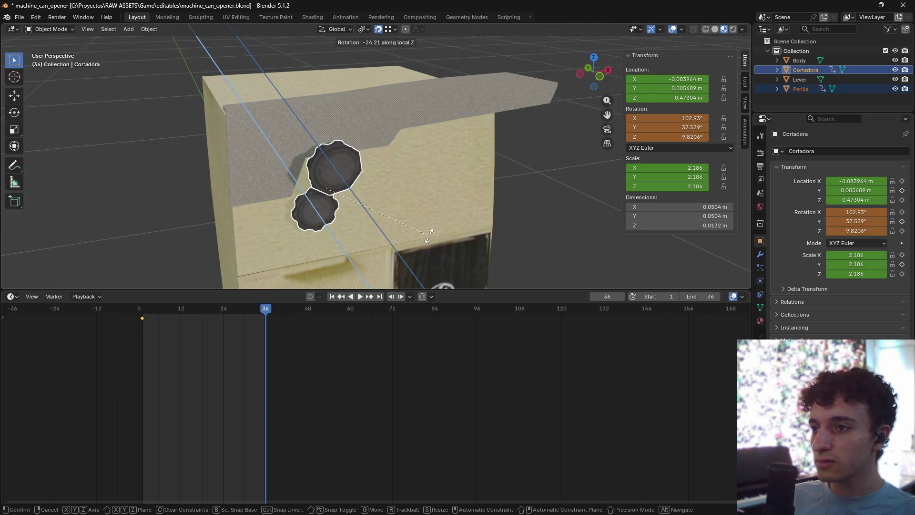
{"action": "type", "text": "180"}
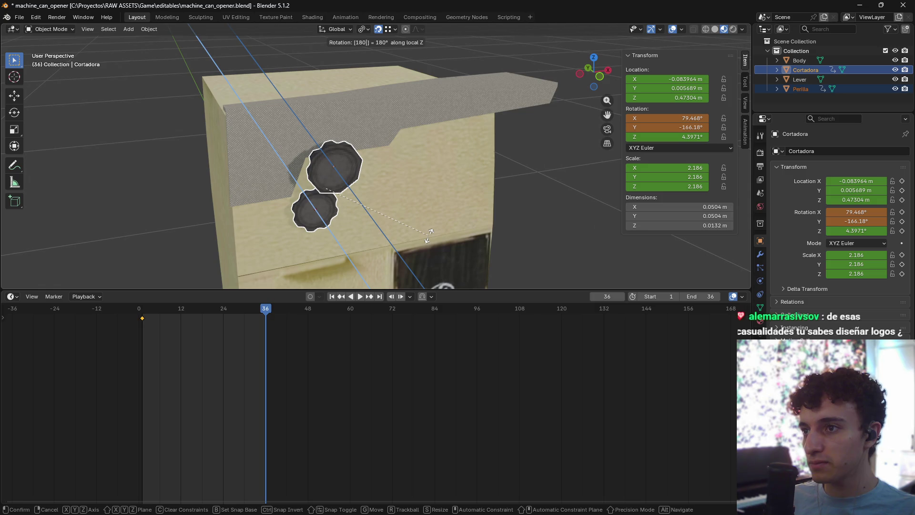
{"action": "key", "text": "Return"}
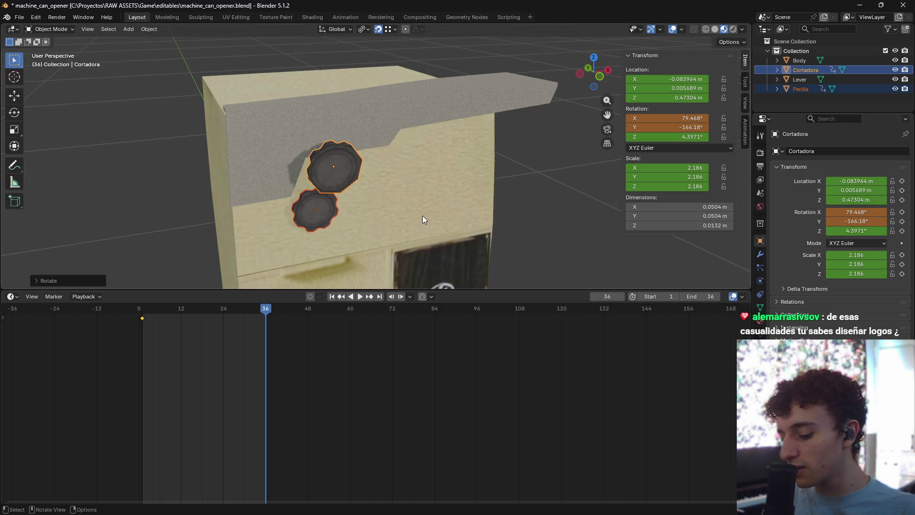
{"action": "key", "text": "i"}
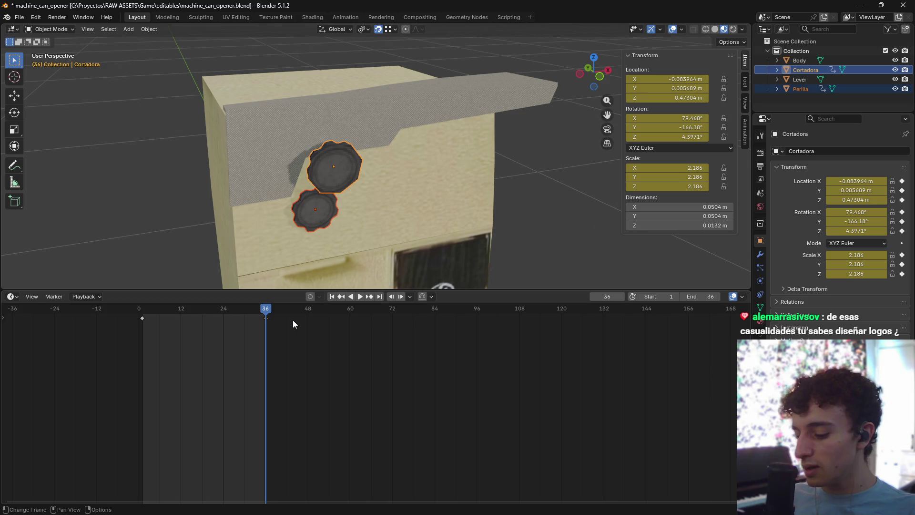
- Move the new keyframe to about frame 17 and preview the spin from the start
{"action": "key", "text": "g"}
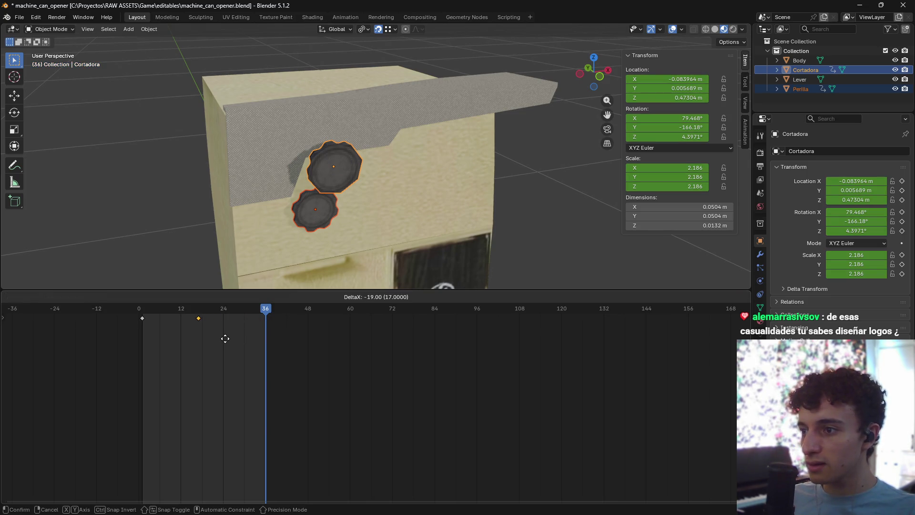
{"action": "left_click", "coordinate": [229, 339]}
{"action": "mouse_move", "coordinate": [260, 309]}
{"action": "left_mouse_down"}
{"action": "mouse_move", "coordinate": [138, 315]}
{"action": "mouse_move", "coordinate": [202, 315]}
{"action": "left_mouse_up"}
{"action": "key", "text": "space"}
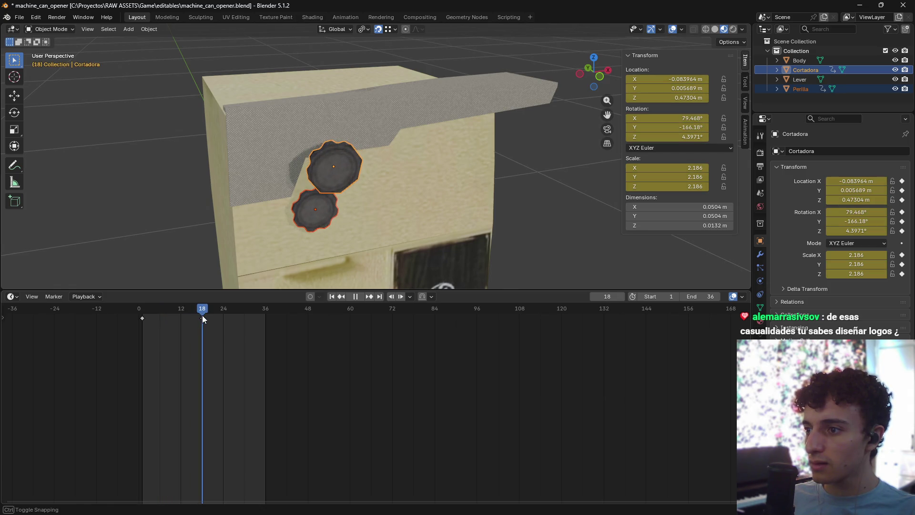
- Stop playback, turn on auto-keying, and rotate the gears about local Z
{"action": "key", "text": "Escape"}
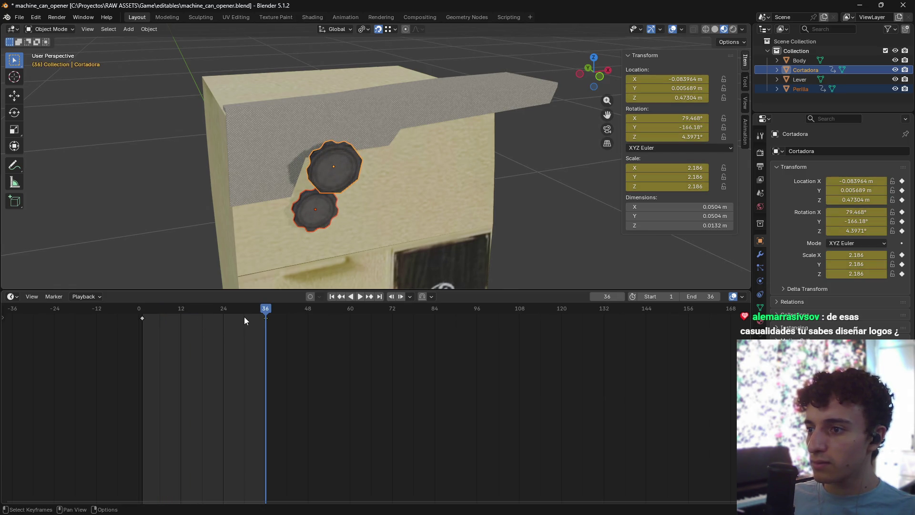
{"action": "left_click", "coordinate": [310, 297]}
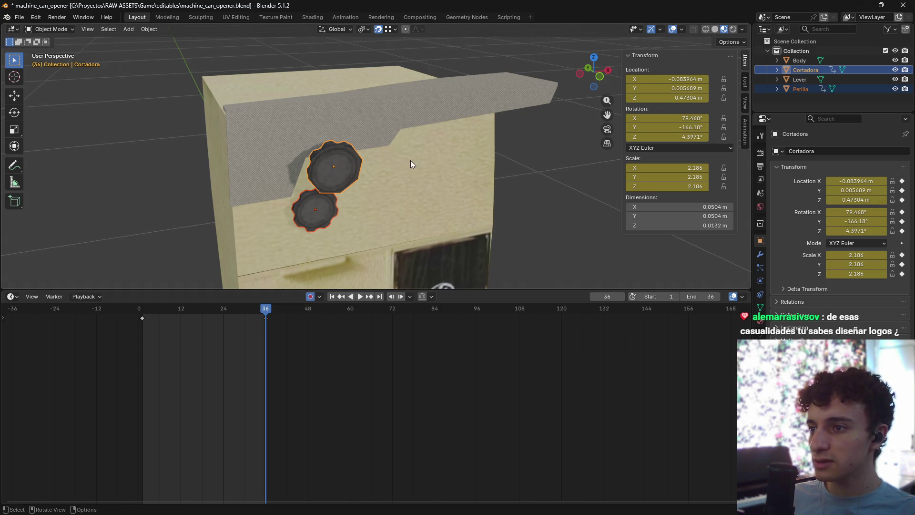
{"action": "key", "text": "r"}
{"action": "key", "text": "z"}
{"action": "key", "text": "z"}
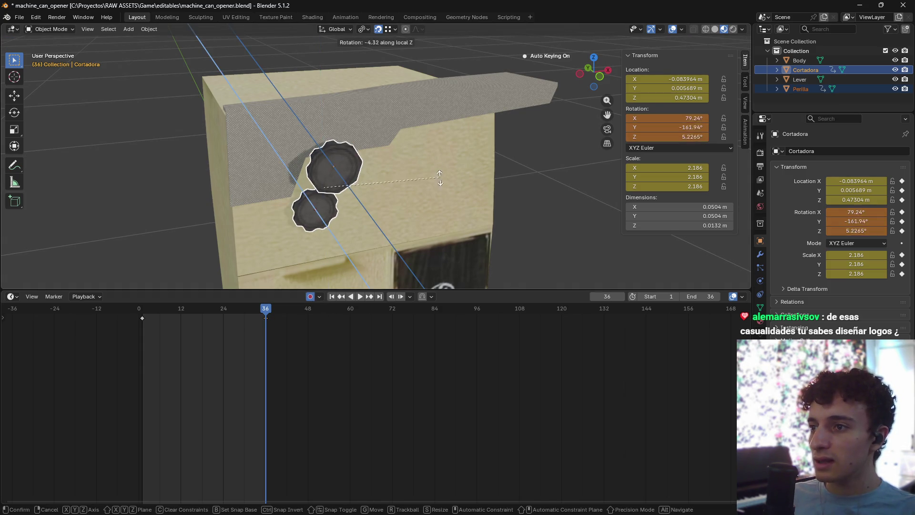
{"action": "left_click", "coordinate": [355, 247]}
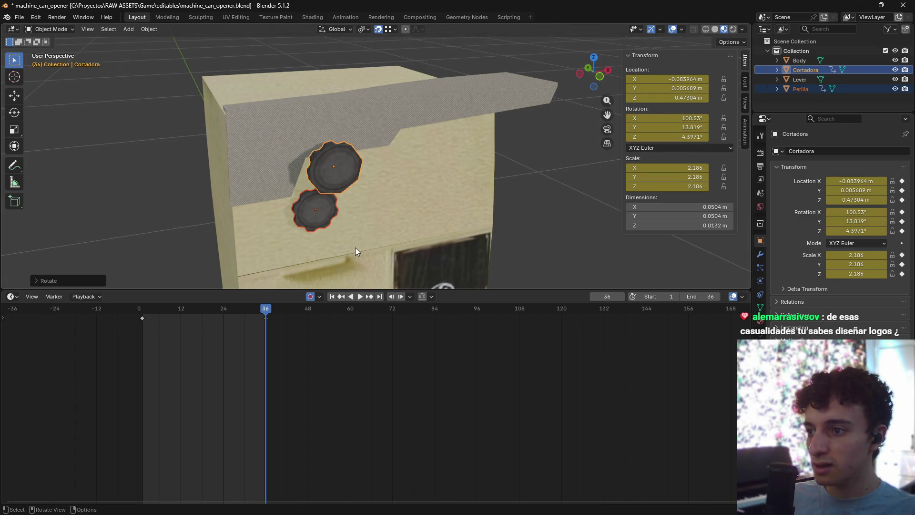
- Move the frame-36 keyframe to the middle of the timeline and preview the spin
{"action": "key", "text": "r"}
{"action": "key", "text": "z"}
{"action": "key", "text": "z"}
{"action": "type", "text": ".179"}
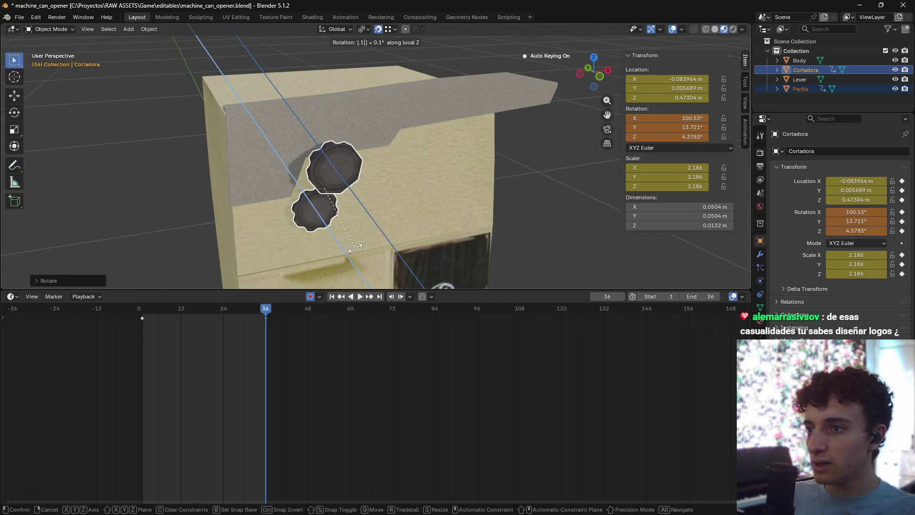
{"action": "key", "text": "BackSpace"}
{"action": "key", "text": "BackSpace"}
{"action": "key", "text": "BackSpace"}
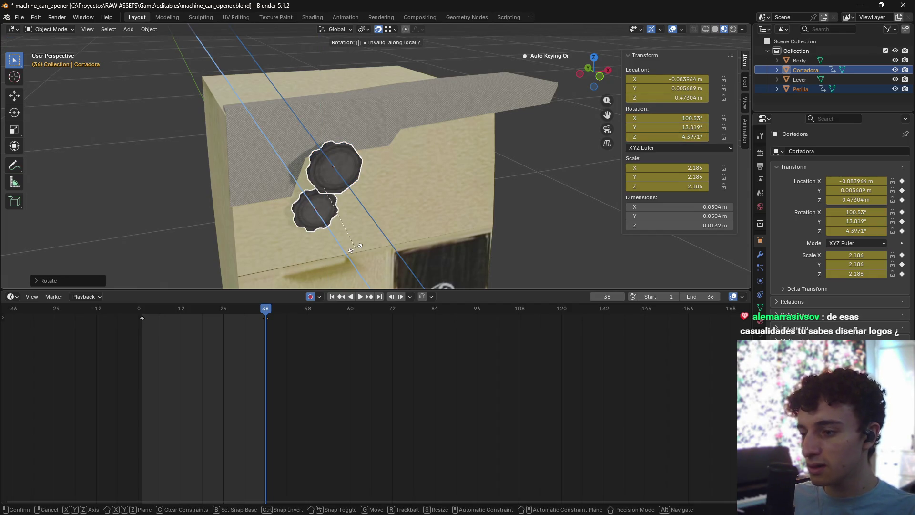
{"action": "key", "text": "Escape"}
{"action": "key", "text": "g"}
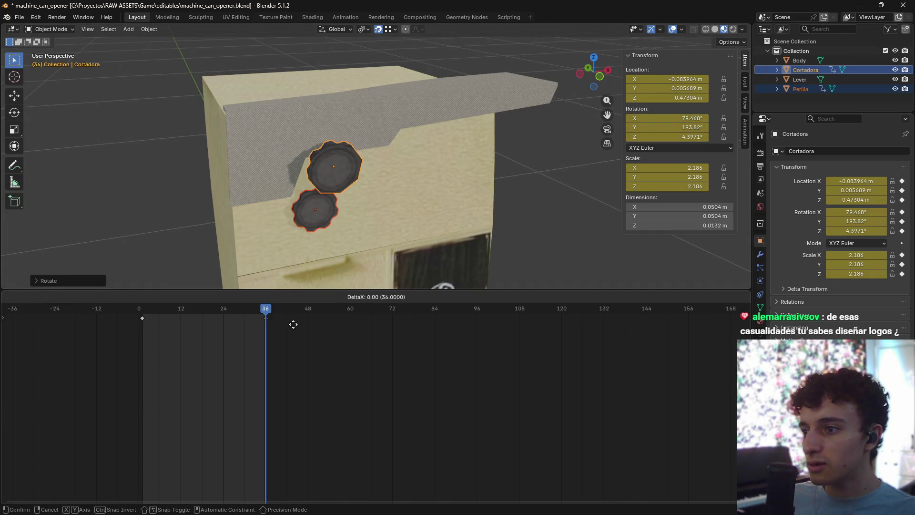
{"action": "left_click", "coordinate": [223, 334]}
{"action": "left_click_drag", "start_coordinate": [220, 309], "coordinate": [143, 309]}
{"action": "key", "text": "space"}
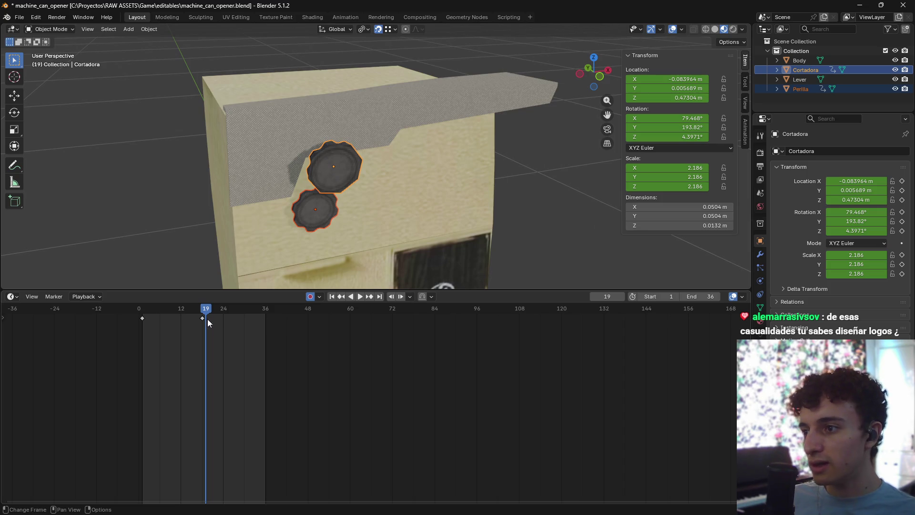
- Key a second local-Z half-turn of the gears at frame 36, then rewind to frame 1
{"action": "left_click_drag", "start_coordinate": [206, 309], "coordinate": [267, 308]}
{"action": "key", "text": "r"}
{"action": "key", "text": "z"}
{"action": "key", "text": "z"}
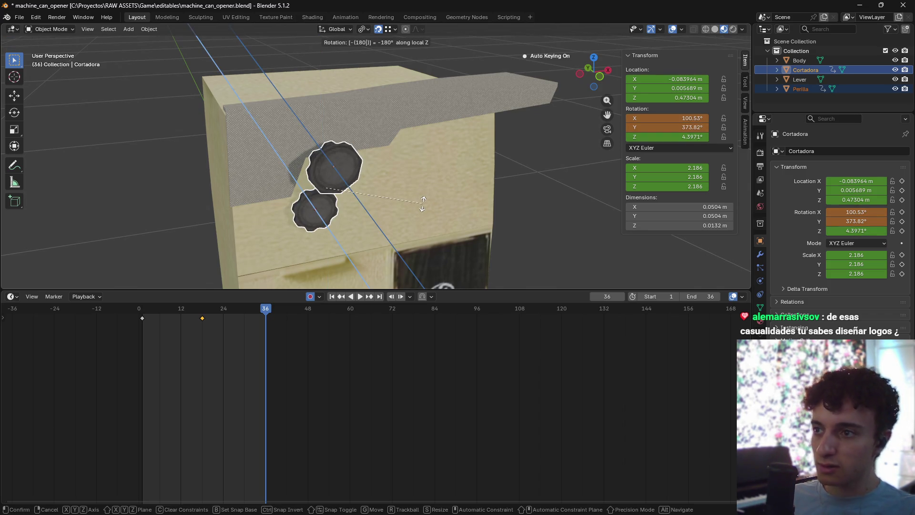
{"action": "left_click", "coordinate": [423, 204]}
{"action": "left_click", "coordinate": [149, 316]}
{"action": "left_click", "coordinate": [142, 315]}
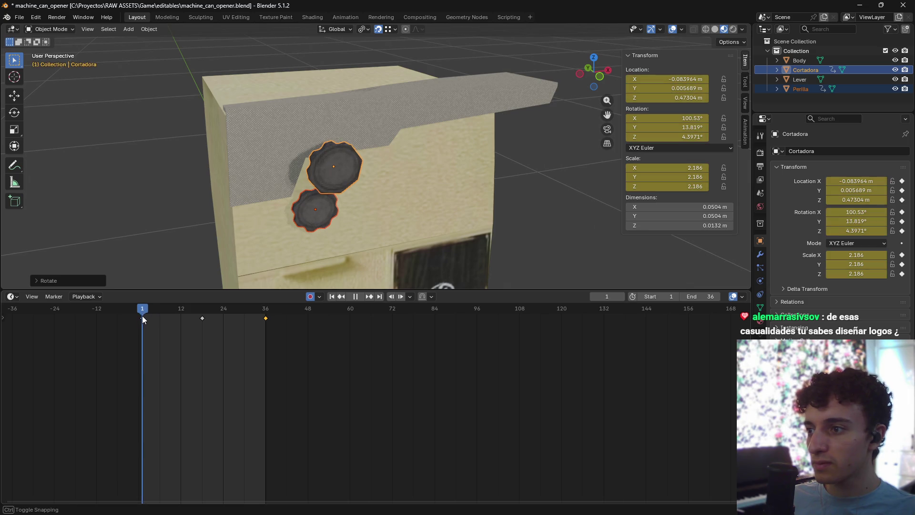
- Preview the full spin, then box-select all three spin keyframes
{"action": "key", "text": "space"}
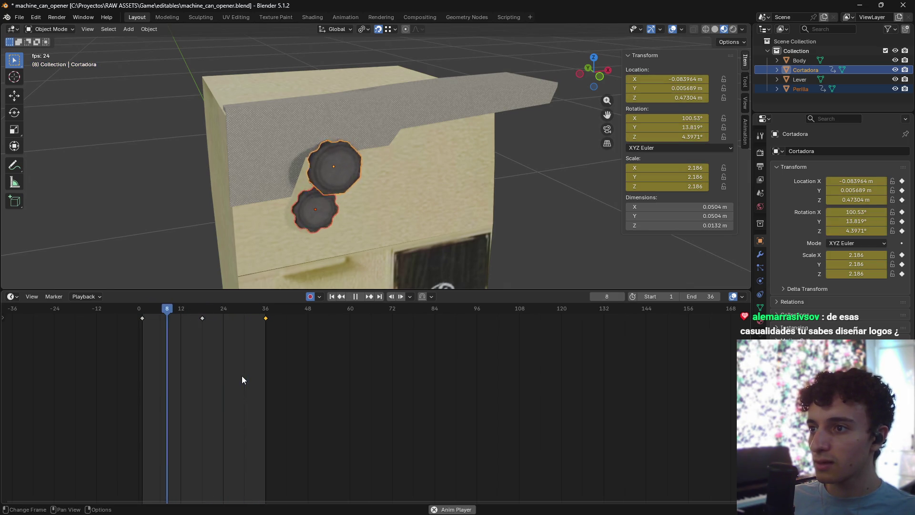
{"action": "key", "text": "space"}
{"action": "mouse_move", "coordinate": [260, 311]}
{"action": "left_mouse_down"}
{"action": "mouse_move", "coordinate": [265, 334]}
{"action": "mouse_move", "coordinate": [340, 347]}
{"action": "left_mouse_up"}
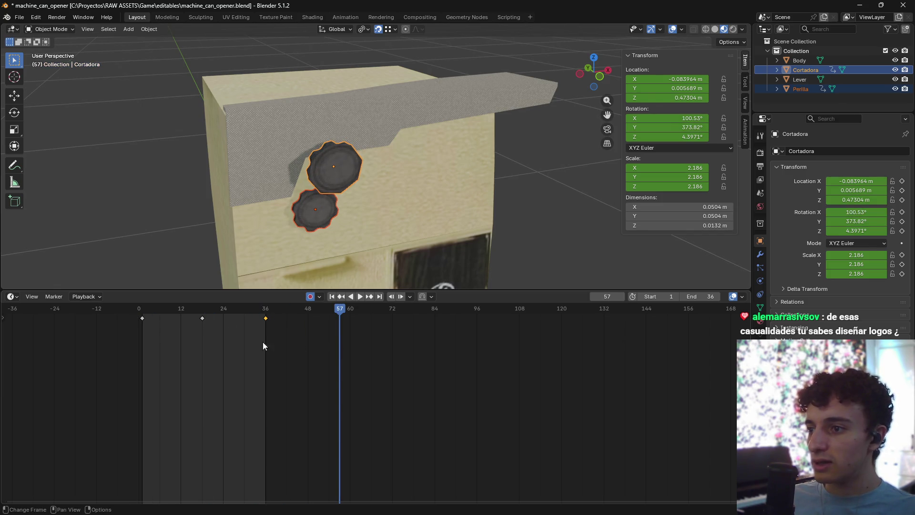
{"action": "left_click_drag", "start_coordinate": [278, 357], "coordinate": [163, 306]}
{"action": "key", "text": "s"}
{"action": "key", "text": "Escape"}
{"action": "left_click_drag", "start_coordinate": [286, 338], "coordinate": [184, 316]}
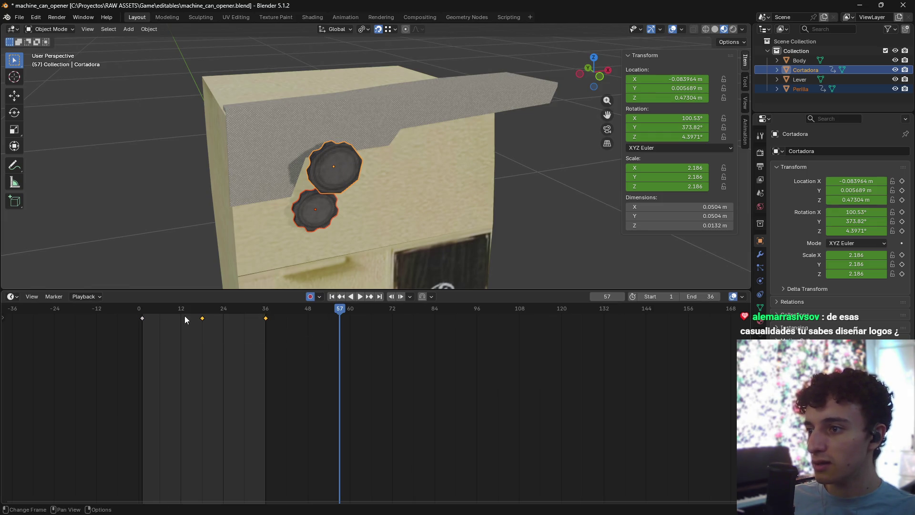
{"action": "left_click_drag", "start_coordinate": [133, 333], "coordinate": [271, 321]}
{"action": "key", "text": "s"}
{"action": "key", "text": "Escape"}
- Scale the spin keys tightly toward frame 1 and shift them slightly later
{"action": "left_click_drag", "start_coordinate": [196, 308], "coordinate": [142, 308]}
{"action": "key", "text": "s"}
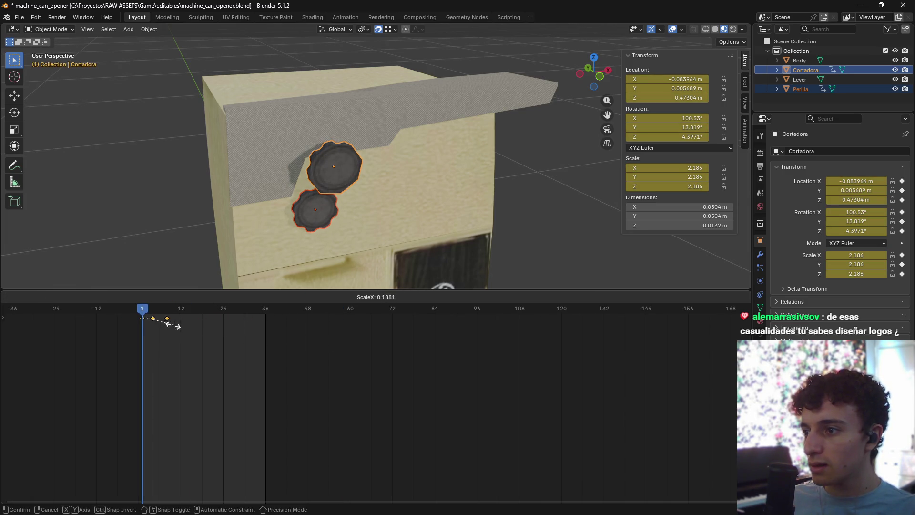
{"action": "left_click", "coordinate": [186, 333]}
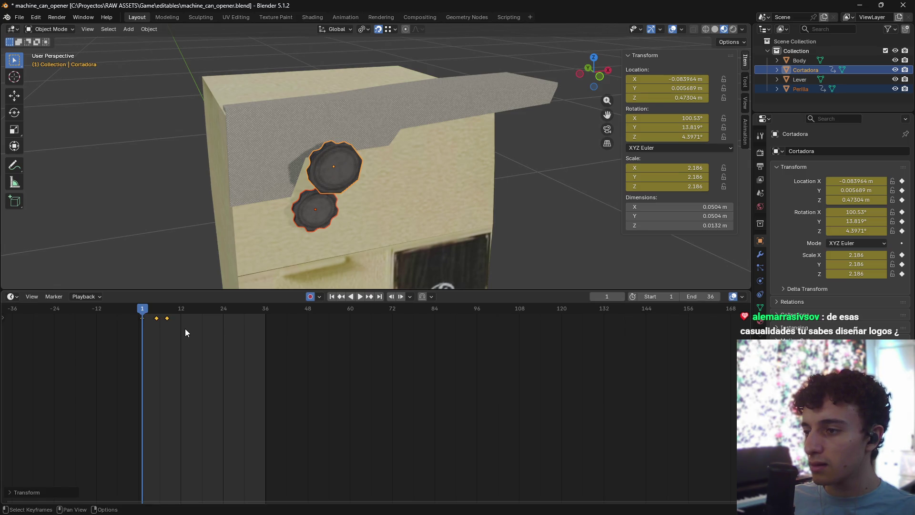
{"action": "key", "text": "s"}
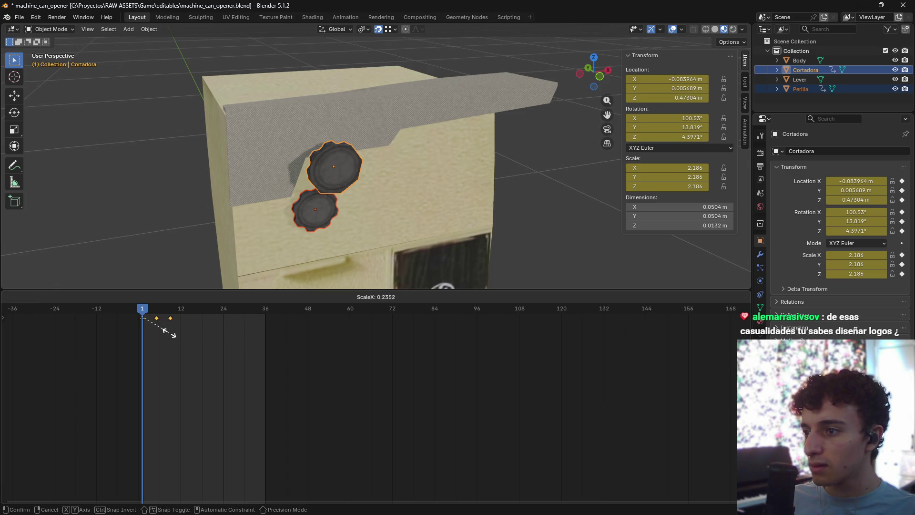
{"action": "left_click", "coordinate": [162, 333]}
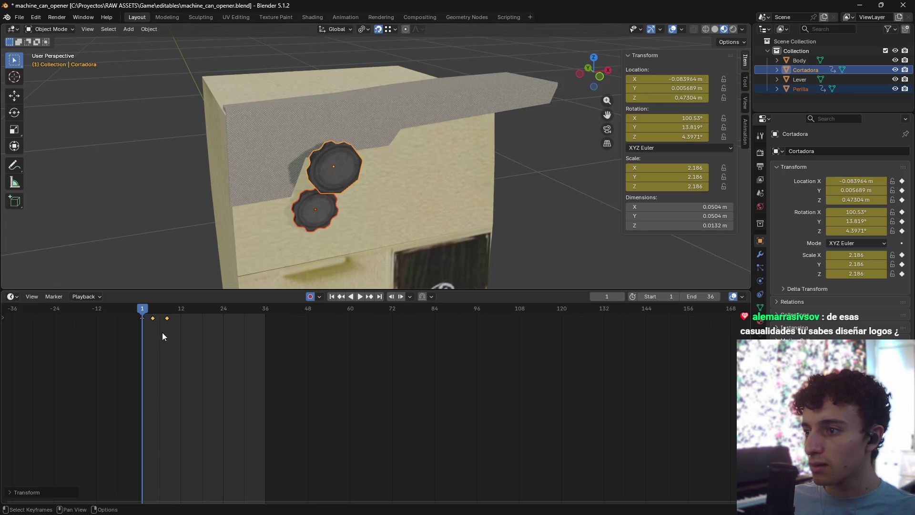
{"action": "key", "text": "g"}
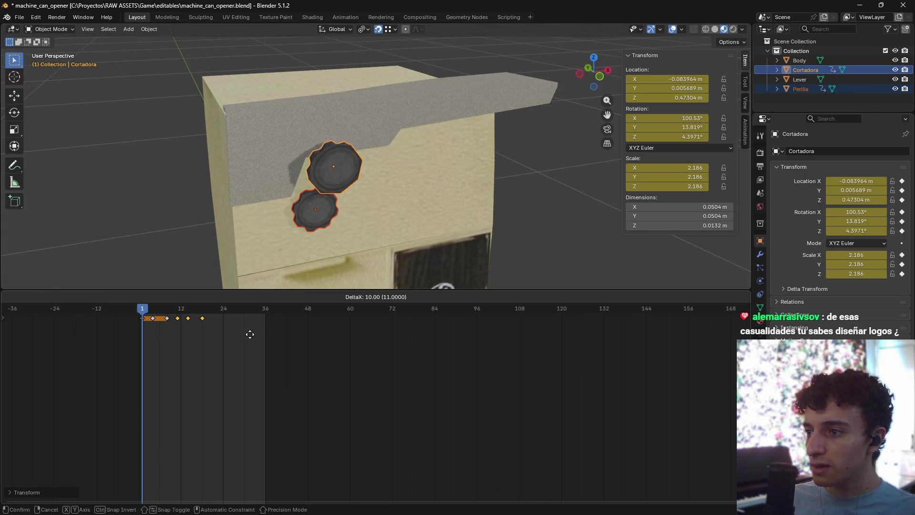
{"action": "left_click", "coordinate": [249, 334]}
- Duplicate the squeezed spin keys further along and preview the repeated spin at frame 4
{"action": "key", "text": "shift+d"}
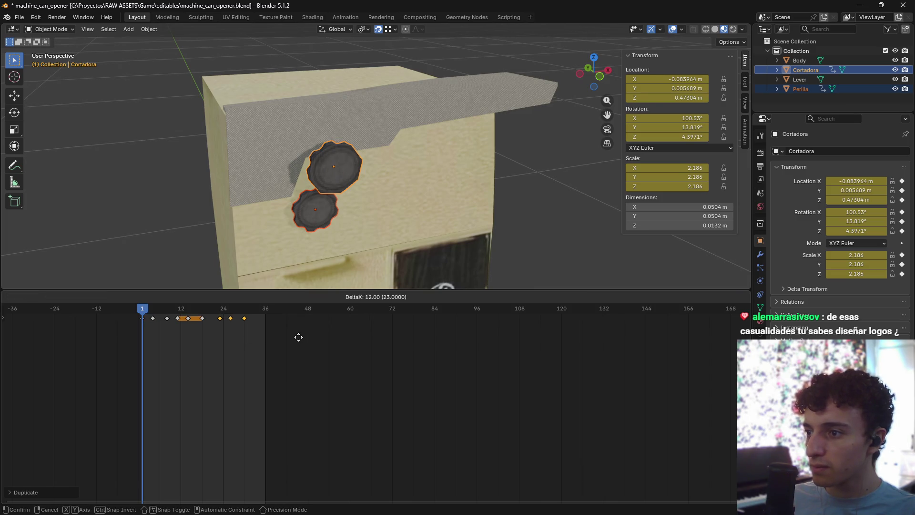
{"action": "left_click", "coordinate": [293, 337]}
{"action": "key", "text": "space"}
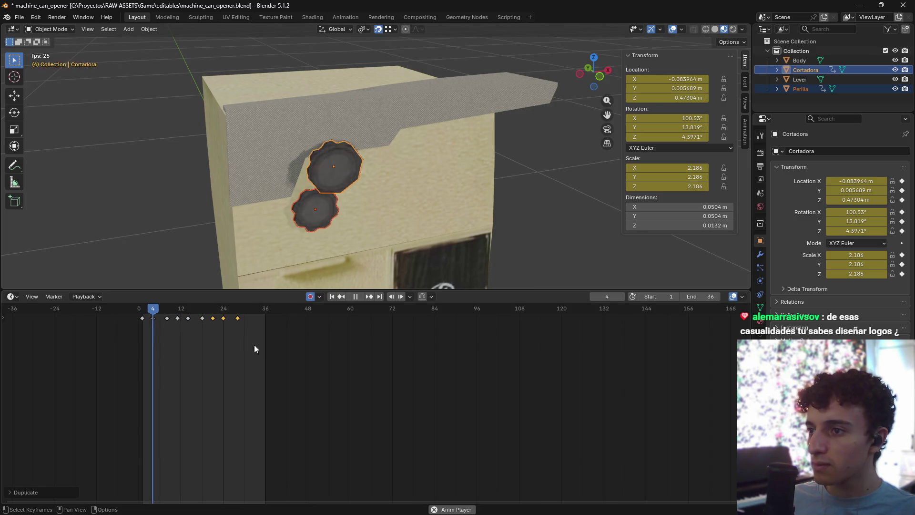
{"action": "key", "text": "space"}
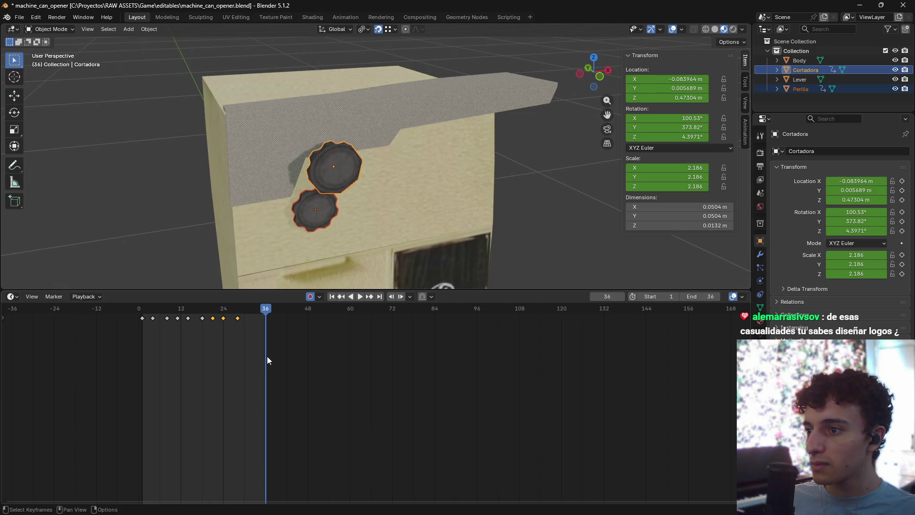
{"action": "mouse_move", "coordinate": [152, 311]}
{"action": "left_mouse_down"}
{"action": "mouse_move", "coordinate": [174, 312]}
{"action": "mouse_move", "coordinate": [150, 314]}
{"action": "left_mouse_up"}
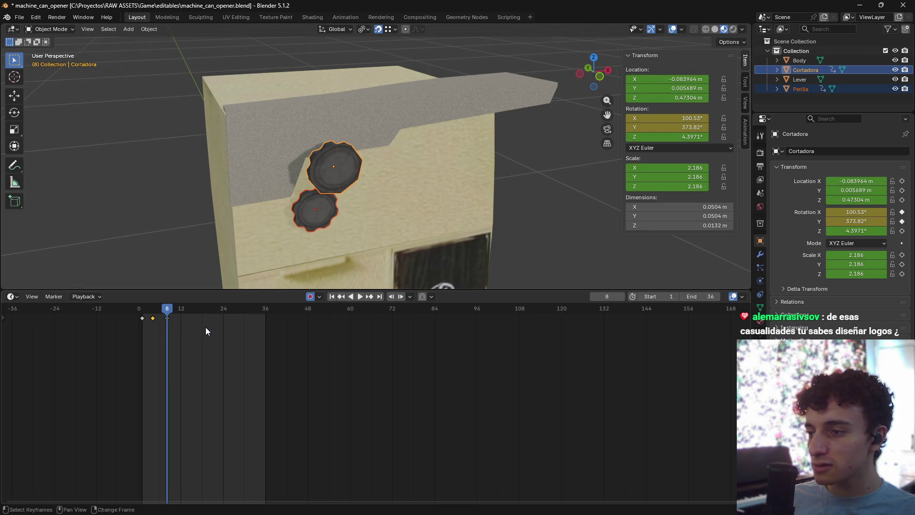
- Duplicate the Cortadora spin keys three more times along the timeline, out to about frame 33
{"action": "key", "text": "shift+d"}
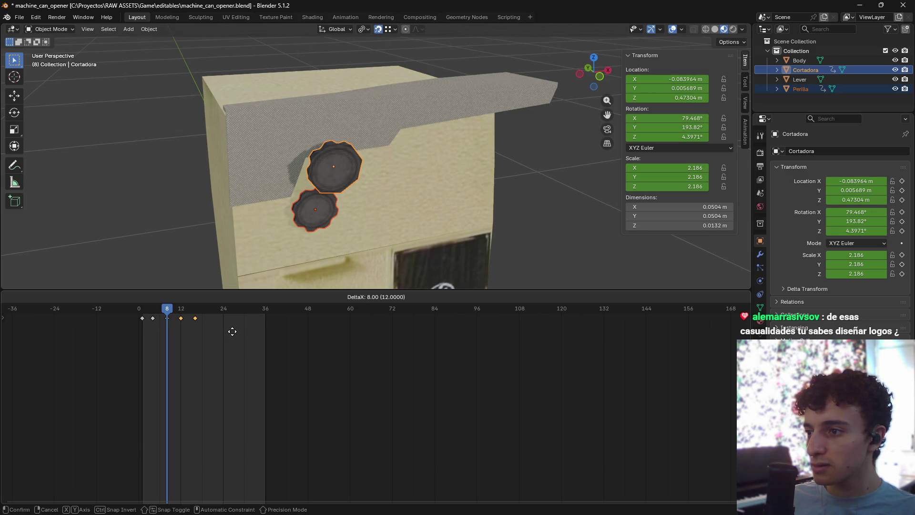
{"action": "left_click", "coordinate": [229, 331]}
{"action": "key", "text": "shift+d"}
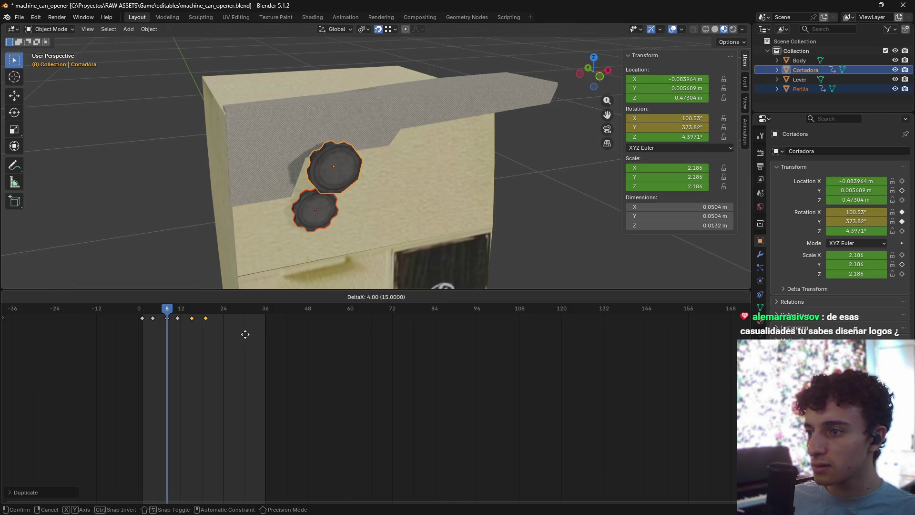
{"action": "left_click", "coordinate": [263, 335]}
{"action": "key", "text": "shift+d"}
{"action": "left_click", "coordinate": [294, 338]}
- Shift the selected keys one frame later and play the animation to check the spin
{"action": "mouse_move", "coordinate": [167, 309]}
{"action": "left_mouse_down"}
{"action": "mouse_move", "coordinate": [133, 309]}
{"action": "mouse_move", "coordinate": [270, 320]}
{"action": "left_mouse_up"}
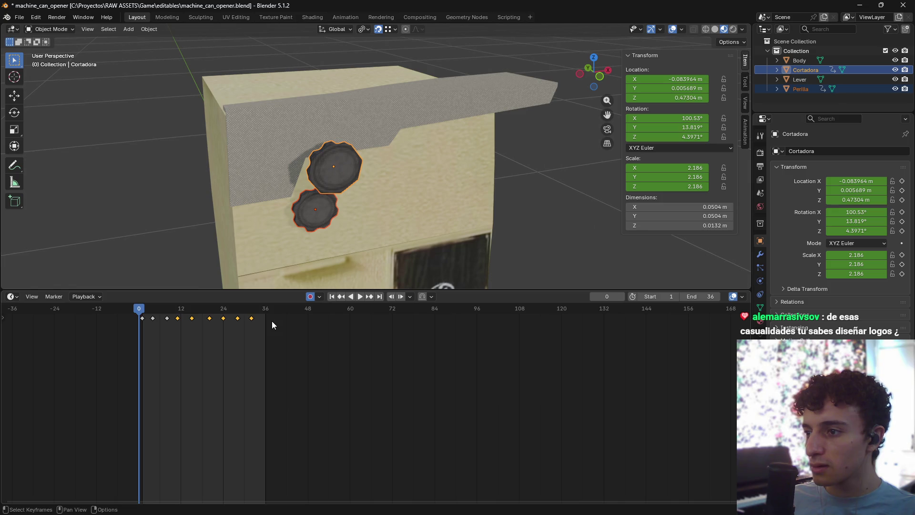
{"action": "key", "text": "g"}
{"action": "left_click", "coordinate": [275, 321]}
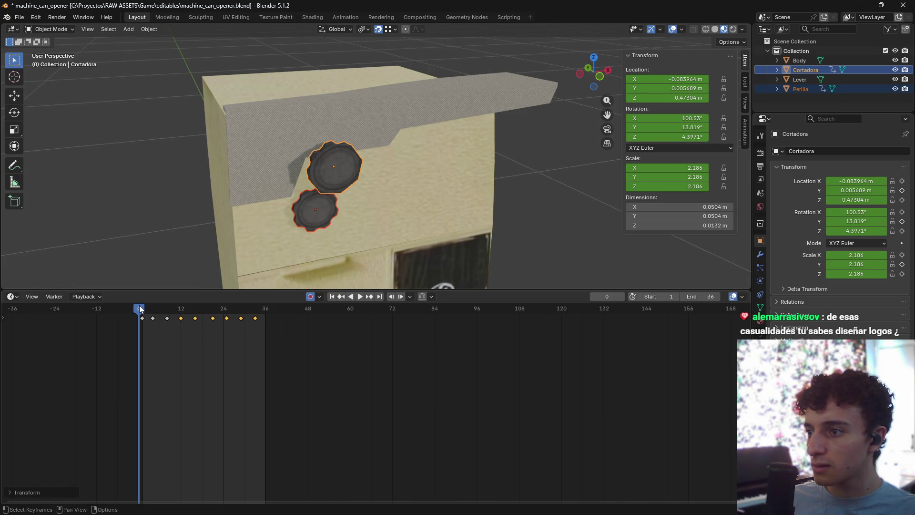
{"action": "key", "text": "space"}
{"action": "key", "text": "Escape"}
{"action": "key", "text": "space"}
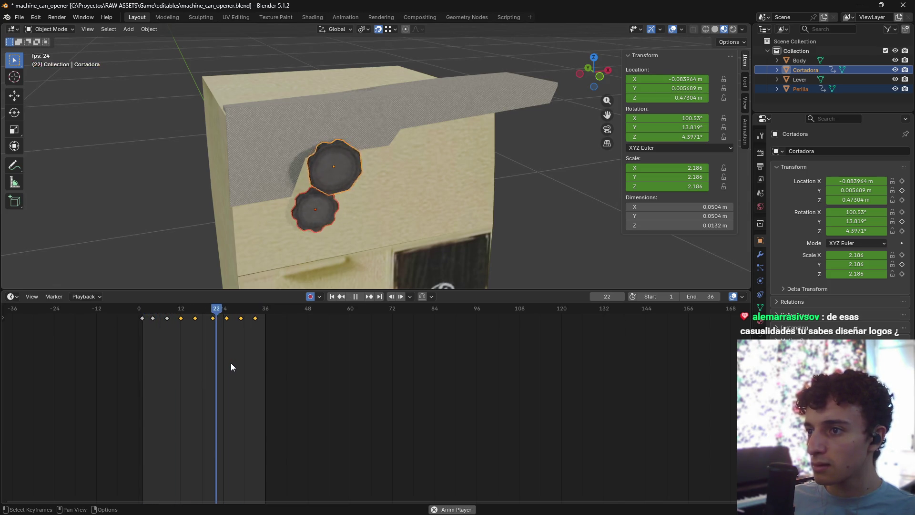
{"action": "key", "text": "space"}
{"action": "scroll", "coordinate": [253, 334], "scroll_direction": "up", "scroll_amount": 2}
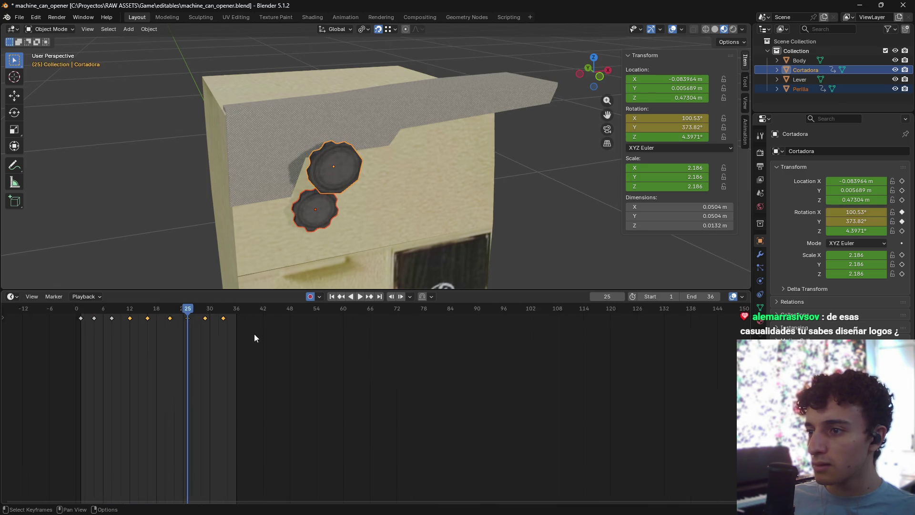
- Shift the keyframes from frame 4 to 33 by one frame
{"action": "scroll", "coordinate": [176, 346], "scroll_direction": "left", "scroll_amount": 5}
{"action": "scroll", "coordinate": [349, 365], "scroll_direction": "up", "scroll_amount": 4}
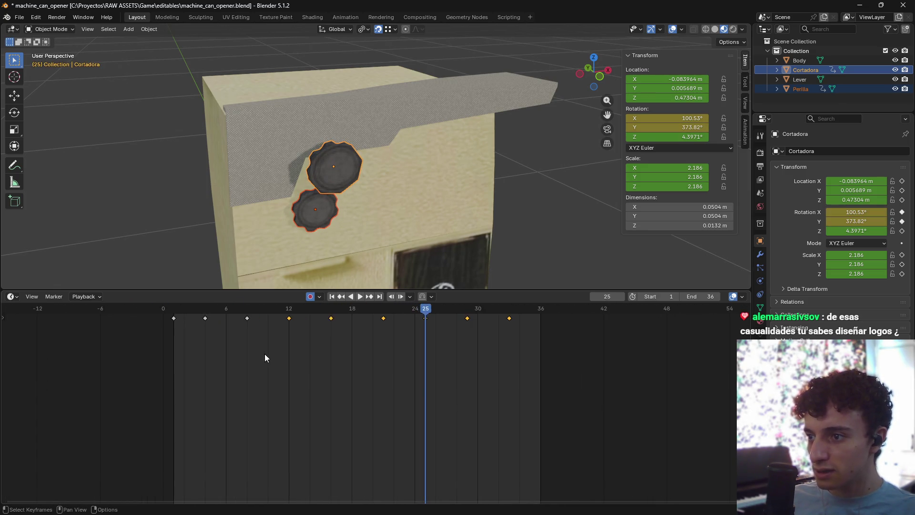
{"action": "scroll", "coordinate": [266, 357], "scroll_direction": "left", "scroll_amount": 2}
{"action": "mouse_move", "coordinate": [232, 336]}
{"action": "left_mouse_down"}
{"action": "mouse_move", "coordinate": [324, 311]}
{"action": "mouse_move", "coordinate": [576, 311]}
{"action": "left_mouse_up"}
{"action": "key", "text": "g"}
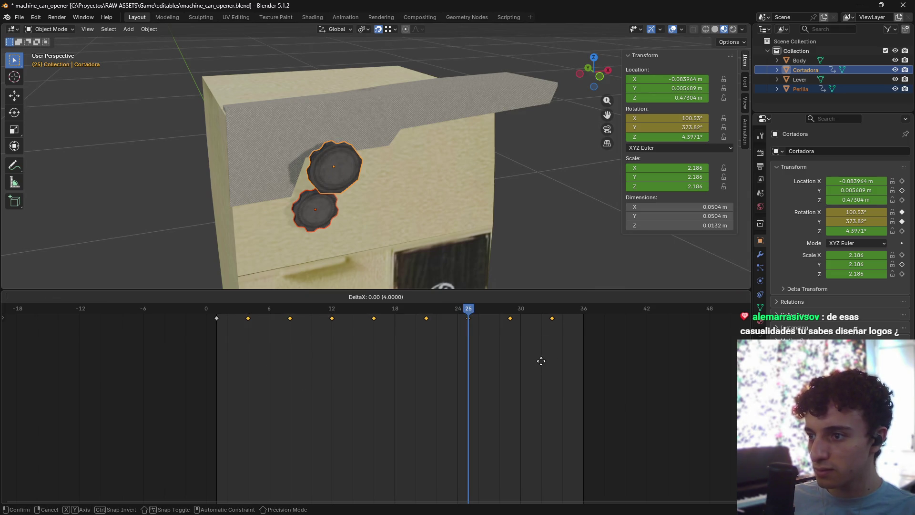
{"action": "left_click", "coordinate": [551, 361]}
- Move the last four keys one frame earlier, then respace the frame 4–33 keys evenly
{"action": "mouse_move", "coordinate": [576, 370]}
{"action": "left_mouse_down"}
{"action": "mouse_move", "coordinate": [548, 343]}
{"action": "mouse_move", "coordinate": [417, 305]}
{"action": "left_mouse_up"}
{"action": "key", "text": "g"}
{"action": "left_click", "coordinate": [408, 387]}
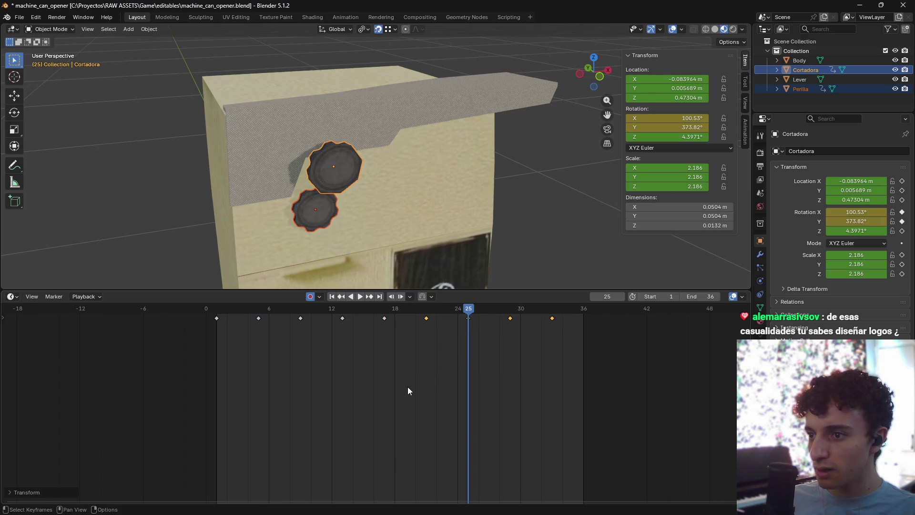
{"action": "mouse_move", "coordinate": [587, 388]}
{"action": "left_mouse_down"}
{"action": "mouse_move", "coordinate": [459, 345]}
{"action": "mouse_move", "coordinate": [241, 316]}
{"action": "left_mouse_up"}
{"action": "key", "text": "g"}
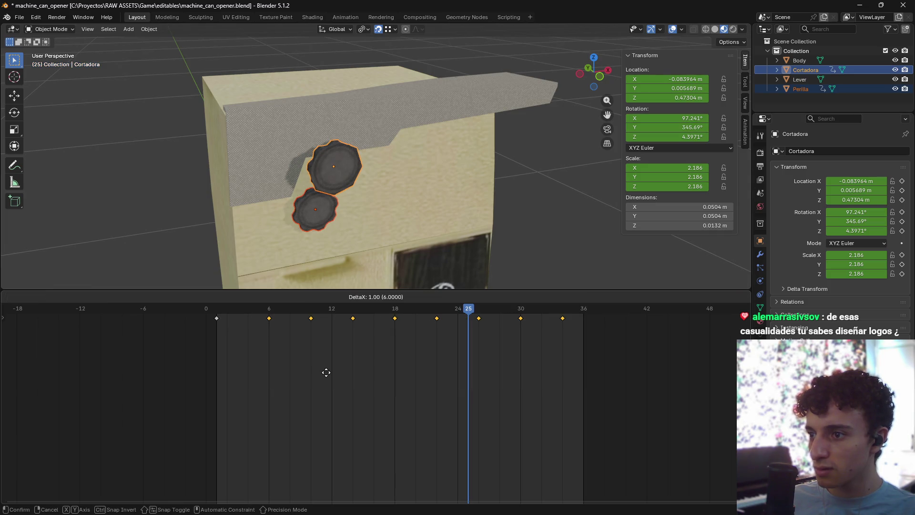
{"action": "left_click", "coordinate": [320, 373]}
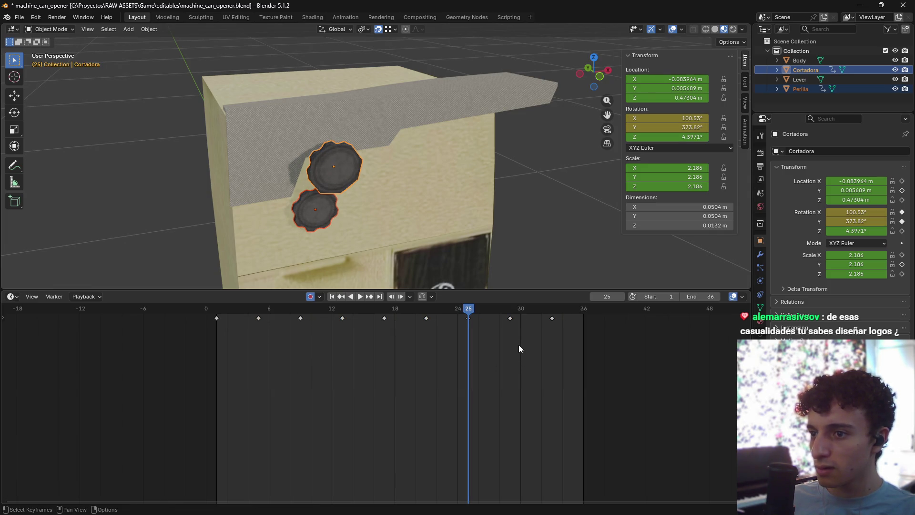
- Play the wheel animation from the first frame to review the evenly spaced spin
{"action": "mouse_move", "coordinate": [466, 314]}
{"action": "left_mouse_down"}
{"action": "mouse_move", "coordinate": [205, 311]}
{"action": "mouse_move", "coordinate": [217, 310]}
{"action": "left_mouse_up"}
{"action": "key", "text": "space"}
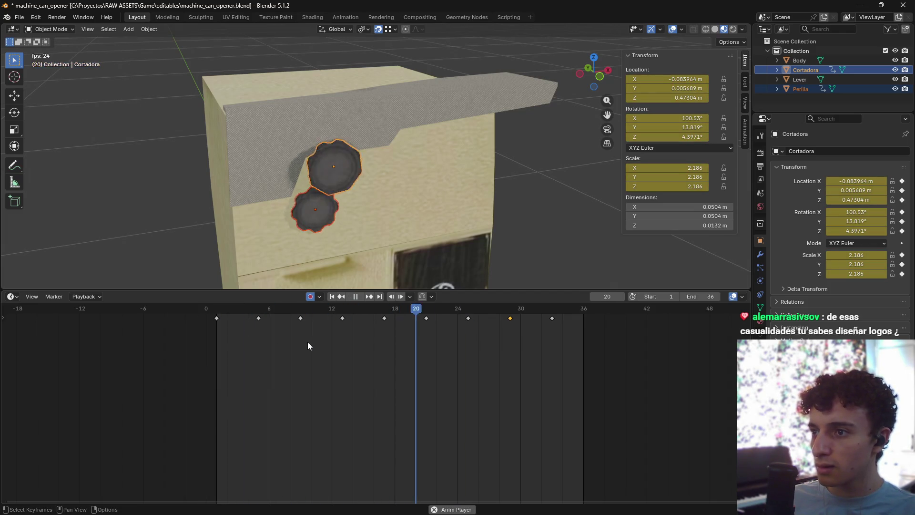
{"action": "key", "text": "space"}
{"action": "key", "text": "space"}
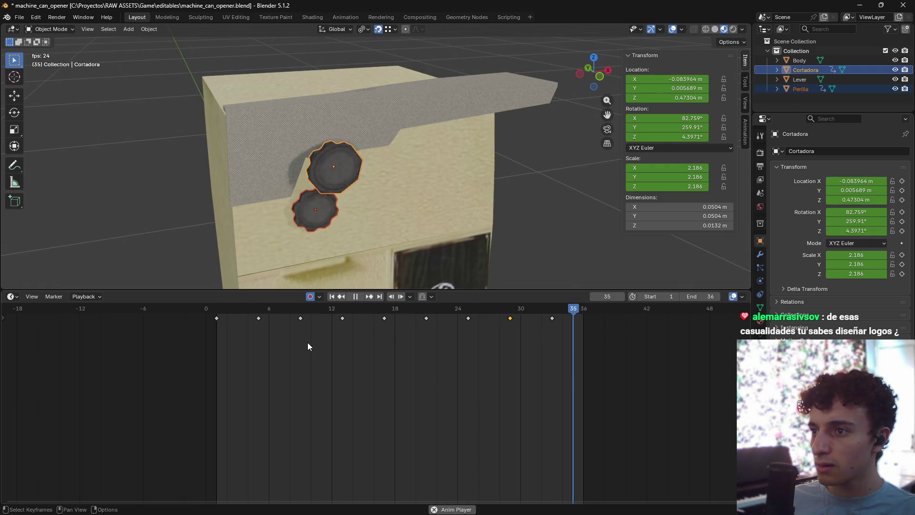
{"action": "key", "text": "space"}
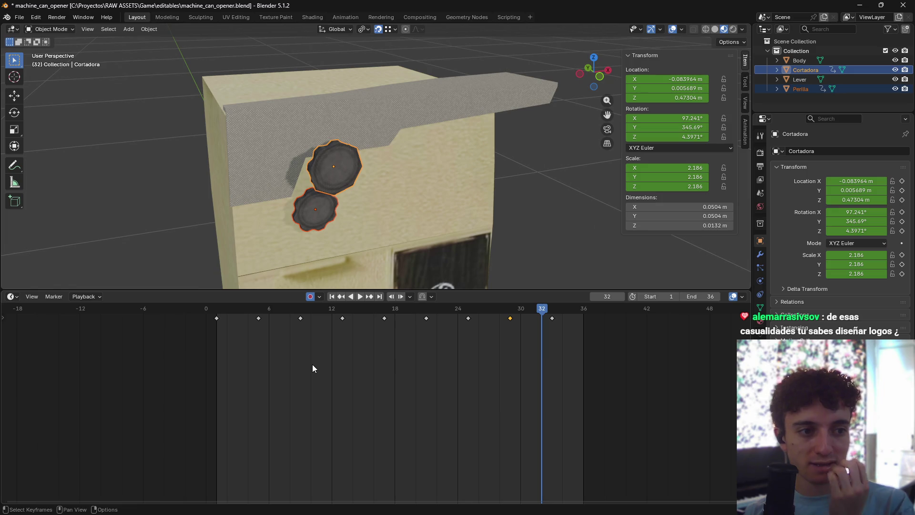
{"action": "left_click_drag", "start_coordinate": [524, 307], "coordinate": [216, 316]}
- Save the blend file, deselect the cutting wheel, and orbit to inspect the can opener's left side and top
{"action": "key", "text": "ctrl+s"}
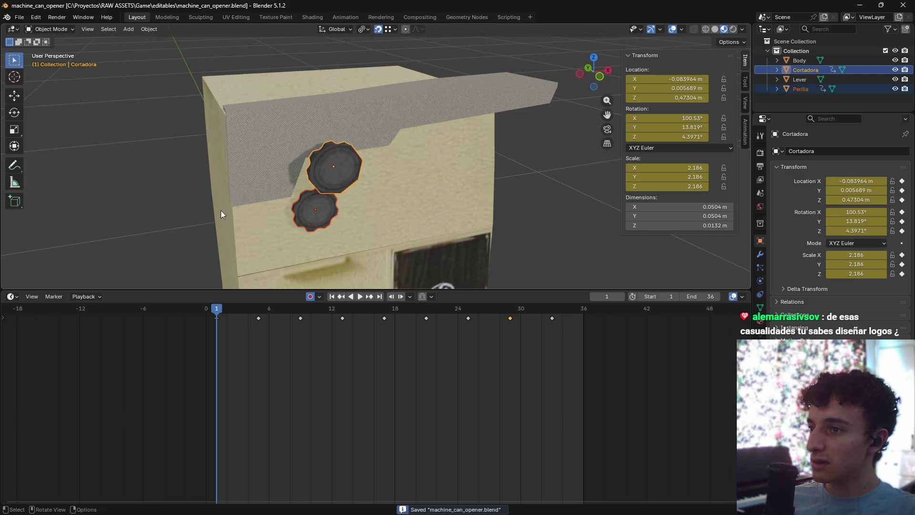
{"action": "left_click", "coordinate": [222, 210]}
{"action": "scroll", "coordinate": [284, 234], "scroll_direction": "down", "scroll_amount": 2}
{"action": "left_click_drag", "start_coordinate": [284, 234], "coordinate": [473, 225]}
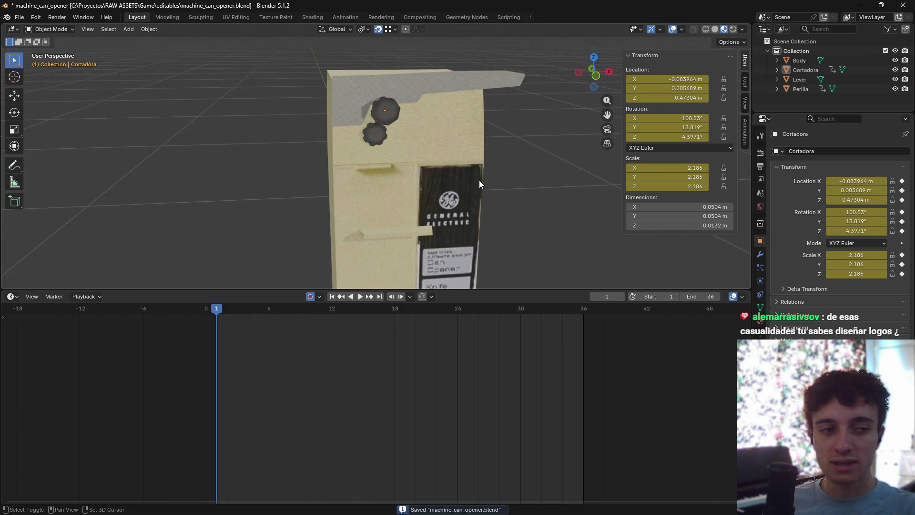
{"action": "scroll", "coordinate": [474, 166], "scroll_direction": "up", "scroll_amount": 4}
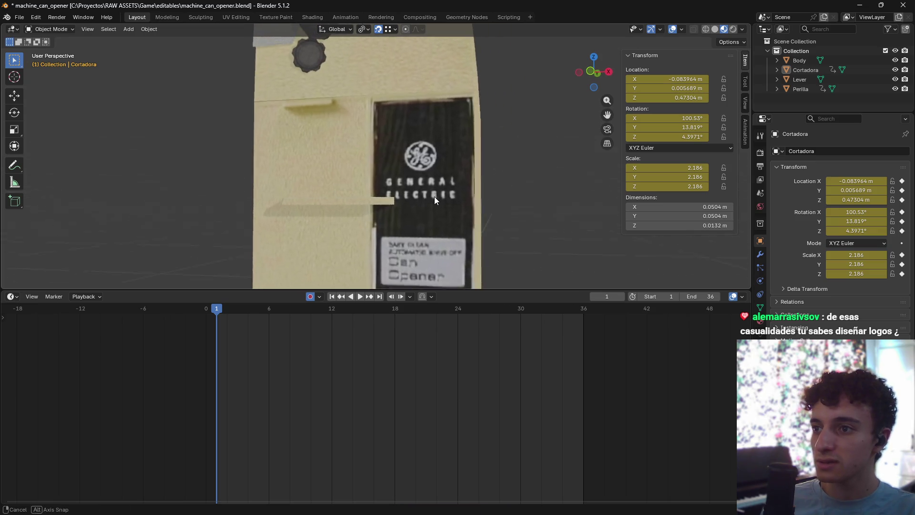
{"action": "scroll", "coordinate": [433, 197], "scroll_direction": "down", "scroll_amount": 5}
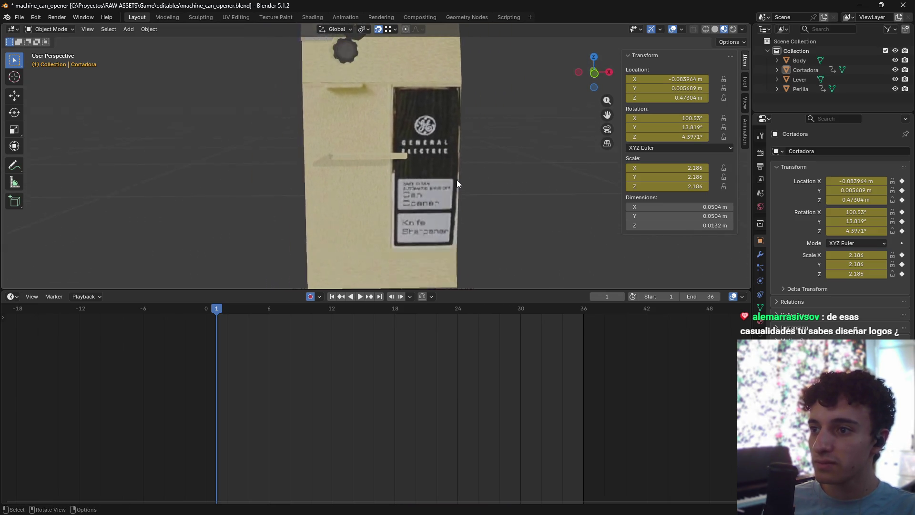
{"action": "mouse_move", "coordinate": [393, 199]}
{"action": "left_mouse_down"}
{"action": "mouse_move", "coordinate": [413, 208]}
{"action": "mouse_move", "coordinate": [413, 181]}
{"action": "mouse_move", "coordinate": [382, 179]}
{"action": "mouse_move", "coordinate": [373, 148]}
{"action": "mouse_move", "coordinate": [371, 164]}
{"action": "left_mouse_up"}
{"action": "scroll", "coordinate": [372, 164], "scroll_direction": "up", "scroll_amount": 4}
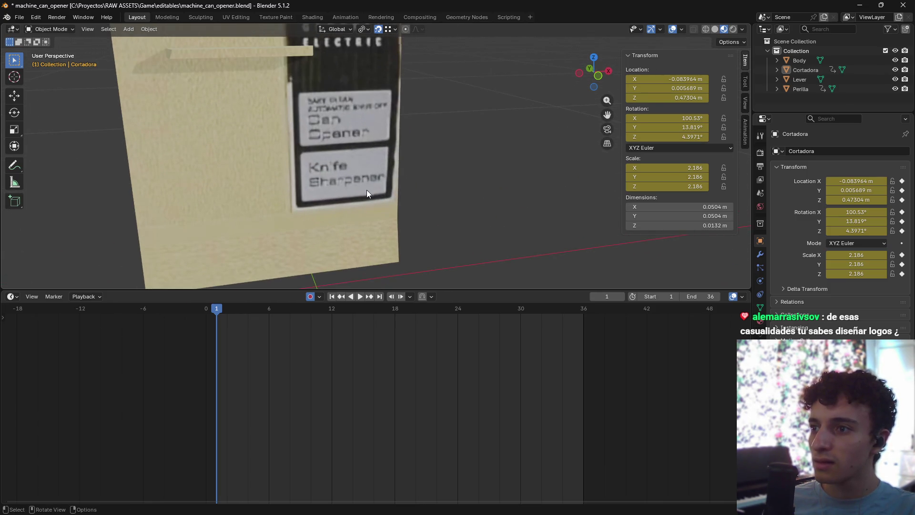
{"action": "scroll", "coordinate": [367, 190], "scroll_direction": "down", "scroll_amount": 4}
{"action": "mouse_move", "coordinate": [342, 125]}
{"action": "left_mouse_down"}
{"action": "mouse_move", "coordinate": [356, 209]}
{"action": "mouse_move", "coordinate": [372, 159]}
{"action": "mouse_move", "coordinate": [339, 154]}
{"action": "mouse_move", "coordinate": [369, 221]}
{"action": "mouse_move", "coordinate": [352, 198]}
{"action": "mouse_move", "coordinate": [368, 161]}
{"action": "mouse_move", "coordinate": [368, 179]}
{"action": "mouse_move", "coordinate": [381, 191]}
{"action": "mouse_move", "coordinate": [432, 164]}
{"action": "mouse_move", "coordinate": [419, 208]}
{"action": "mouse_move", "coordinate": [454, 167]}
{"action": "mouse_move", "coordinate": [440, 180]}
{"action": "mouse_move", "coordinate": [380, 178]}
{"action": "left_mouse_up"}
{"action": "scroll", "coordinate": [419, 208], "scroll_direction": "up", "scroll_amount": 5}
- Select Cortadora, then the Lever as active, and bring up the Set Parent To options
{"action": "left_click", "coordinate": [455, 167]}
{"action": "left_click", "coordinate": [420, 130], "text": "shift"}
{"action": "key", "text": "ctrl+p"}
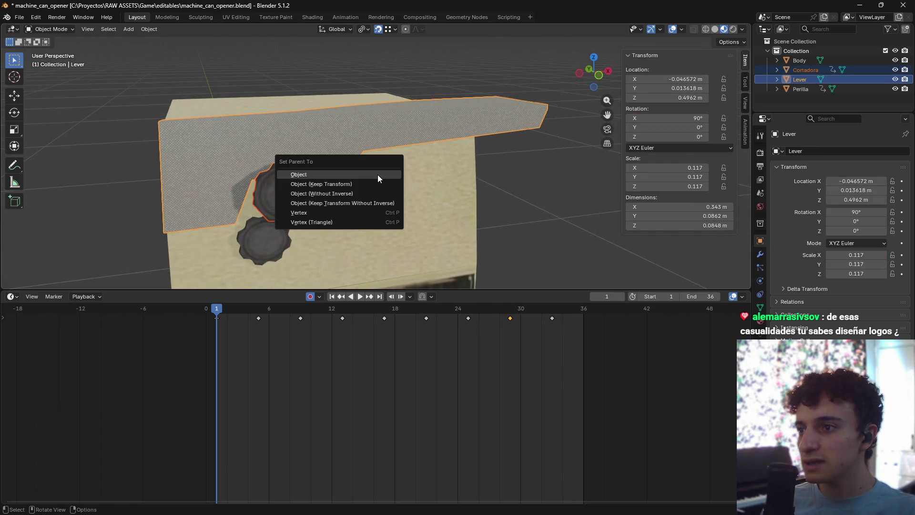
- Parent Cortadora to the Lever as Object, then test-rotate the Lever alone
{"action": "left_click", "coordinate": [377, 175]}
{"action": "left_click", "coordinate": [422, 135]}
{"action": "key", "text": "r"}
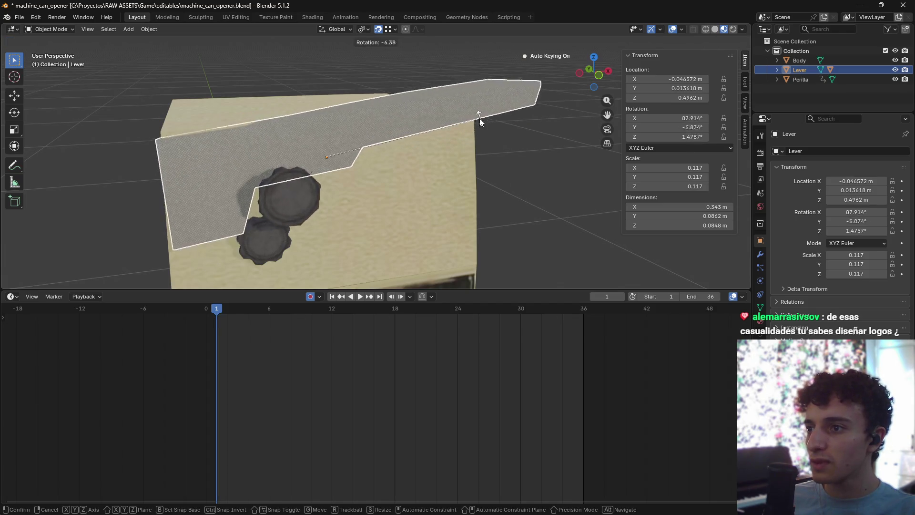
{"action": "key", "text": "Escape"}
{"action": "mouse_move", "coordinate": [216, 171]}
{"action": "left_mouse_down"}
{"action": "mouse_move", "coordinate": [461, 189]}
{"action": "mouse_move", "coordinate": [488, 181]}
{"action": "mouse_move", "coordinate": [548, 133]}
{"action": "mouse_move", "coordinate": [472, 172]}
{"action": "mouse_move", "coordinate": [395, 180]}
{"action": "mouse_move", "coordinate": [466, 173]}
{"action": "left_mouse_up"}
- Move the Lever's origin onto its hinge edge by snapping the 3D cursor there
{"action": "key", "text": "Tab"}
{"action": "left_click", "coordinate": [567, 115]}
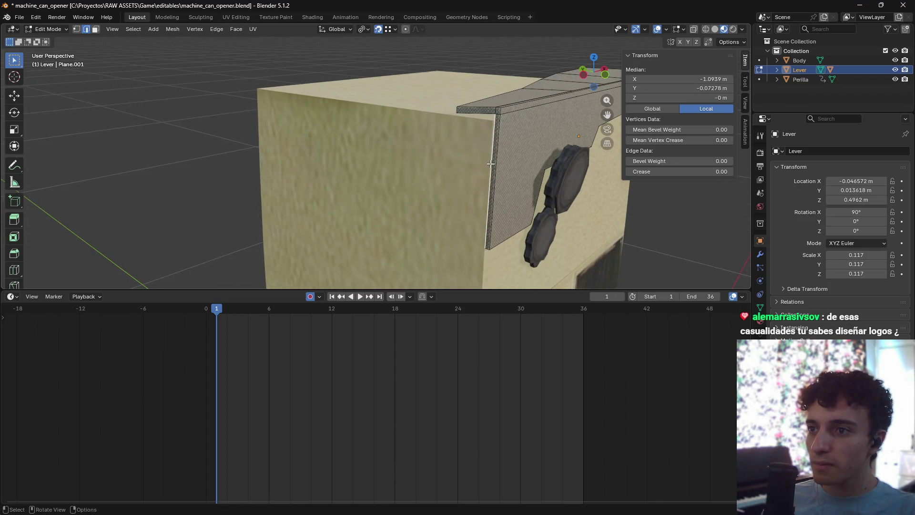
{"action": "key", "text": "shift+s"}
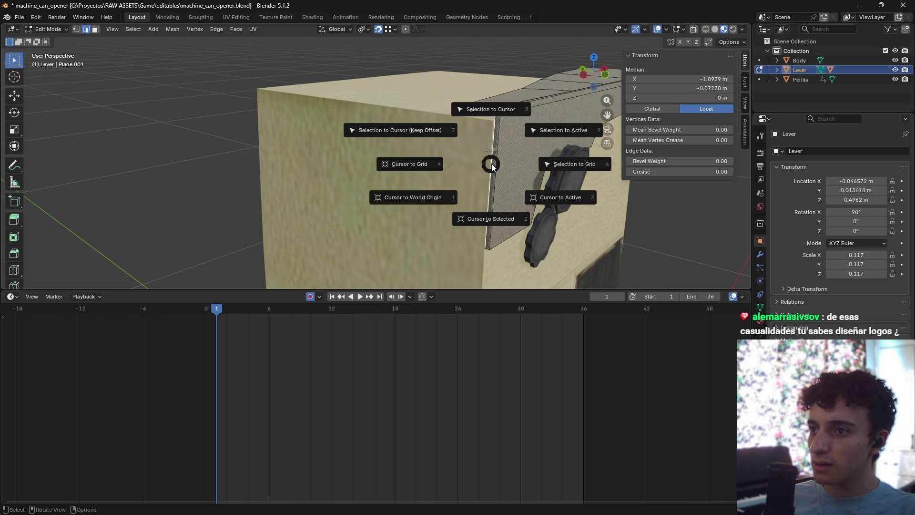
{"action": "left_click", "coordinate": [568, 199]}
{"action": "left_click_drag", "start_coordinate": [568, 199], "coordinate": [426, 155]}
{"action": "key", "text": "Tab"}
{"action": "right_click", "coordinate": [421, 140]}
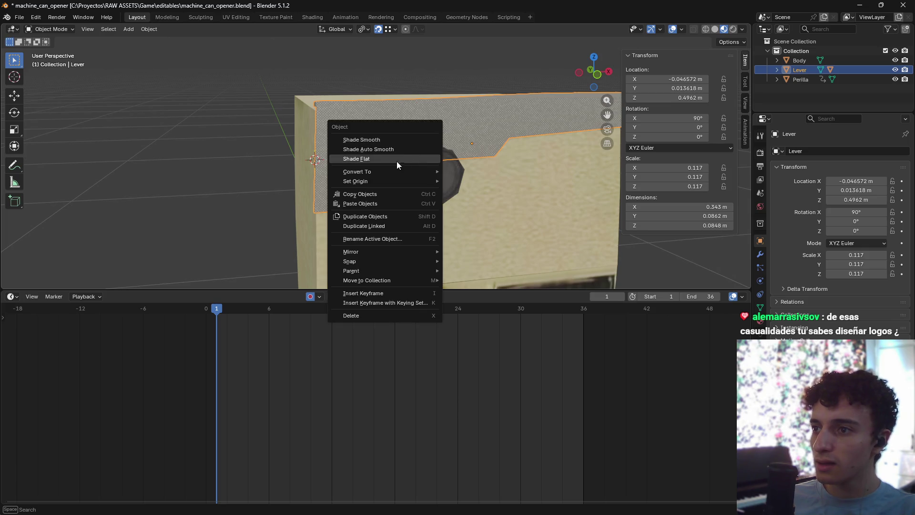
{"action": "mouse_move", "coordinate": [381, 183]}
{"action": "left_click", "coordinate": [501, 201]}
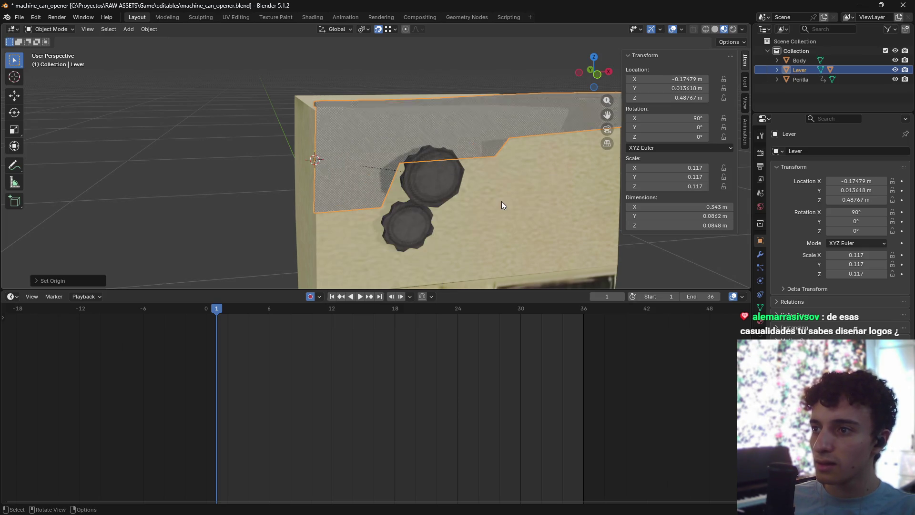
- Test-rotate the Lever about its new pivot on the global Y axis, then save the blend file
{"action": "key", "text": "r"}
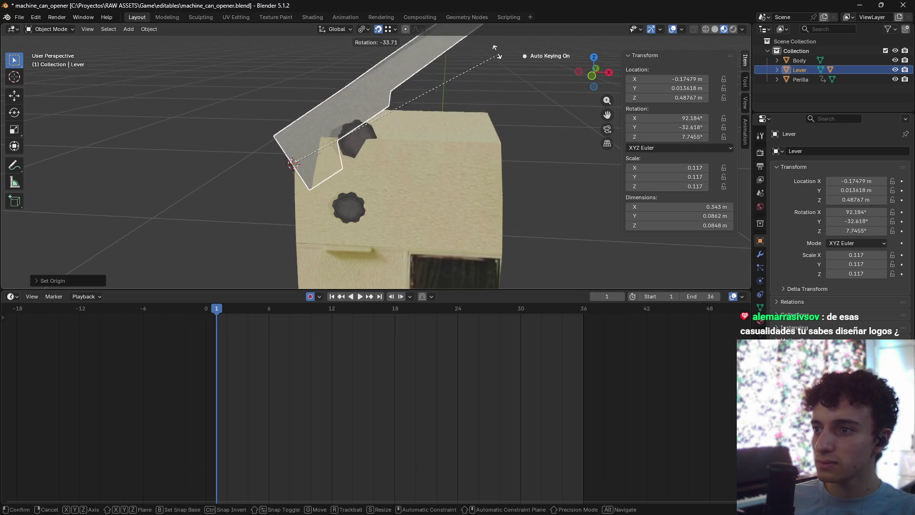
{"action": "key", "text": "Escape"}
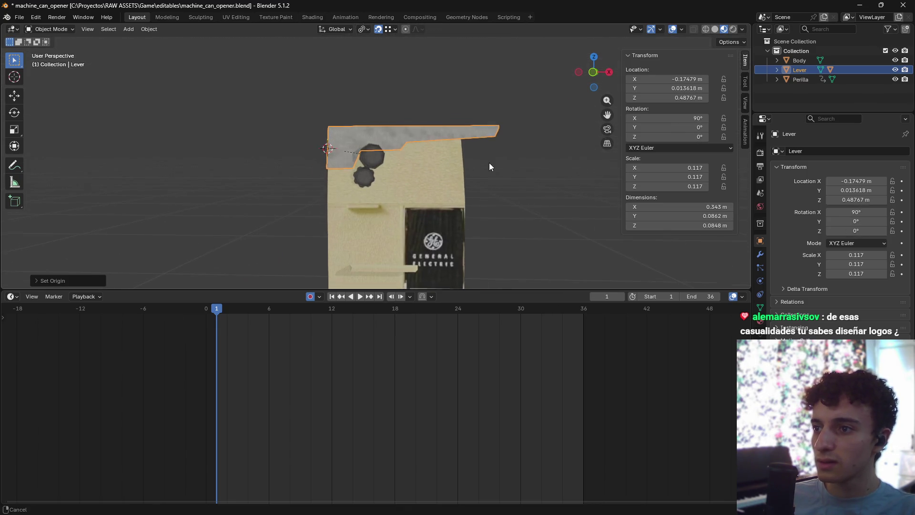
{"action": "key", "text": "r"}
{"action": "key", "text": "y"}
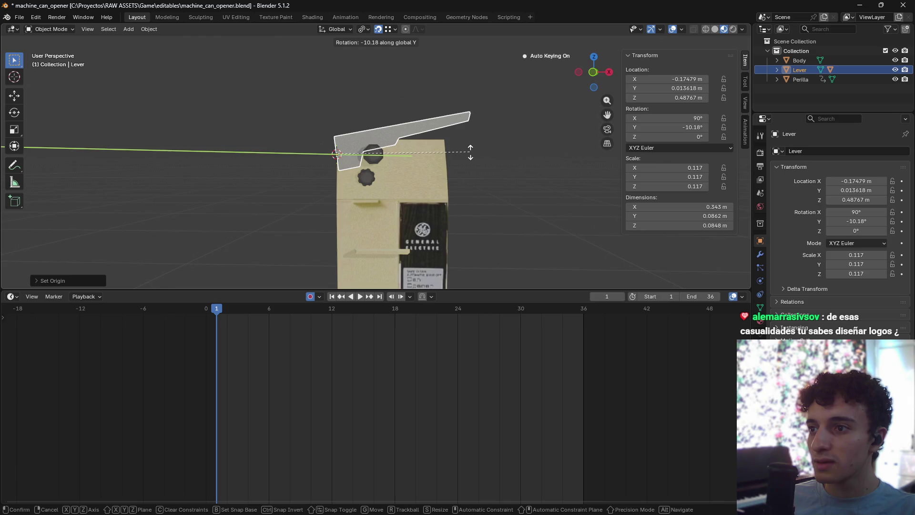
{"action": "key", "text": "Escape"}
{"action": "left_click_drag", "start_coordinate": [477, 188], "coordinate": [501, 209]}
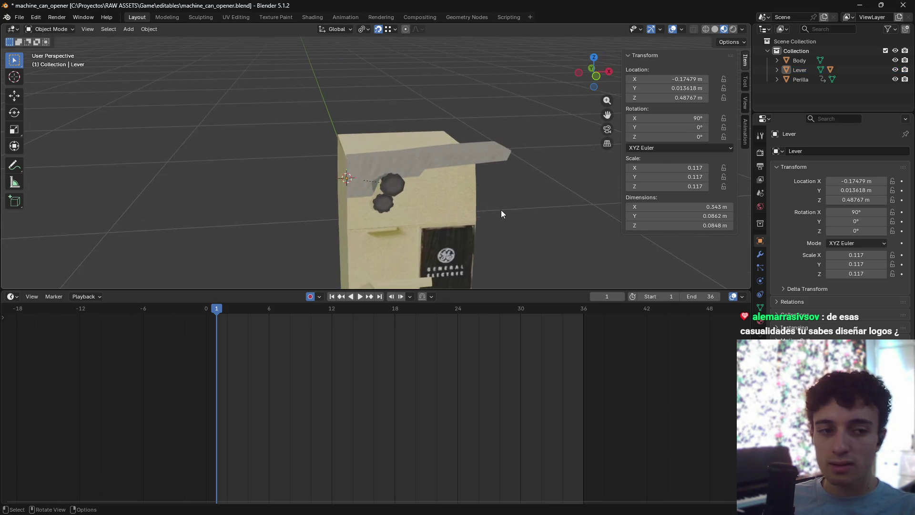
{"action": "key", "text": "ctrl+s"}
{"action": "left_click", "coordinate": [22, 16]}
- Export glTF 2.0 over machine_can_opener.glb with Bake All Objects animation enabled
{"action": "mouse_move", "coordinate": [55, 163]}
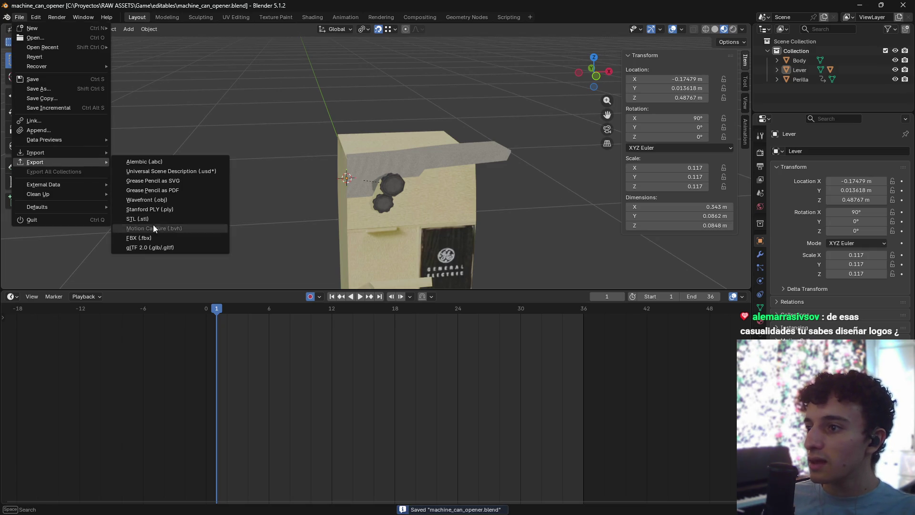
{"action": "left_click", "coordinate": [160, 247]}
{"action": "left_click", "coordinate": [229, 98]}
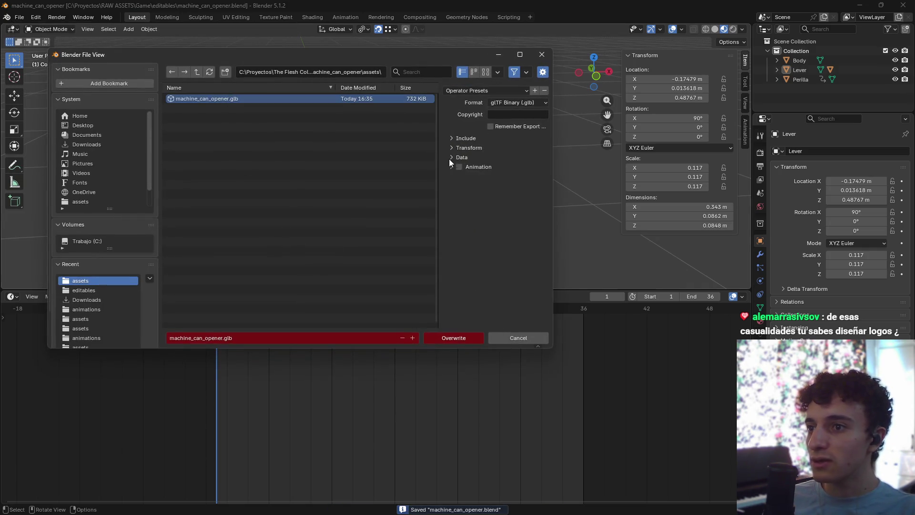
{"action": "left_click", "coordinate": [451, 166]}
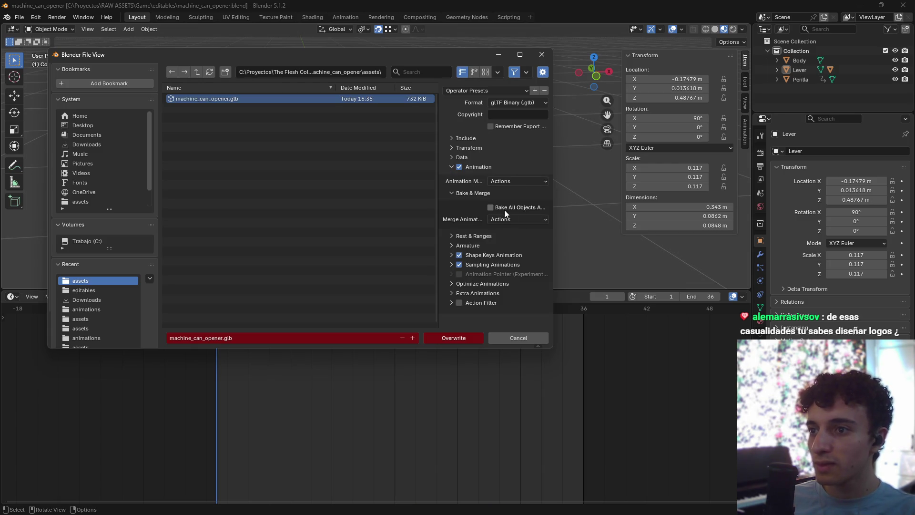
{"action": "left_click", "coordinate": [491, 207]}
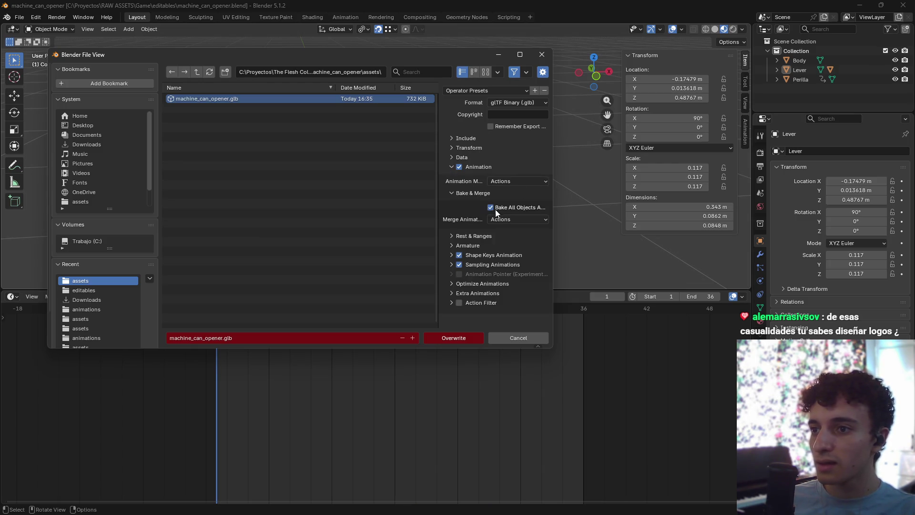
{"action": "left_click", "coordinate": [465, 337]}
{"action": "left_click", "coordinate": [12, 296]}
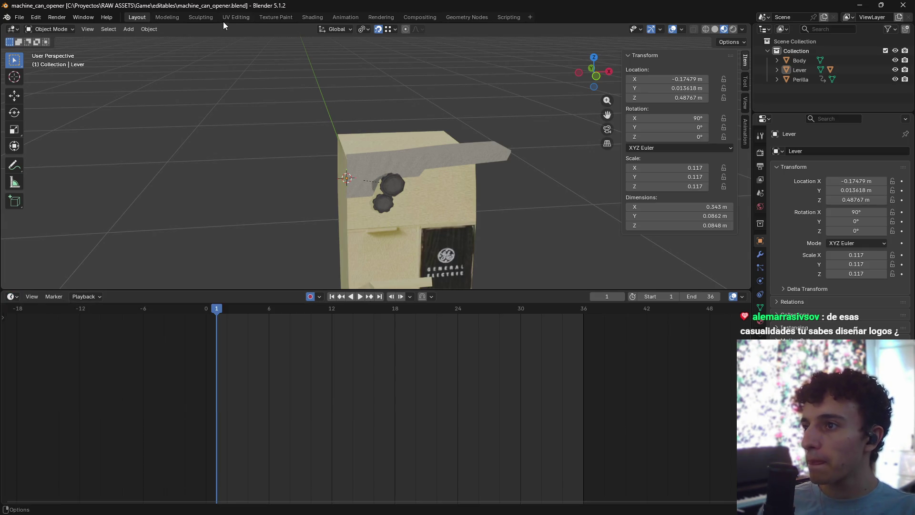
{"action": "left_click", "coordinate": [344, 17]}
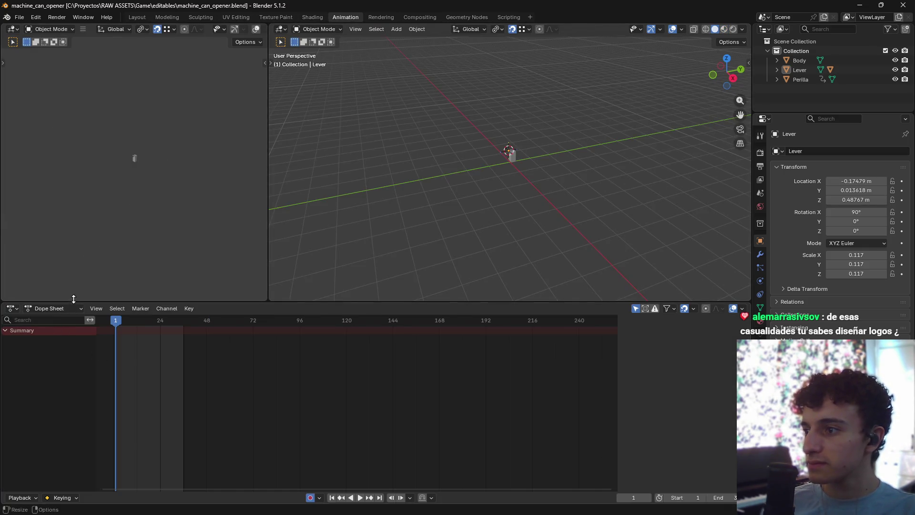
- Select Cortadora and Perilla, switch the Dope Sheet to Action Editor, and leave Cortadora active
{"action": "scroll", "coordinate": [533, 159], "scroll_direction": "up", "scroll_amount": 12}
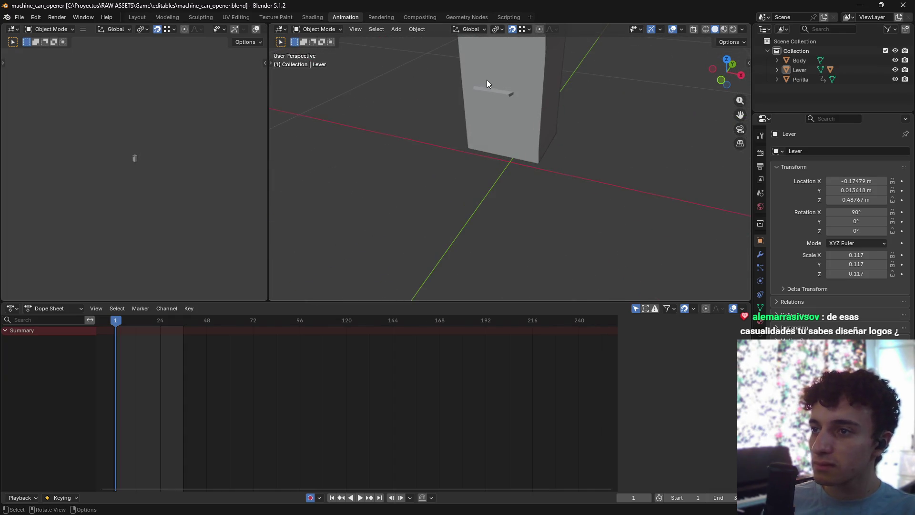
{"action": "left_click", "coordinate": [499, 99]}
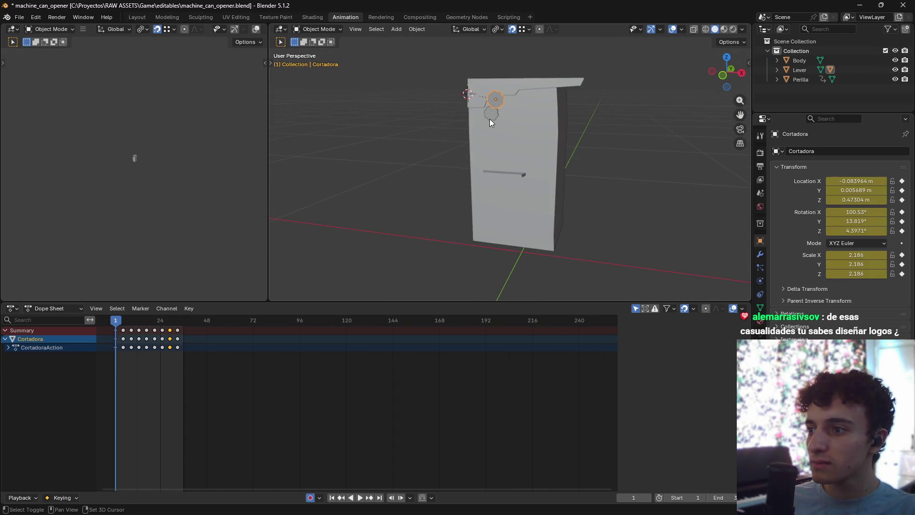
{"action": "left_click", "coordinate": [489, 118], "text": "shift"}
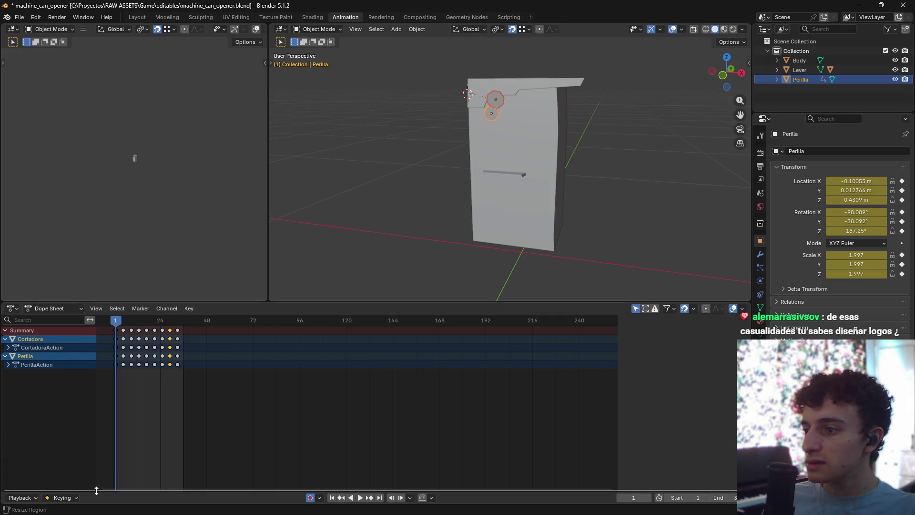
{"action": "left_click_drag", "start_coordinate": [72, 302], "coordinate": [74, 356]}
{"action": "left_click", "coordinate": [53, 363]}
{"action": "left_click", "coordinate": [47, 397]}
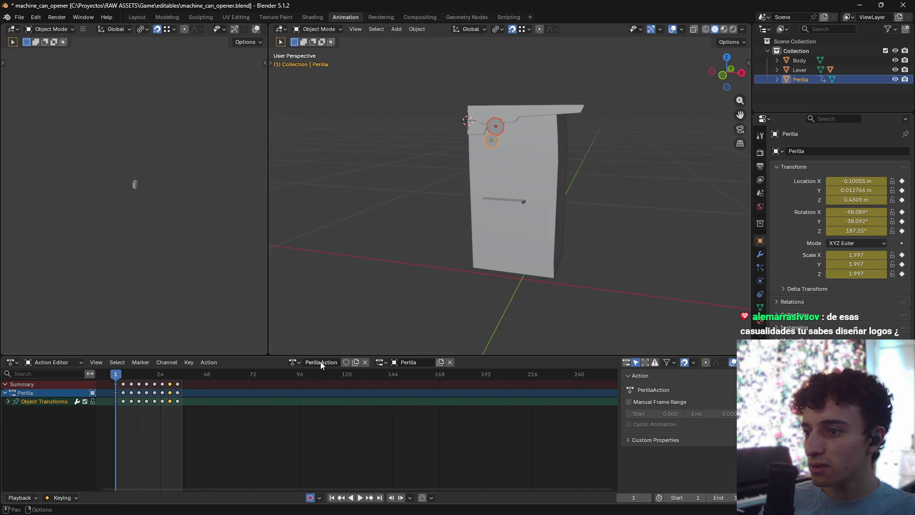
{"action": "left_click", "coordinate": [236, 429]}
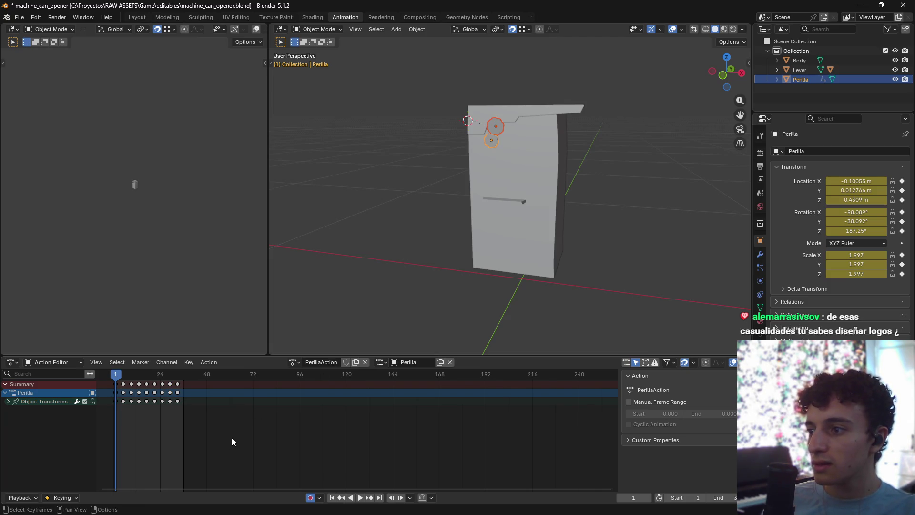
{"action": "left_click", "coordinate": [497, 125]}
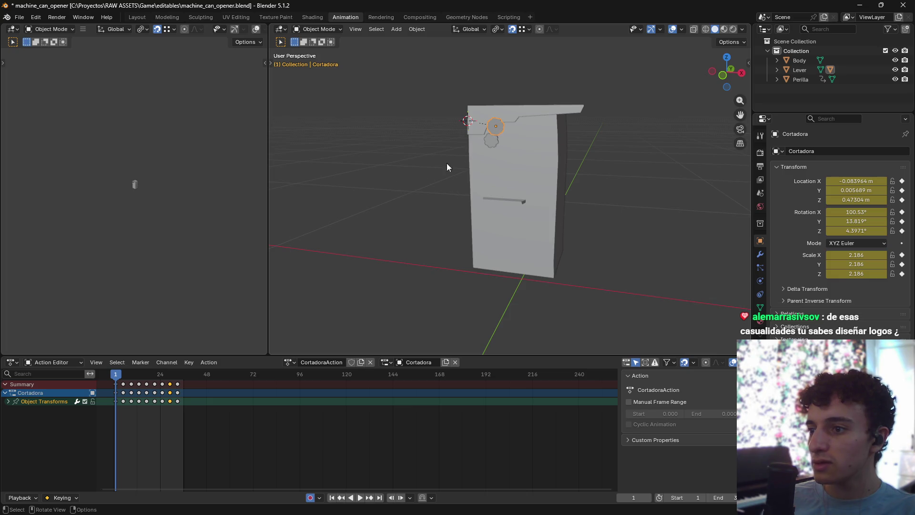
{"action": "left_click", "coordinate": [17, 19]}
- Start a glTF 2.0 export to machine_can_opener.glb using the OnlyModelF preset
{"action": "mouse_move", "coordinate": [38, 162]}
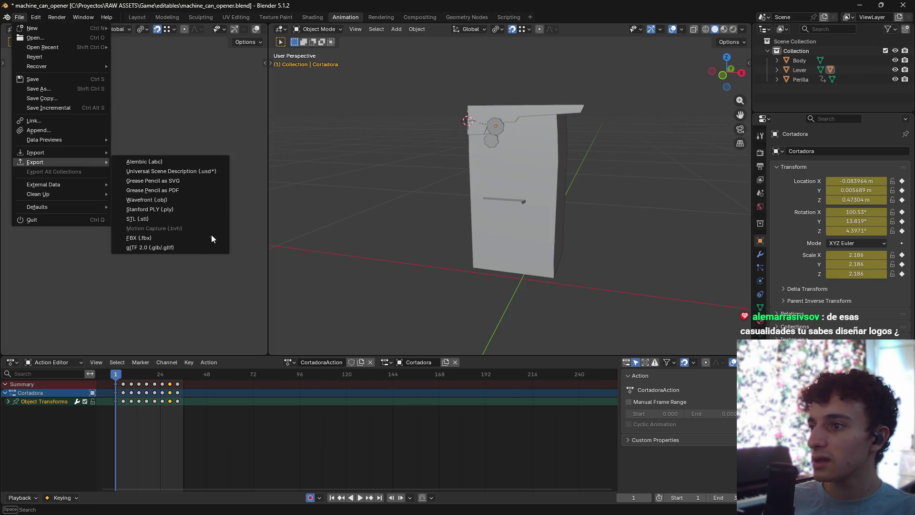
{"action": "left_click", "coordinate": [143, 242]}
{"action": "left_click", "coordinate": [230, 99]}
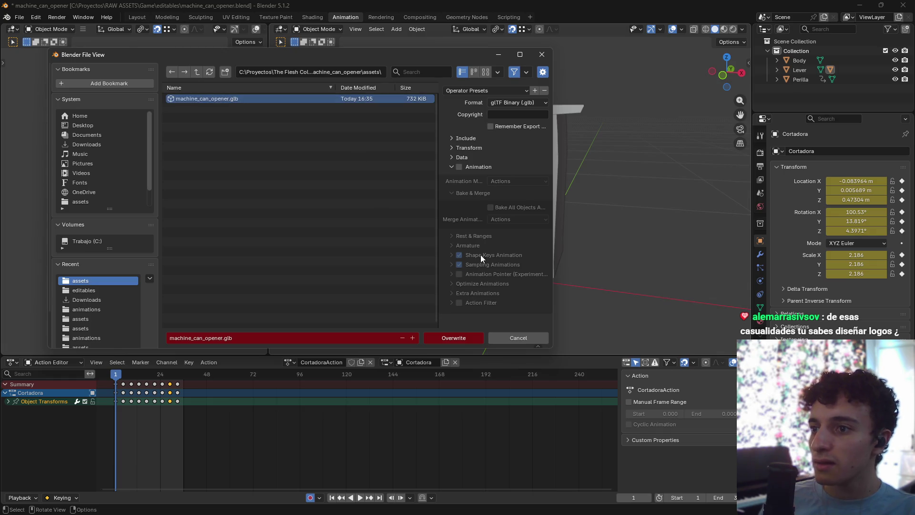
{"action": "left_click", "coordinate": [491, 90]}
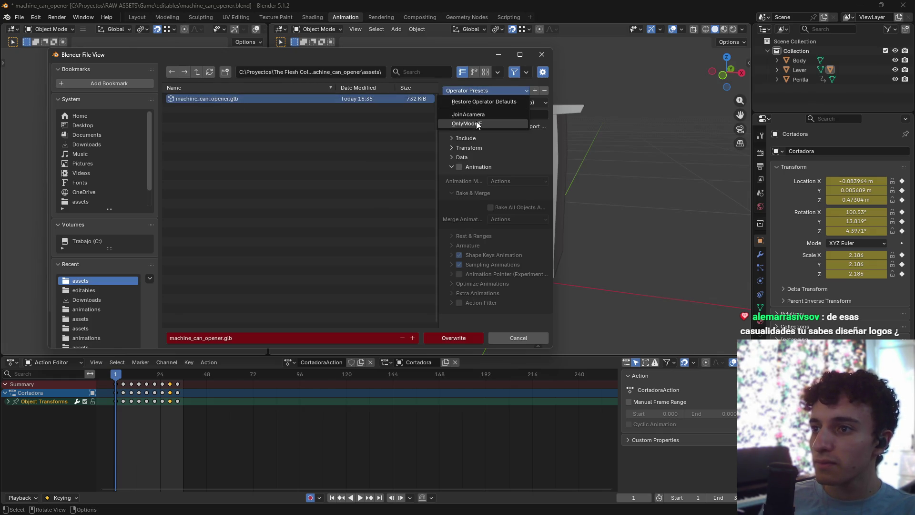
{"action": "left_click", "coordinate": [465, 125]}
- Export animation as Active actions merged named open_can, baking all objects, and overwrite
{"action": "left_click", "coordinate": [458, 168]}
{"action": "left_click", "coordinate": [521, 180]}
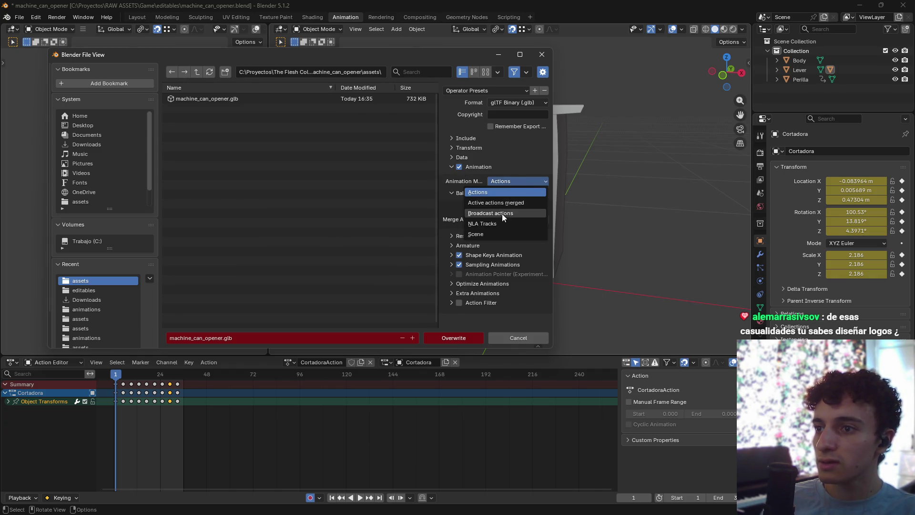
{"action": "left_click", "coordinate": [511, 204]}
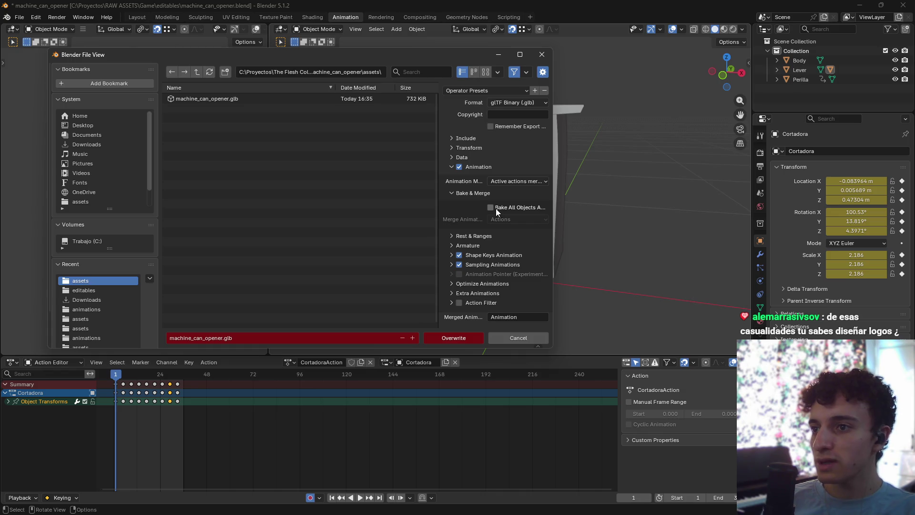
{"action": "left_click", "coordinate": [527, 318]}
{"action": "left_click", "coordinate": [532, 317]}
{"action": "key", "text": "ctrl+BackSpace"}
{"action": "type", "text": "open_can"}
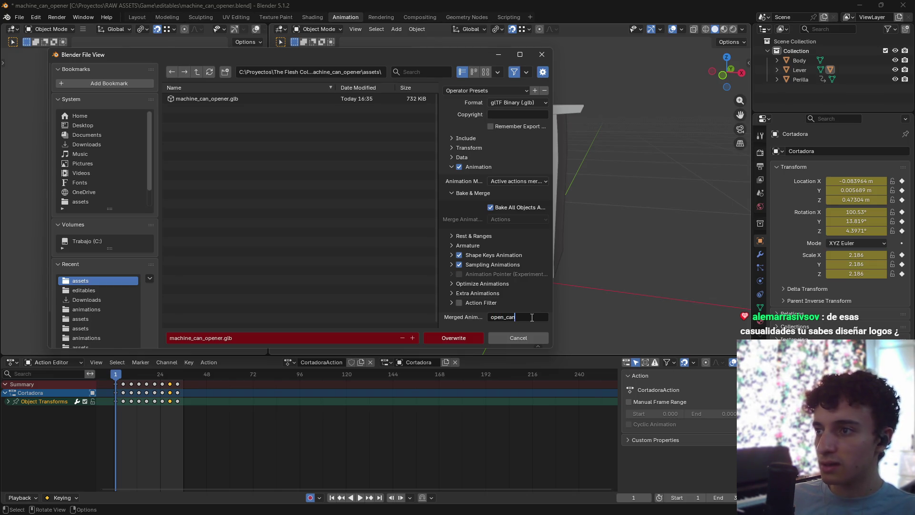
{"action": "key", "text": "Return"}
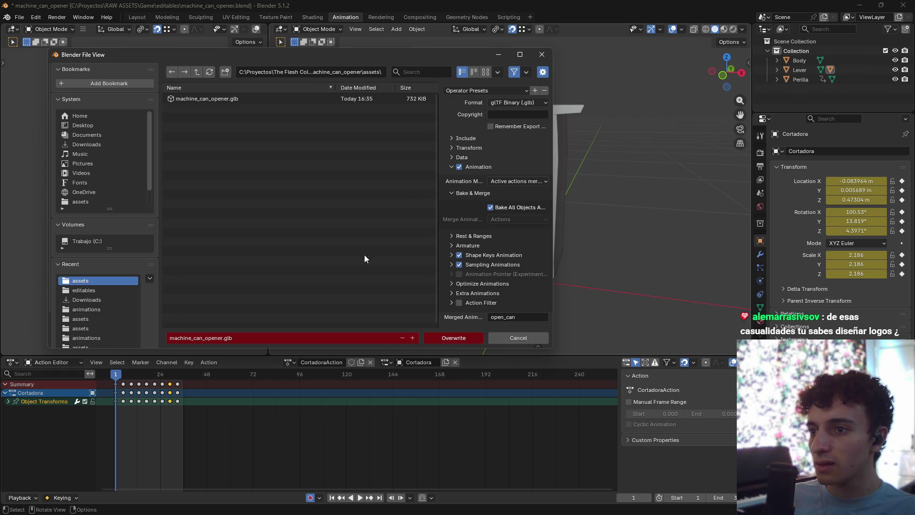
{"action": "left_click", "coordinate": [471, 338]}
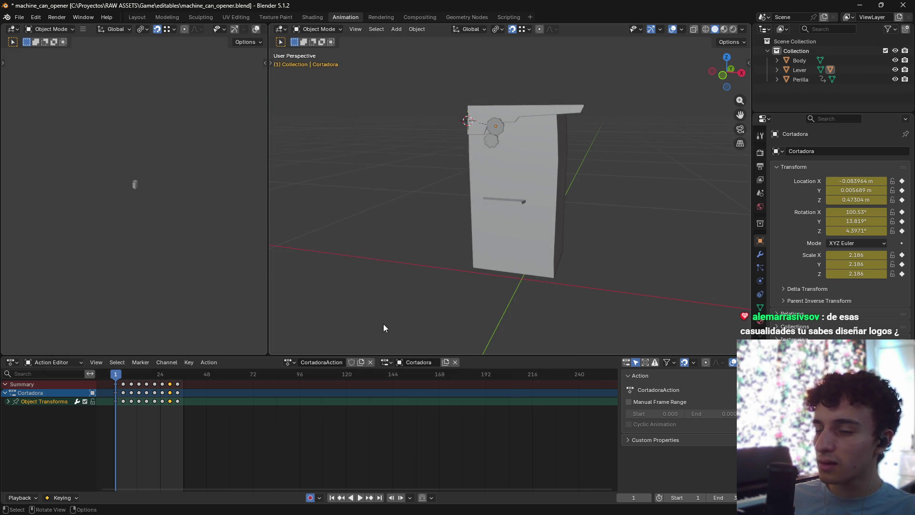
- Re-export glTF 2.0 over the glb after reviewing the Include, Transform and Data settings
{"action": "left_click", "coordinate": [19, 17]}
{"action": "mouse_move", "coordinate": [42, 165]}
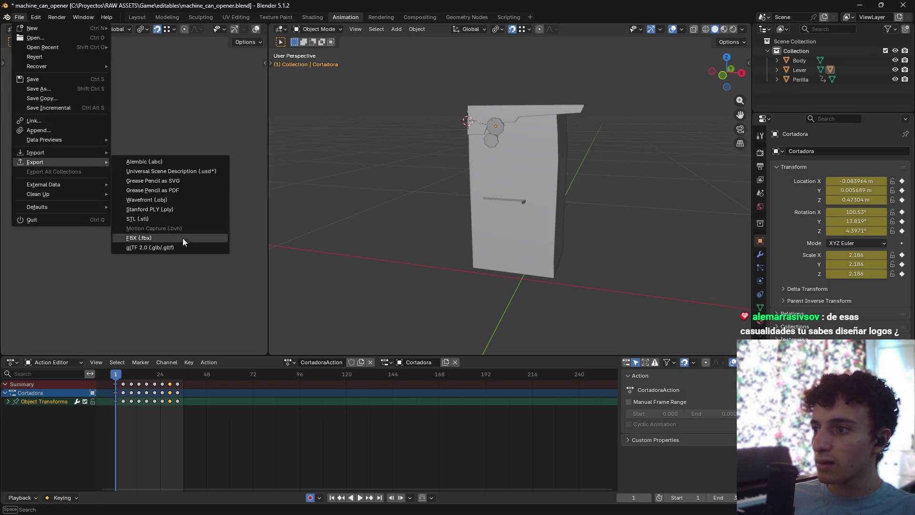
{"action": "left_click", "coordinate": [184, 241]}
{"action": "left_click", "coordinate": [451, 157]}
{"action": "left_click", "coordinate": [451, 147]}
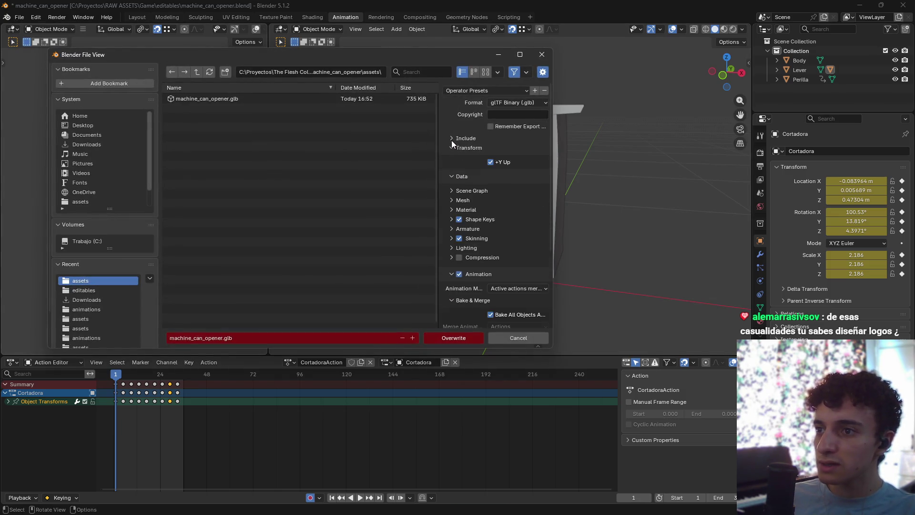
{"action": "left_click", "coordinate": [451, 138]}
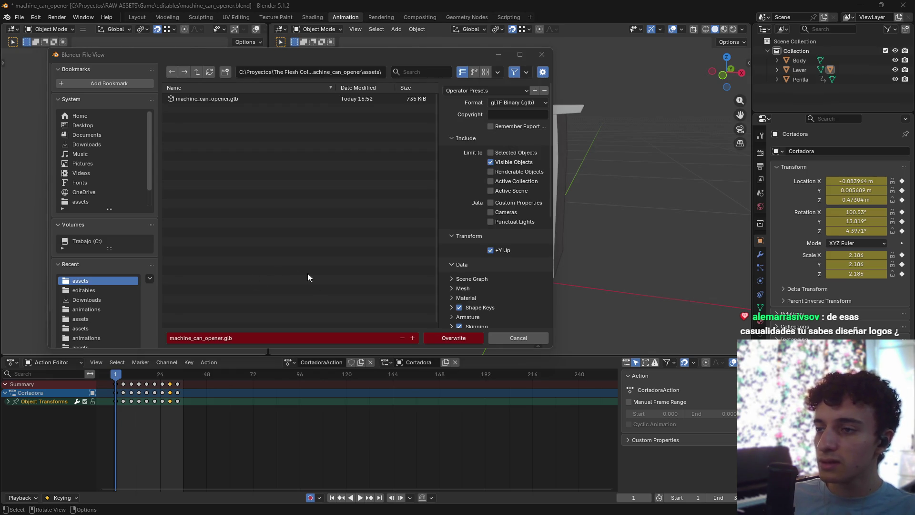
{"action": "left_click", "coordinate": [449, 339]}
- Save the blend file and switch over to the Godot editor
{"action": "key", "text": "alt+Tab"}
{"action": "key", "text": "Escape"}
{"action": "key", "text": "ctrl+s"}
{"action": "key", "text": "alt+Tab"}
{"action": "key", "text": "alt+Tab"}
{"action": "key", "text": "alt+Tab"}
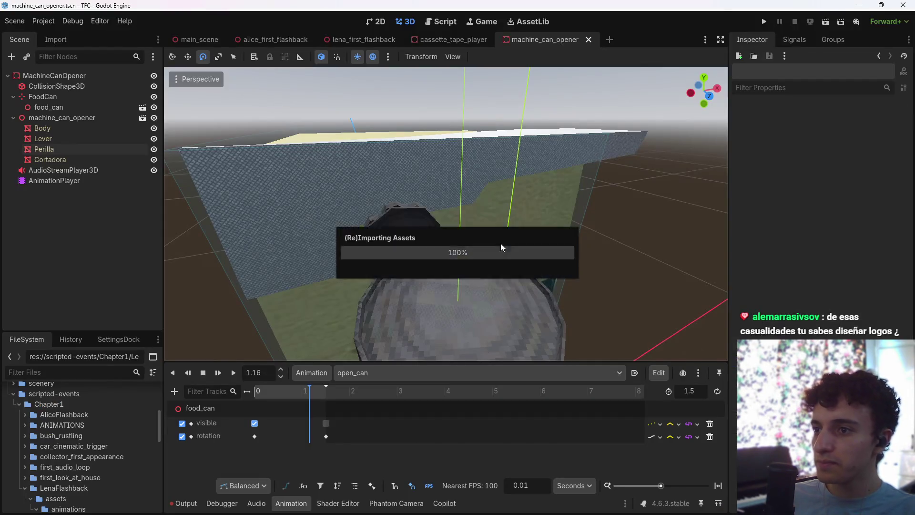
- Select the imported model's AnimationPlayer and scrub open_can's Cortadora and Perilla tracks to 1.375 s
{"action": "scroll", "coordinate": [528, 264], "scroll_direction": "down", "scroll_amount": 5}
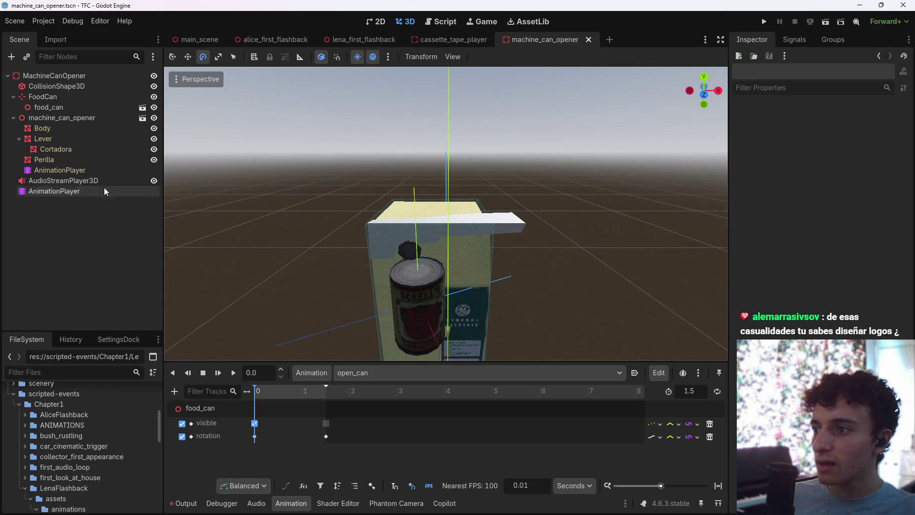
{"action": "left_click", "coordinate": [104, 170]}
{"action": "mouse_move", "coordinate": [268, 386]}
{"action": "left_mouse_down"}
{"action": "mouse_move", "coordinate": [325, 392]}
{"action": "mouse_move", "coordinate": [230, 402]}
{"action": "mouse_move", "coordinate": [316, 410]}
{"action": "mouse_move", "coordinate": [254, 423]}
{"action": "left_mouse_up"}
{"action": "left_click", "coordinate": [84, 192]}
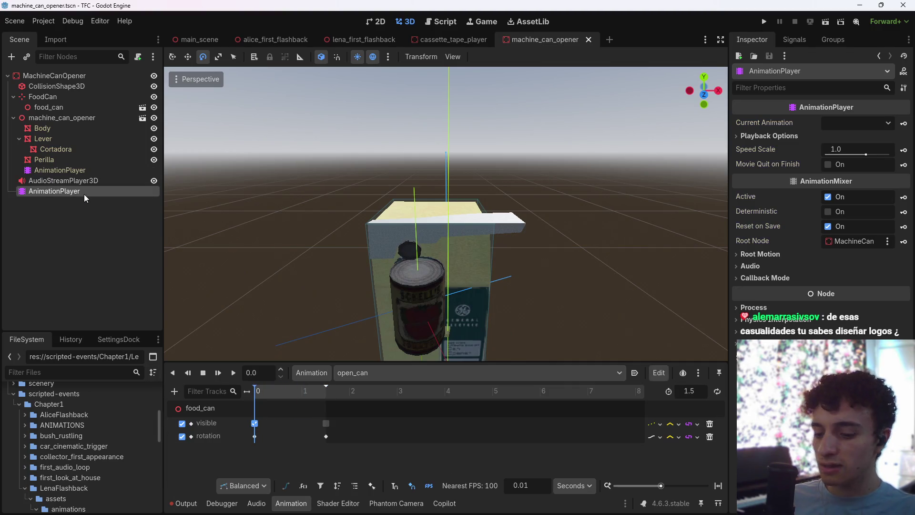
{"action": "left_click", "coordinate": [405, 371]}
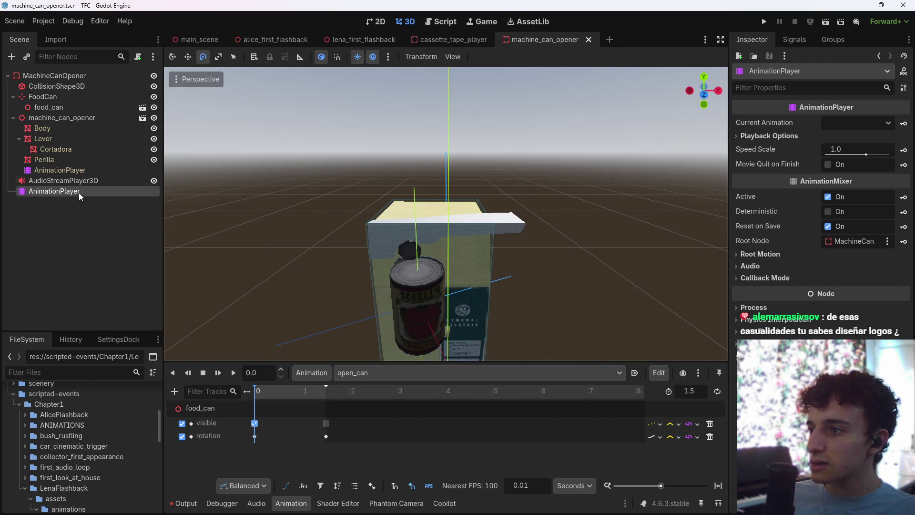
{"action": "left_click", "coordinate": [76, 171]}
{"action": "left_click", "coordinate": [311, 372]}
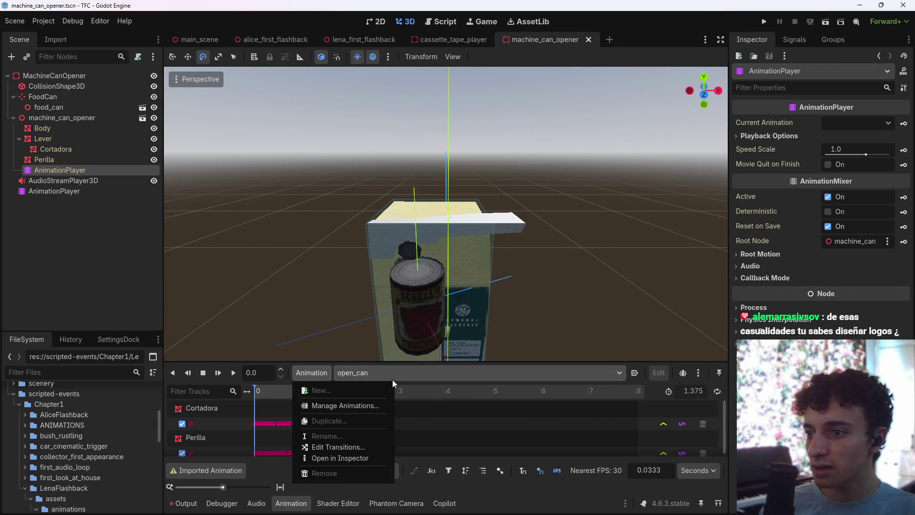
- In Manage Animations, make the Global library built-in and choose to save open_can separately
{"action": "left_click", "coordinate": [334, 406]}
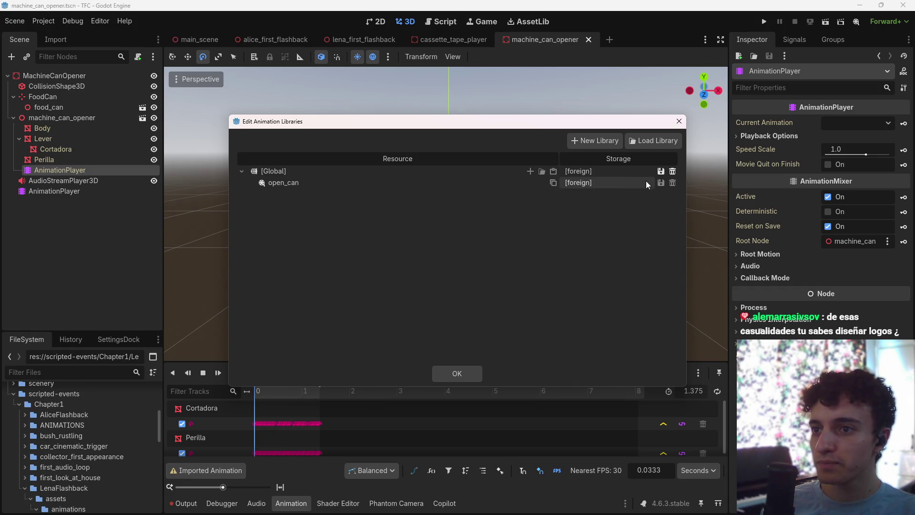
{"action": "left_click", "coordinate": [660, 171]}
{"action": "left_click", "coordinate": [688, 213]}
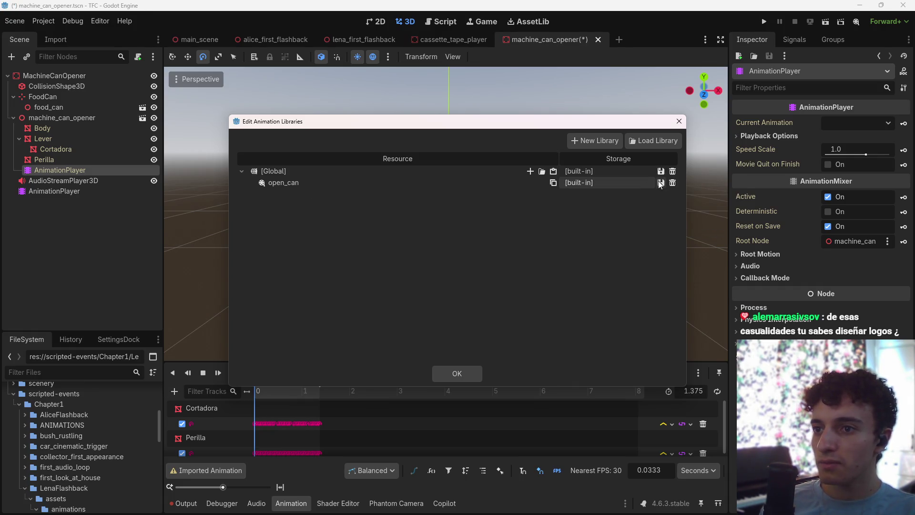
{"action": "left_click", "coordinate": [661, 183]}
{"action": "left_click", "coordinate": [680, 208]}
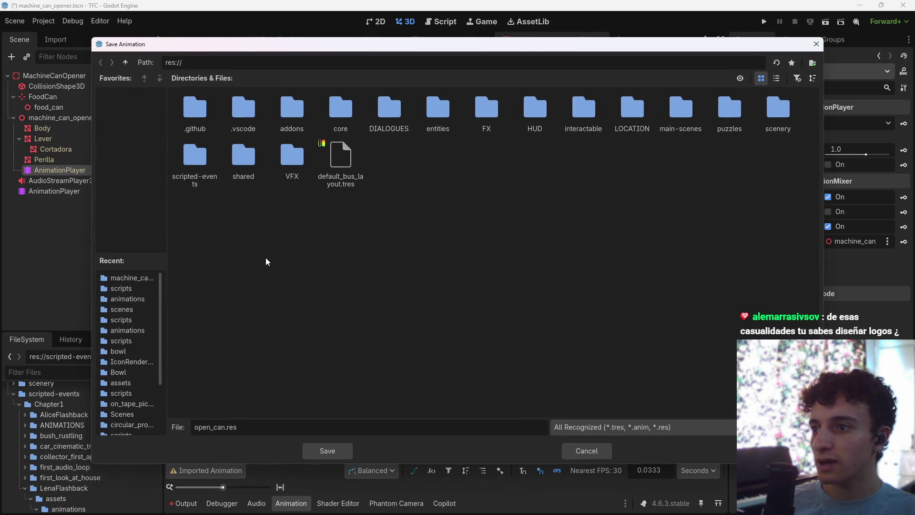
- Save open_can as anim_open_can.res in interactable/furniture/machine_can_opener/assets
{"action": "double_click", "coordinate": [580, 116]}
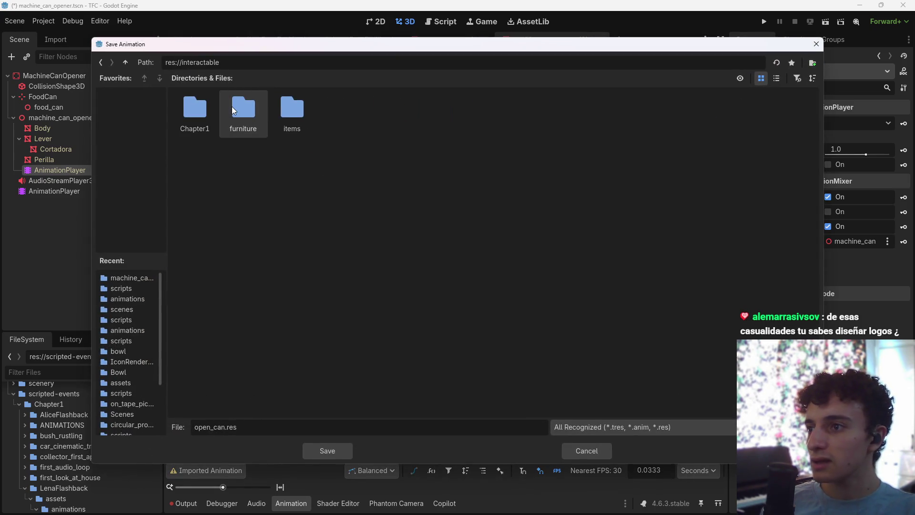
{"action": "double_click", "coordinate": [243, 112]}
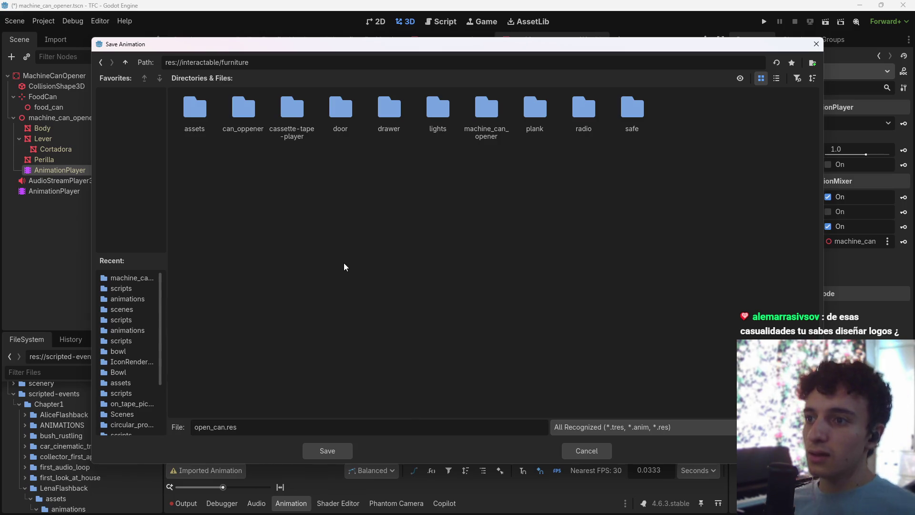
{"action": "double_click", "coordinate": [469, 138]}
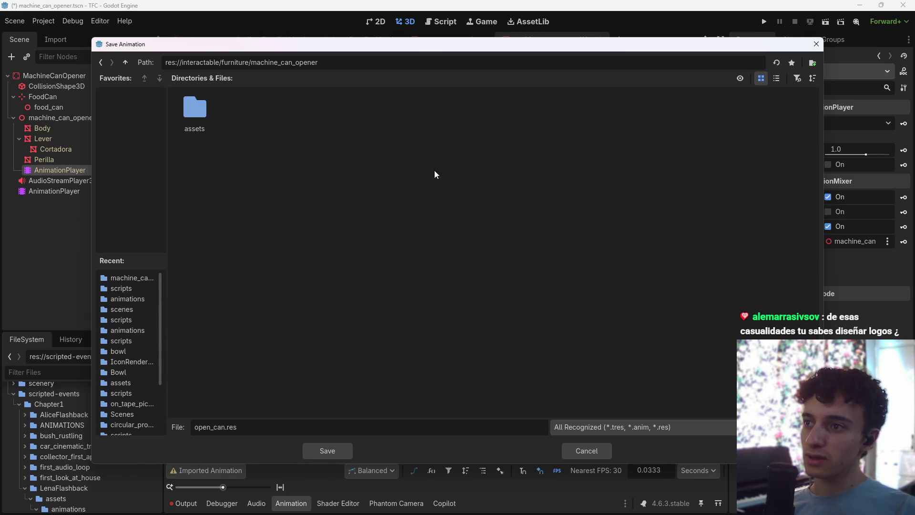
{"action": "double_click", "coordinate": [196, 108]}
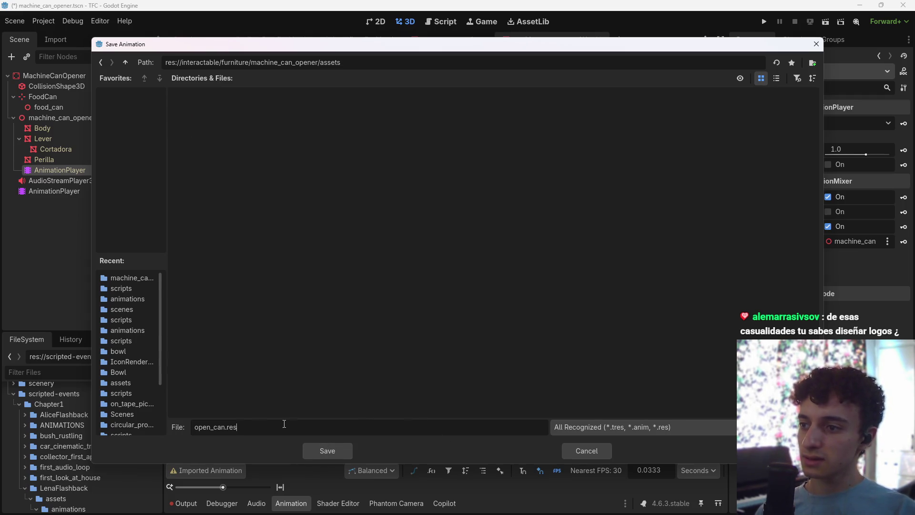
{"action": "type", "text": "anim_"}
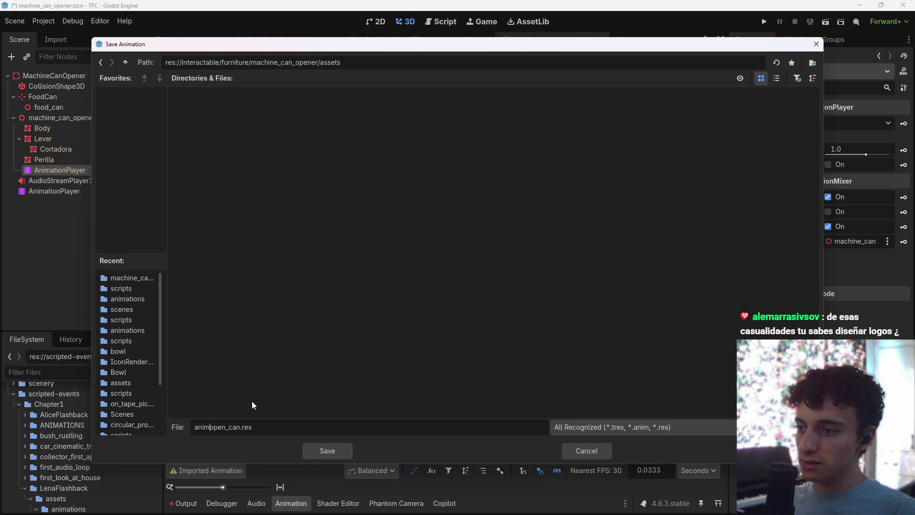
{"action": "key", "text": "Return"}
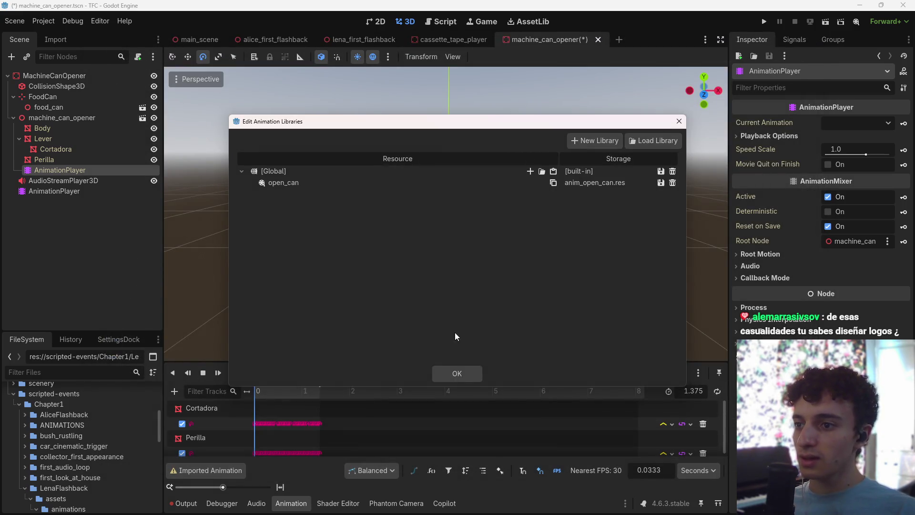
- Close the library manager, reselect the imported AnimationPlayer, and dismiss the foreign-scene warning
{"action": "left_click", "coordinate": [457, 373]}
{"action": "left_click", "coordinate": [95, 174]}
{"action": "left_click", "coordinate": [95, 169]}
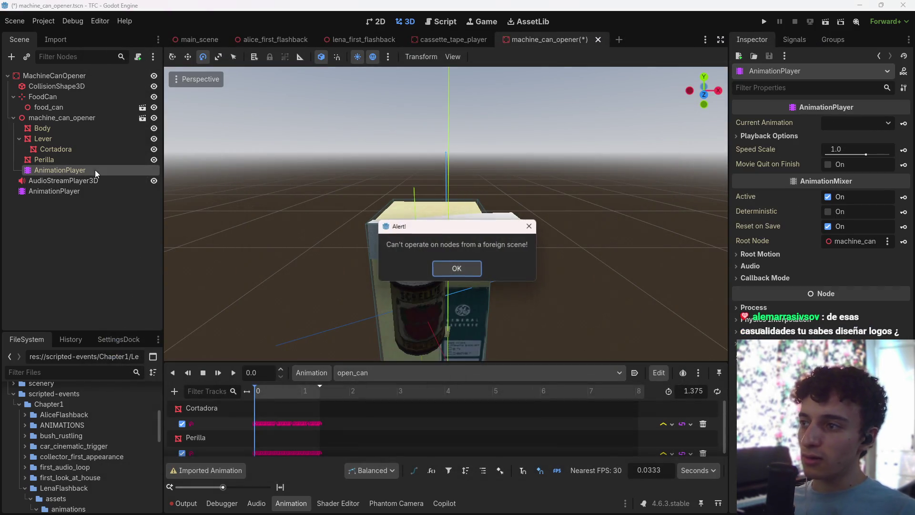
{"action": "left_click", "coordinate": [456, 270]}
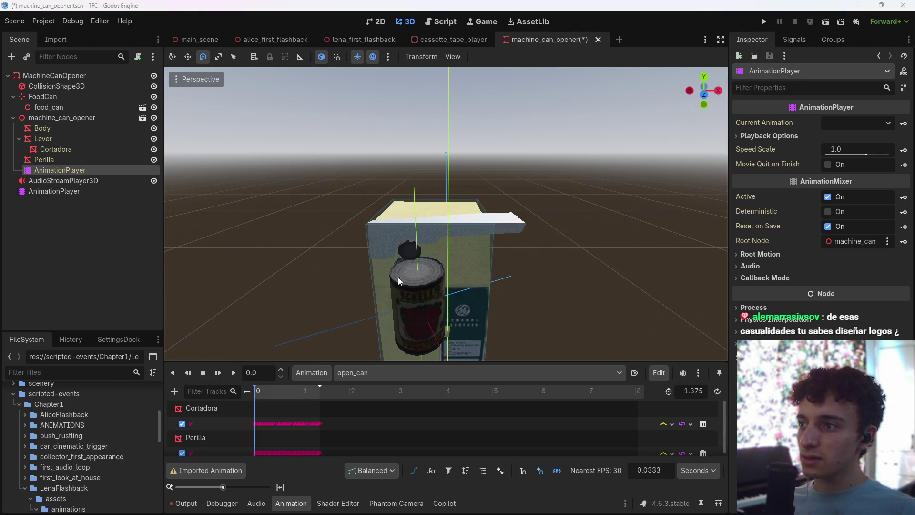
{"action": "key", "text": "alt+Tab"}
- Export glTF 2.0 from Blender, overwriting the existing machine_can_opener.glb file
{"action": "left_click", "coordinate": [23, 17]}
{"action": "mouse_move", "coordinate": [57, 168]}
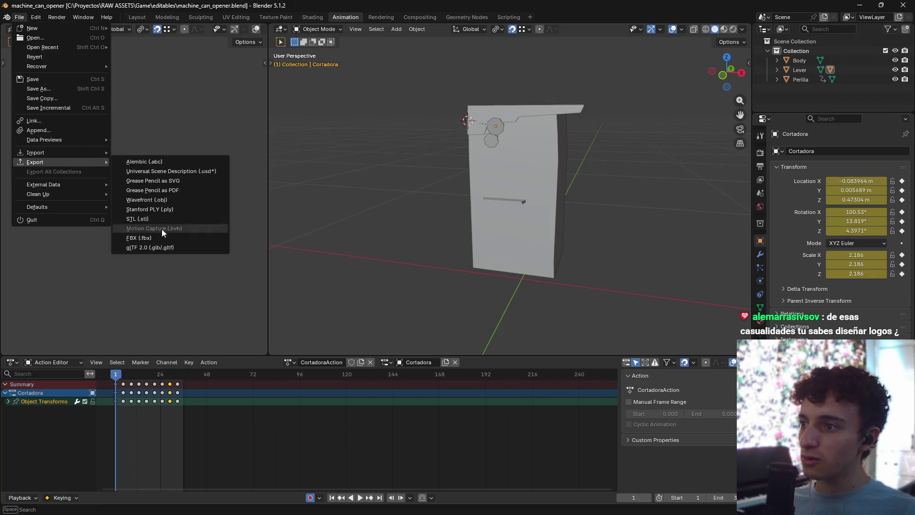
{"action": "left_click", "coordinate": [195, 247]}
{"action": "scroll", "coordinate": [475, 233], "scroll_direction": "down", "scroll_amount": 10}
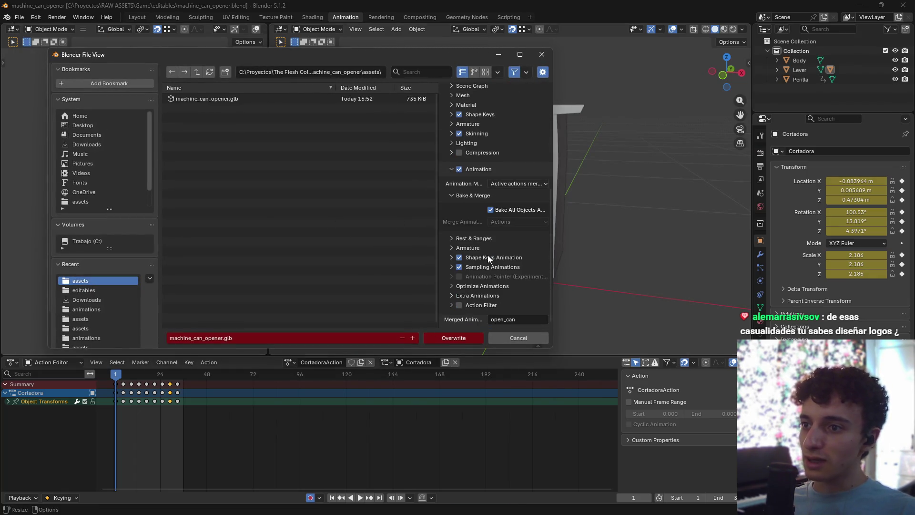
{"action": "scroll", "coordinate": [462, 110], "scroll_direction": "up", "scroll_amount": 10}
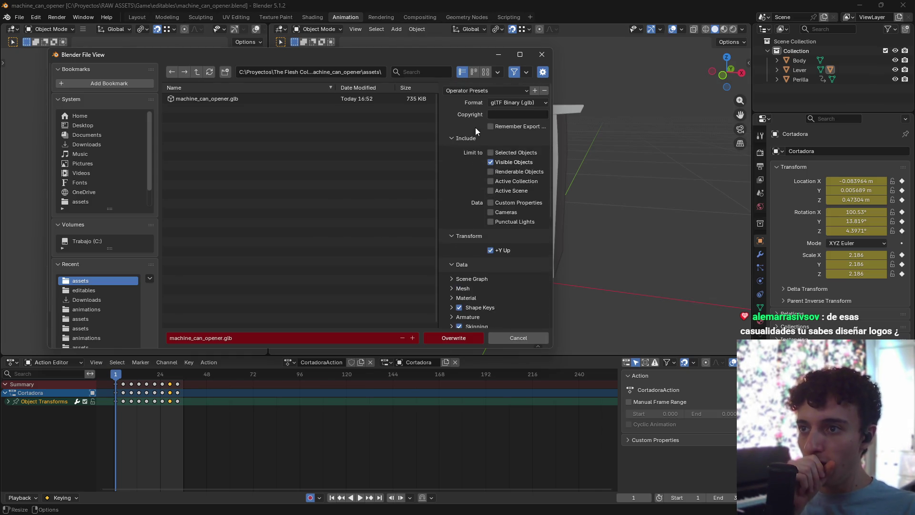
{"action": "left_click", "coordinate": [234, 99]}
{"action": "left_click", "coordinate": [449, 332]}
{"action": "key", "text": "alt+Tab"}
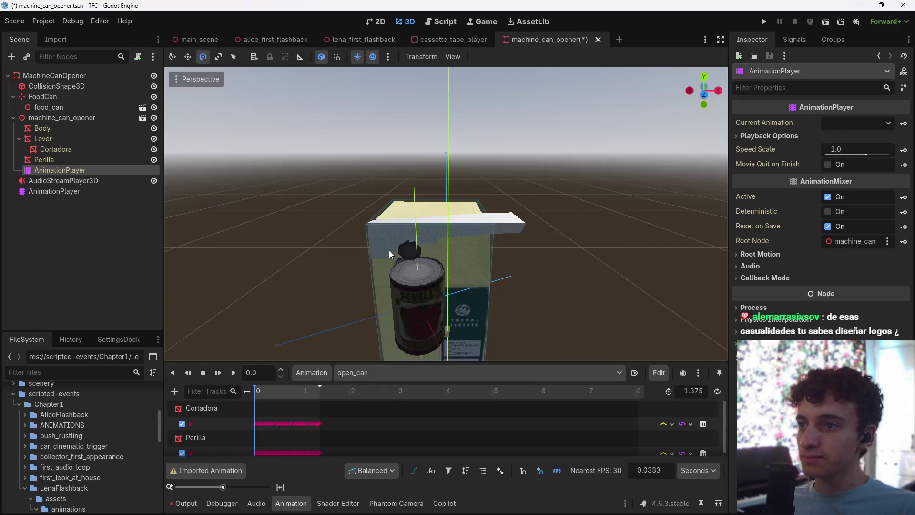
- Load anim_open_can.res into the scene AnimationPlayer's [Global] library via Manage Animations
{"action": "left_click", "coordinate": [62, 181]}
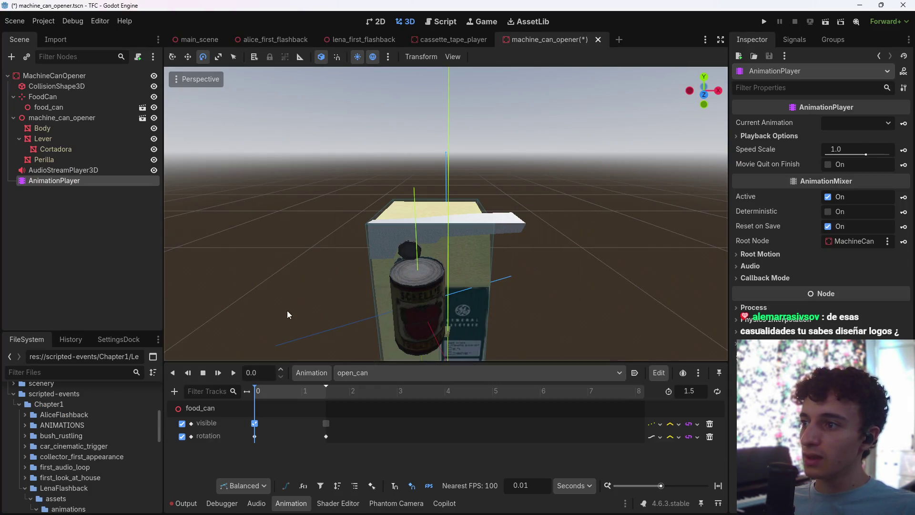
{"action": "left_click", "coordinate": [398, 372]}
{"action": "left_click", "coordinate": [399, 372]}
{"action": "left_click", "coordinate": [315, 372]}
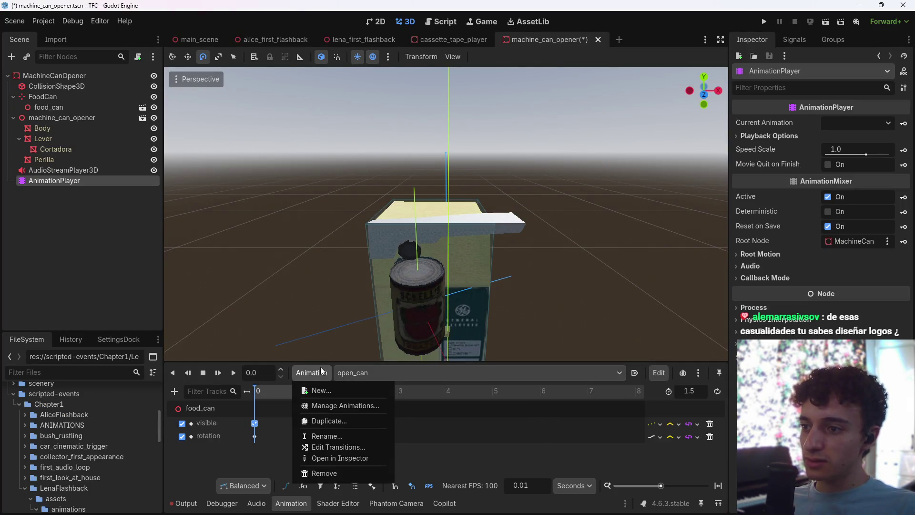
{"action": "left_click", "coordinate": [356, 406]}
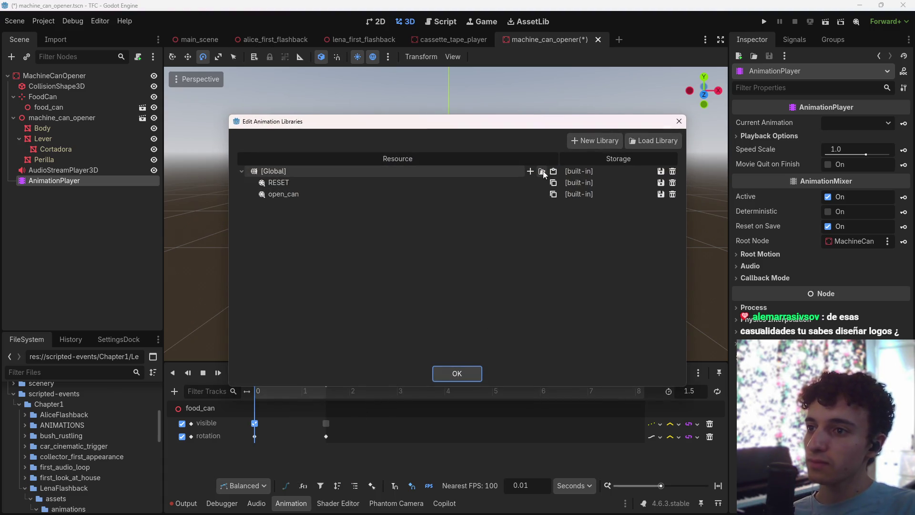
{"action": "left_click", "coordinate": [542, 171]}
{"action": "left_click", "coordinate": [327, 451]}
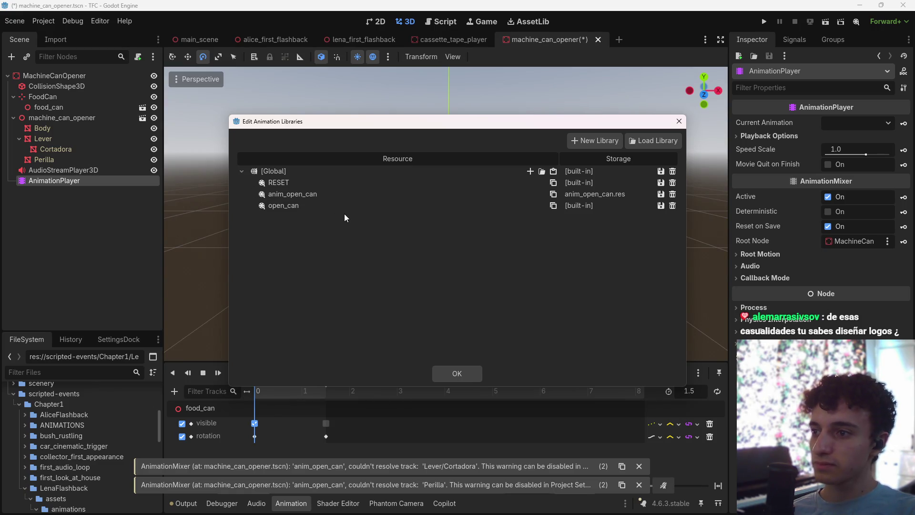
{"action": "left_click", "coordinate": [459, 374]}
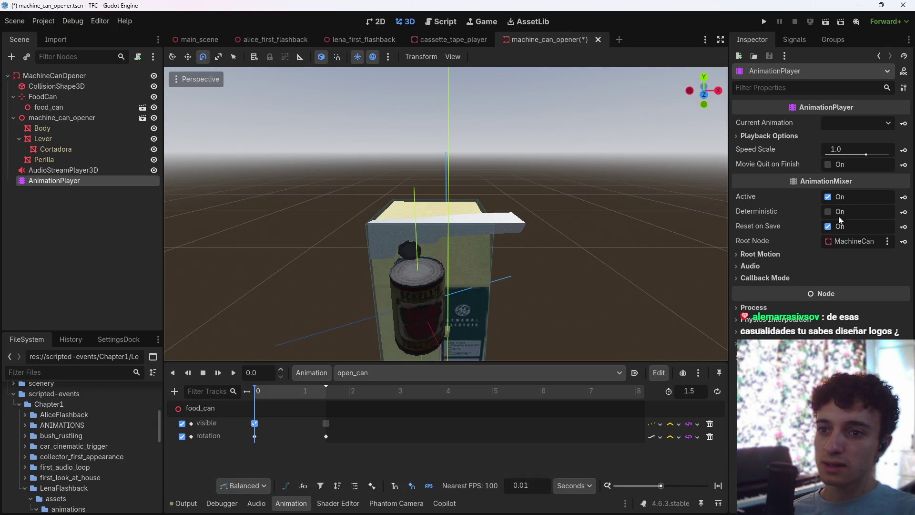
- Set the AnimationPlayer's Root Node to machine_can_opener
{"action": "left_click", "coordinate": [868, 241]}
{"action": "left_click", "coordinate": [434, 163]}
{"action": "left_click", "coordinate": [422, 411]}
- Preview the anim_open_can, RESET and open_can animations, scrubbing the anim_open_can timeline
{"action": "left_click", "coordinate": [377, 373]}
{"action": "left_click", "coordinate": [389, 401]}
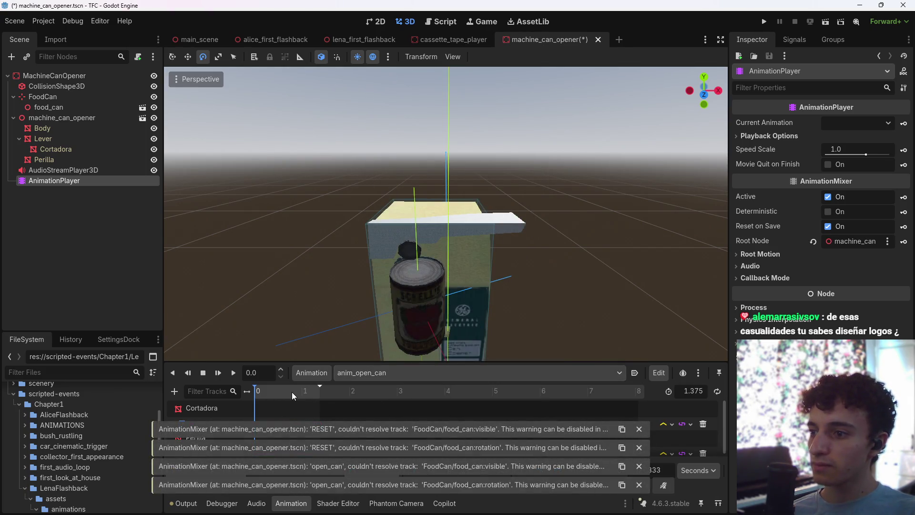
{"action": "left_click", "coordinate": [351, 372]}
{"action": "left_click", "coordinate": [356, 381]}
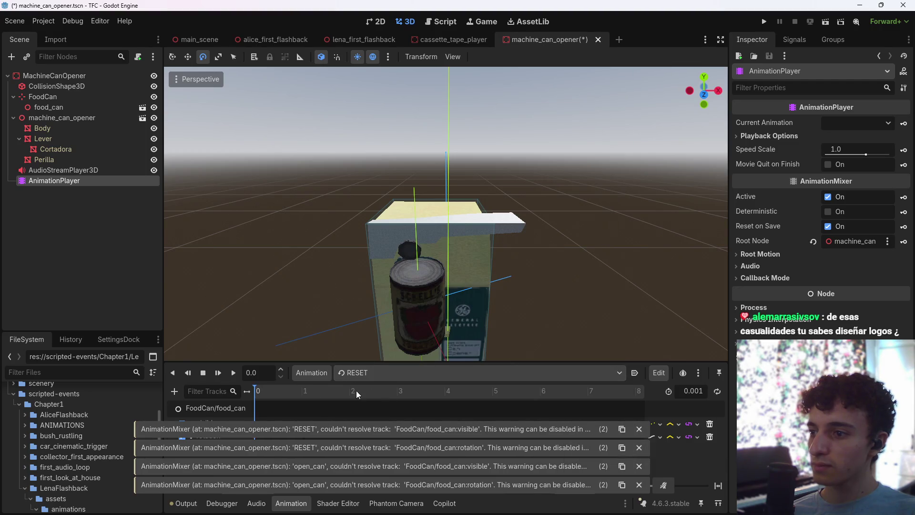
{"action": "left_click", "coordinate": [391, 374]}
{"action": "left_click", "coordinate": [388, 402]}
{"action": "left_click", "coordinate": [318, 397]}
{"action": "left_click_drag", "start_coordinate": [319, 396], "coordinate": [258, 390]}
{"action": "left_click", "coordinate": [375, 412]}
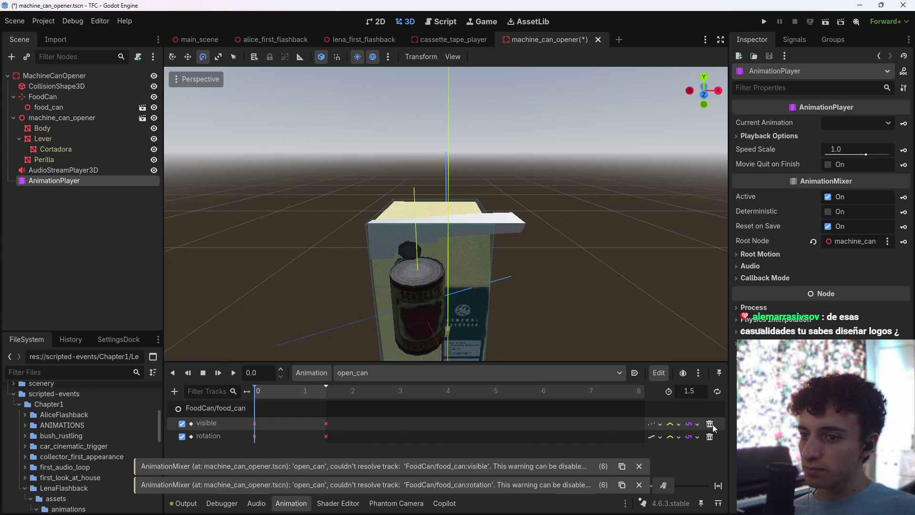
{"action": "left_click", "coordinate": [391, 373]}
{"action": "left_click", "coordinate": [379, 402]}
{"action": "left_click", "coordinate": [376, 376]}
{"action": "left_click", "coordinate": [377, 406]}
- In Manage Animations, delete the old open_can, rename anim_open_can to open_can, and select it
{"action": "left_click", "coordinate": [313, 373]}
{"action": "left_click", "coordinate": [351, 405]}
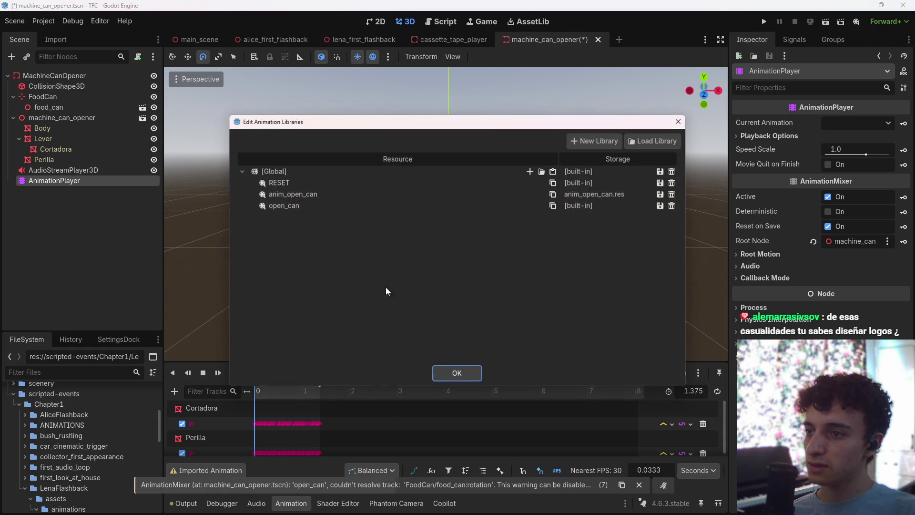
{"action": "left_click", "coordinate": [345, 205]}
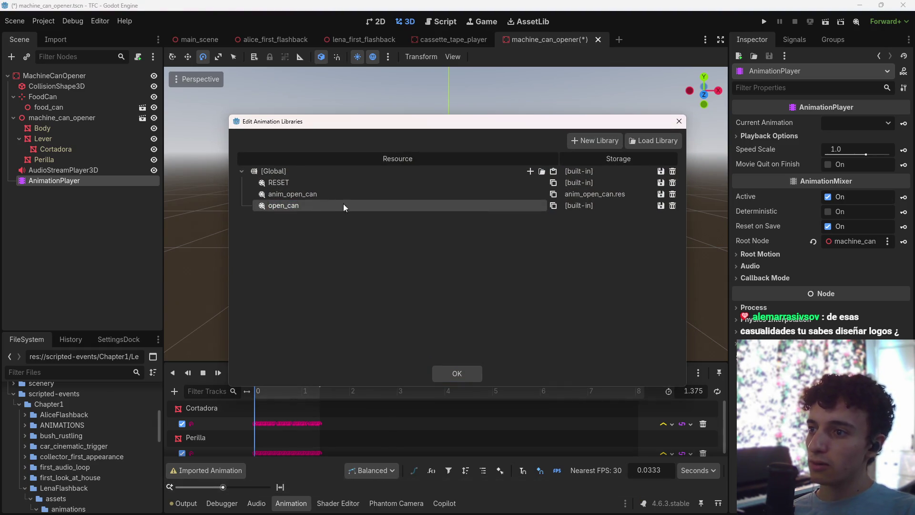
{"action": "left_click", "coordinate": [673, 205]}
{"action": "double_click", "coordinate": [288, 194]}
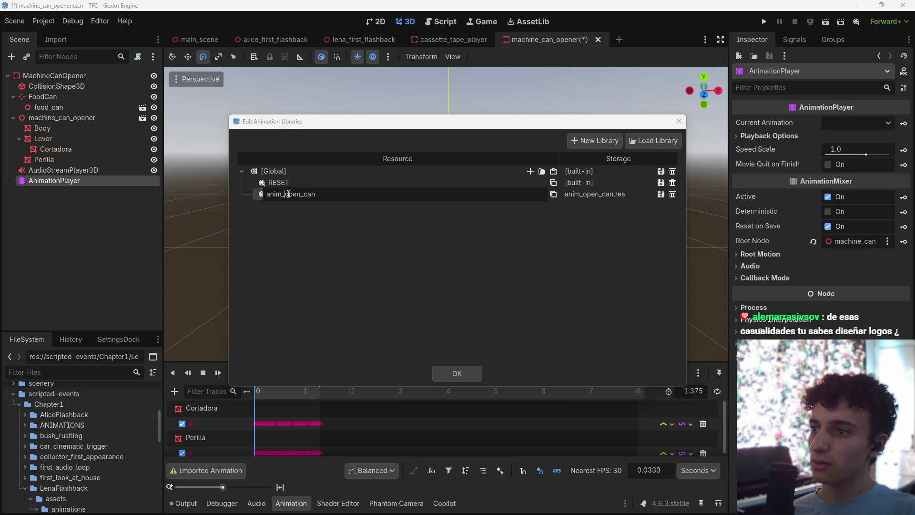
{"action": "key", "text": "shift+Home"}
{"action": "key", "text": "BackSpace"}
{"action": "key", "text": "Return"}
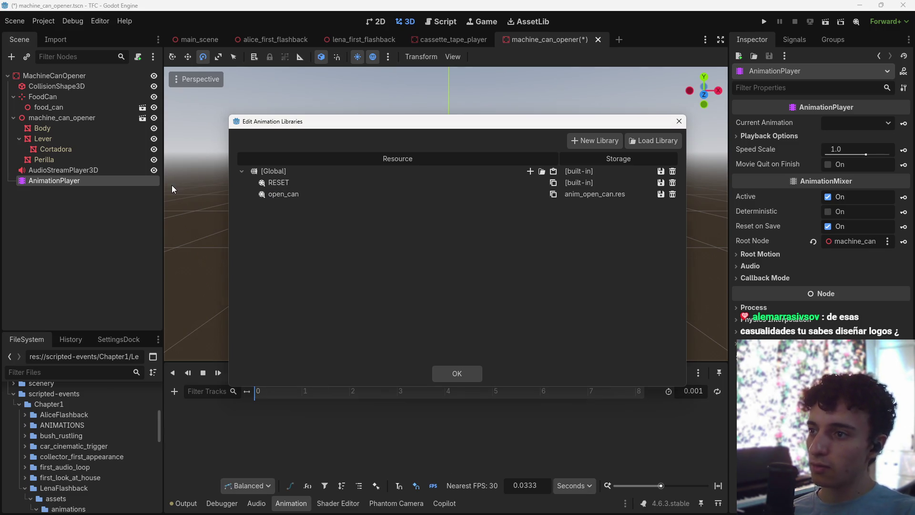
{"action": "left_click", "coordinate": [452, 374]}
{"action": "left_click", "coordinate": [448, 373]}
{"action": "left_click", "coordinate": [343, 403]}
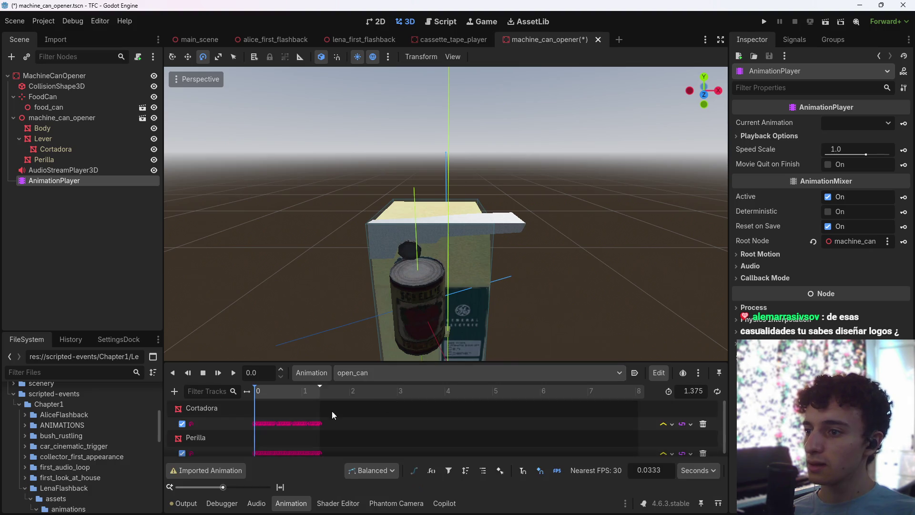
- Select food_can and untick its Visible property at the 1.375 s clip end
{"action": "left_click", "coordinate": [412, 298]}
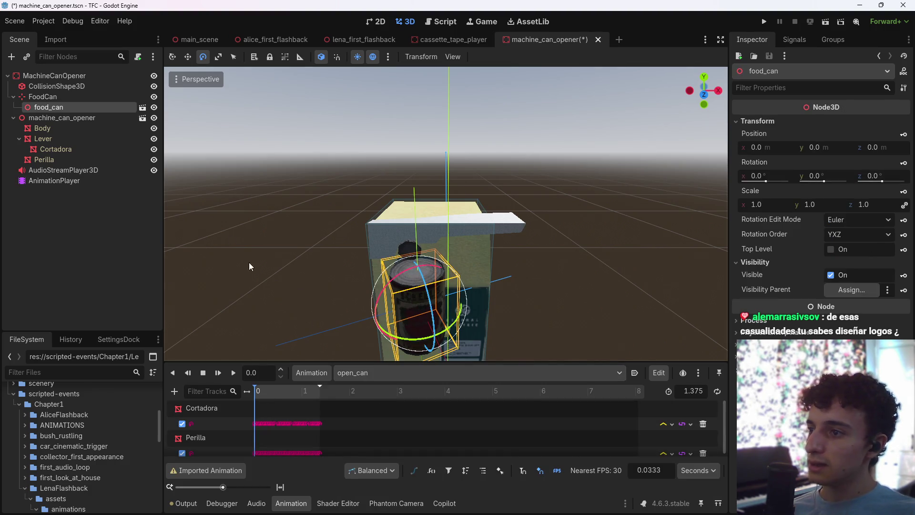
{"action": "left_click", "coordinate": [904, 275]}
{"action": "left_click", "coordinate": [501, 281]}
{"action": "left_click", "coordinate": [347, 392]}
{"action": "left_click", "coordinate": [831, 275]}
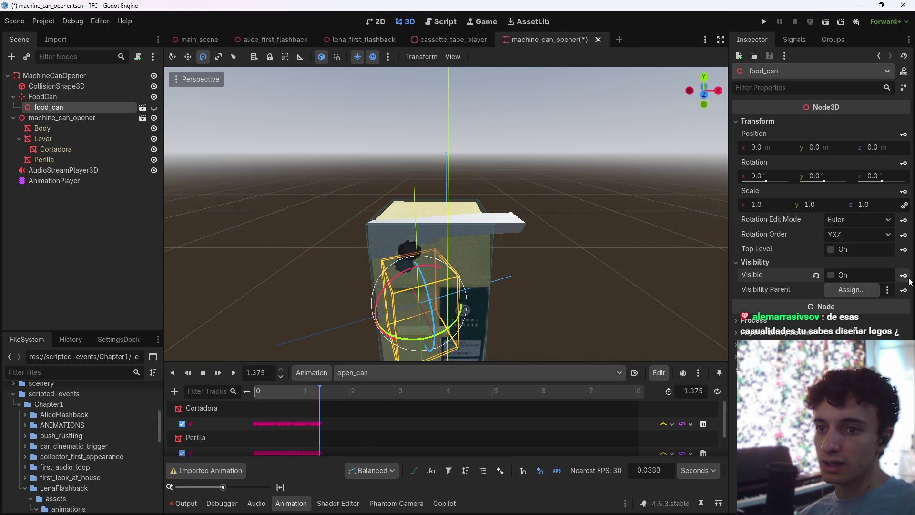
{"action": "left_click_drag", "start_coordinate": [322, 396], "coordinate": [255, 397]}
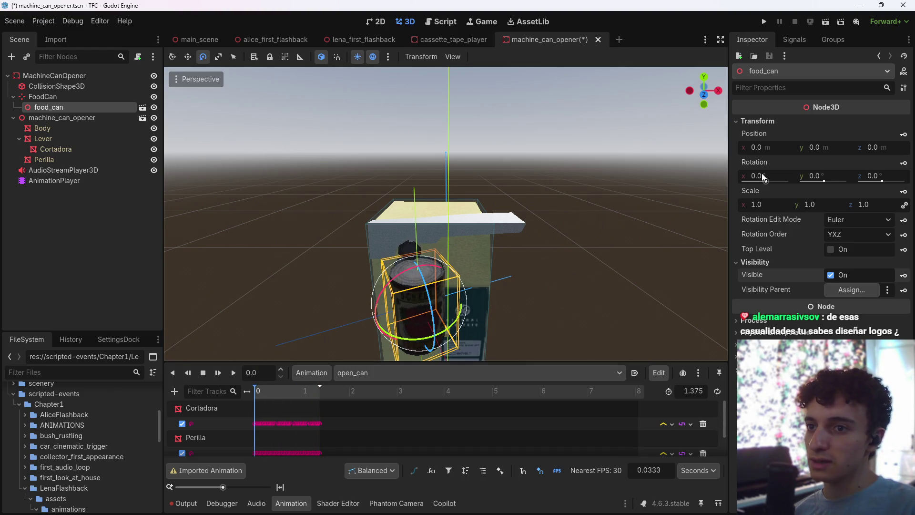
- Key food_can's rotation at 0, set Rotation Y to 360 at 1.375 s, and play open_can
{"action": "left_click", "coordinate": [903, 163]}
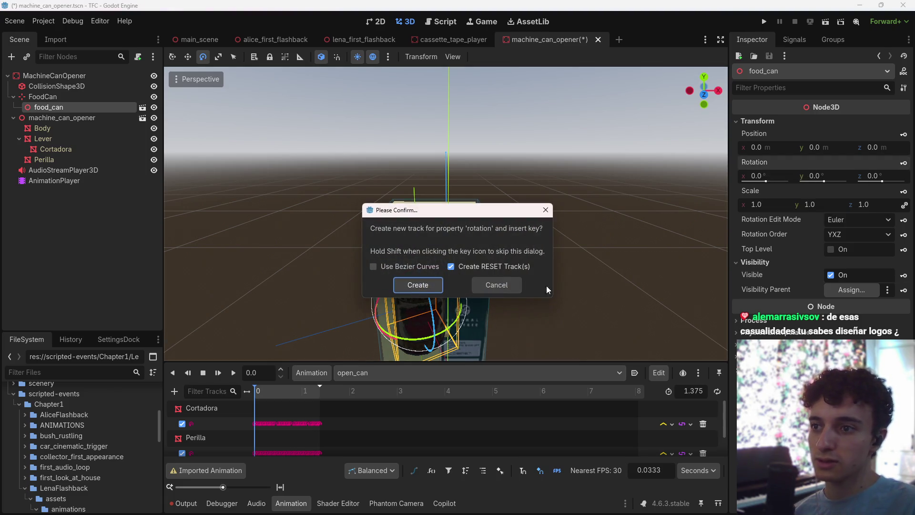
{"action": "left_click", "coordinate": [418, 284]}
{"action": "left_click", "coordinate": [319, 391]}
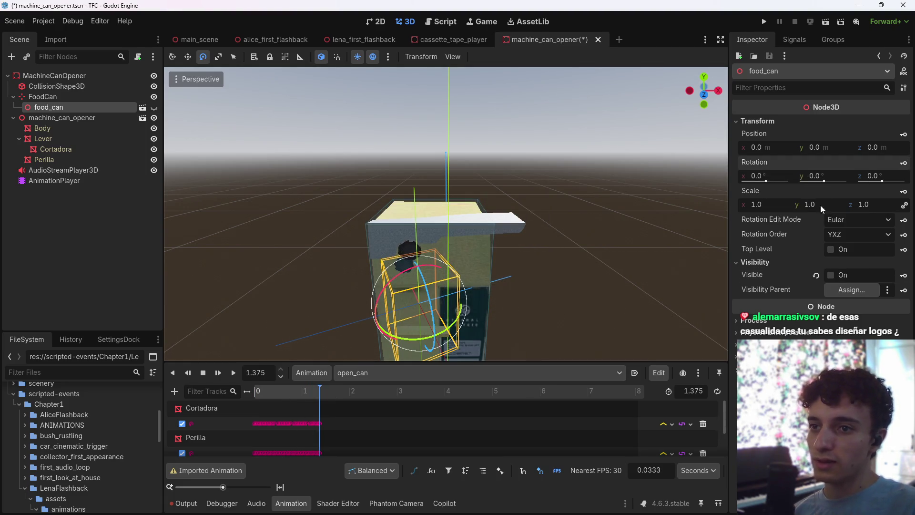
{"action": "left_click", "coordinate": [190, 58]}
{"action": "left_click", "coordinate": [815, 176]}
{"action": "type", "text": "360"}
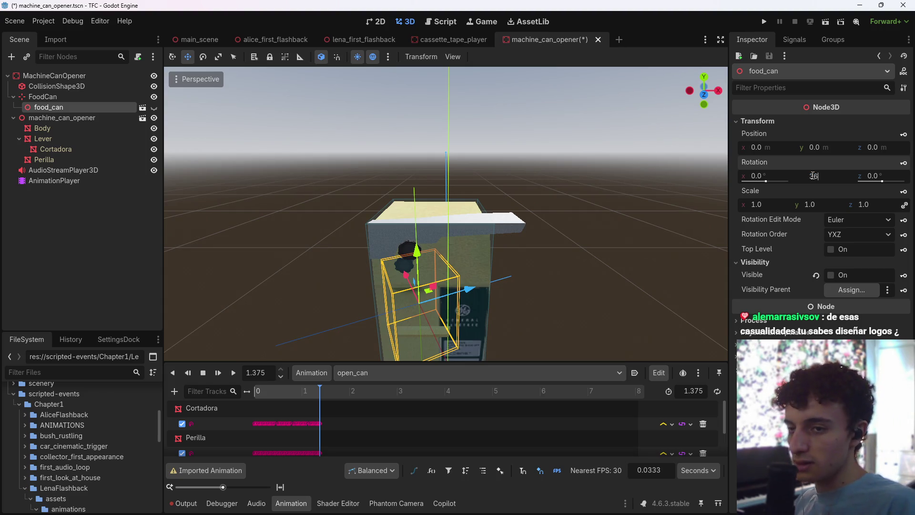
{"action": "key", "text": "Return"}
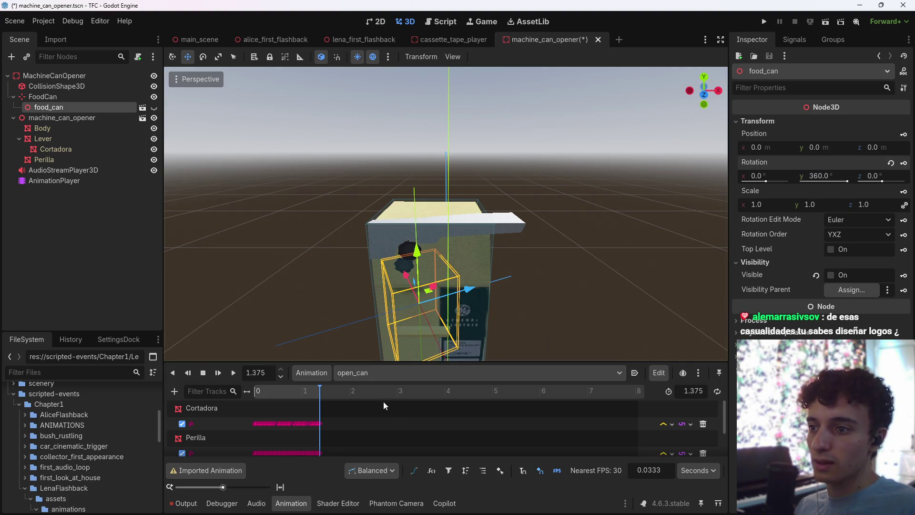
{"action": "mouse_move", "coordinate": [313, 395]}
{"action": "left_mouse_down"}
{"action": "mouse_move", "coordinate": [254, 399]}
{"action": "mouse_move", "coordinate": [325, 403]}
{"action": "mouse_move", "coordinate": [229, 414]}
{"action": "left_mouse_up"}
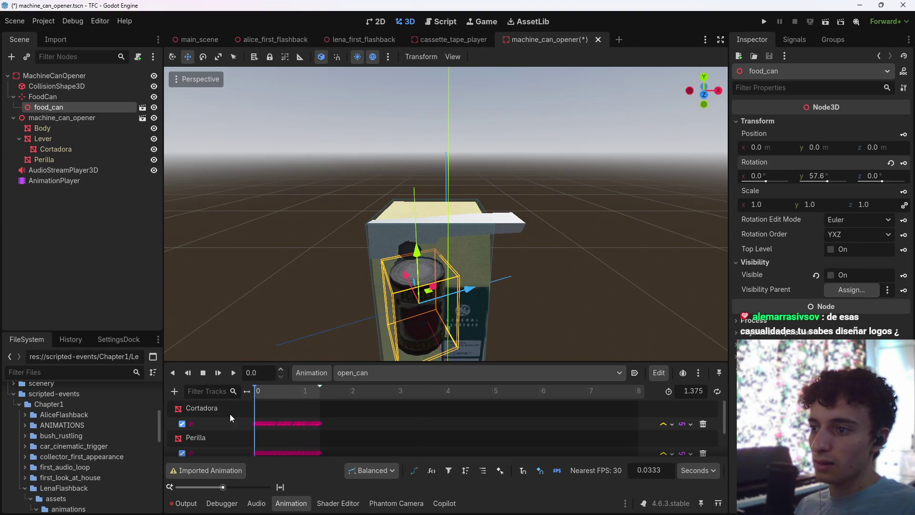
{"action": "left_click", "coordinate": [233, 373]}
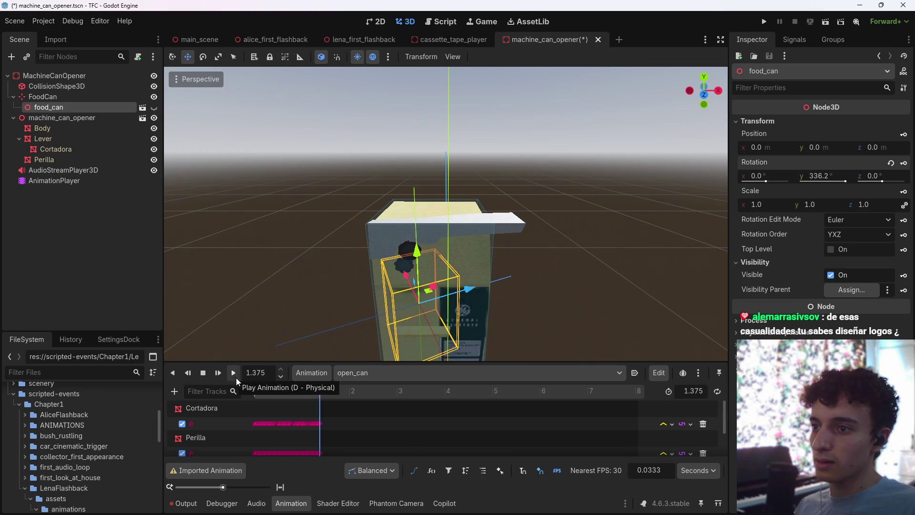
- Replay open_can from the start, then save the machine_can_opener scene with Ctrl+S
{"action": "left_click_drag", "start_coordinate": [320, 395], "coordinate": [253, 395]}
{"action": "left_click", "coordinate": [233, 373]}
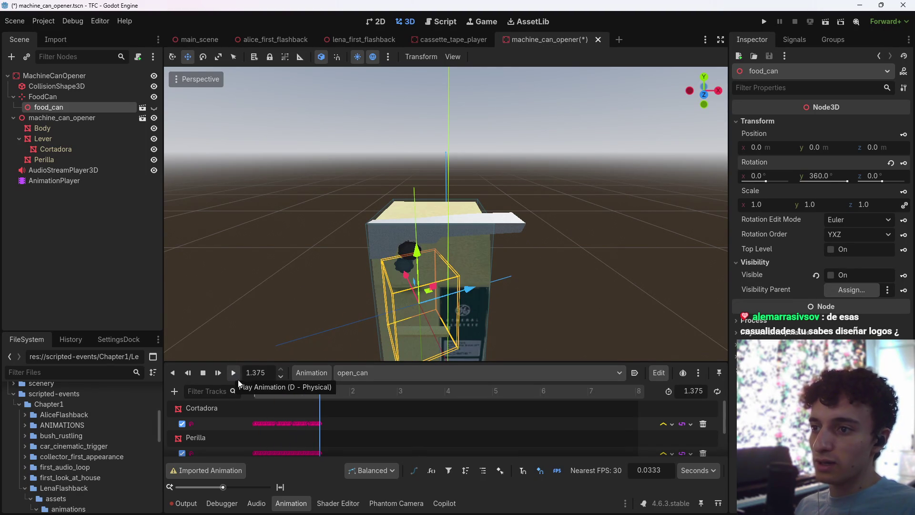
{"action": "left_click", "coordinate": [259, 311]}
{"action": "scroll", "coordinate": [557, 302], "scroll_direction": "down", "scroll_amount": 5}
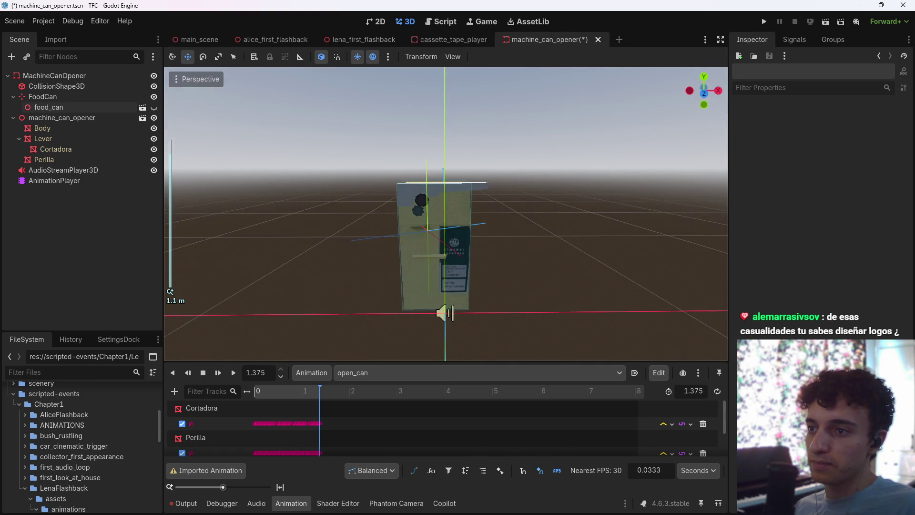
{"action": "scroll", "coordinate": [539, 261], "scroll_direction": "up", "scroll_amount": 3}
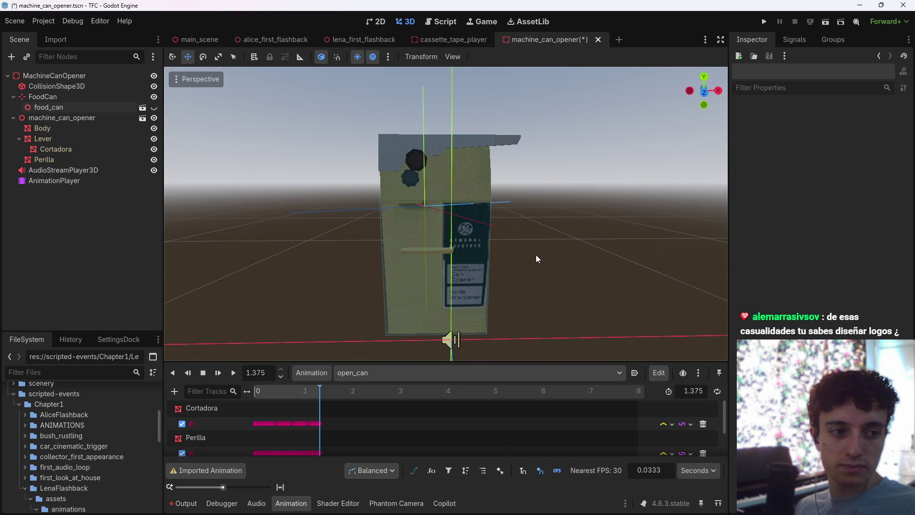
{"action": "key", "text": "ctrl+s"}
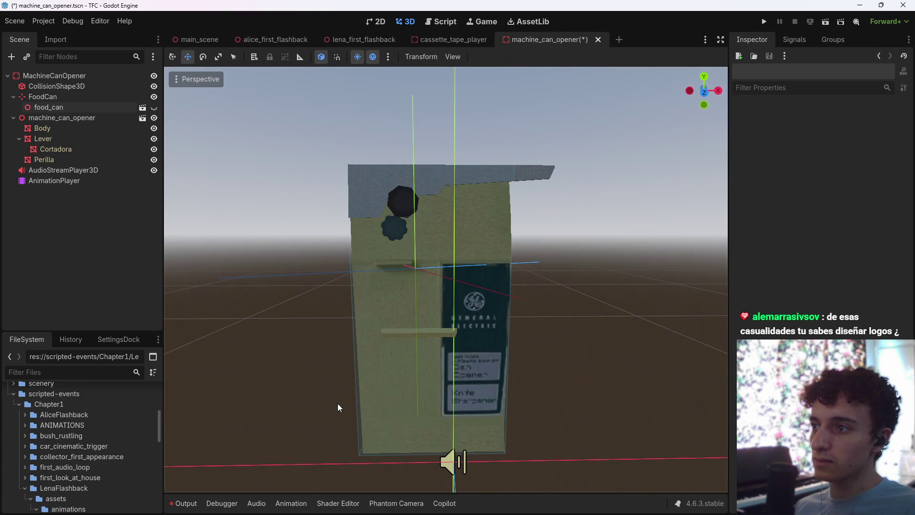
- Select the AudioStreamPlayer3D node and bring the browser window forward
{"action": "left_click", "coordinate": [70, 169]}
{"action": "mouse_move", "coordinate": [483, 493]}
{"action": "mouse_move", "coordinate": [511, 503]}
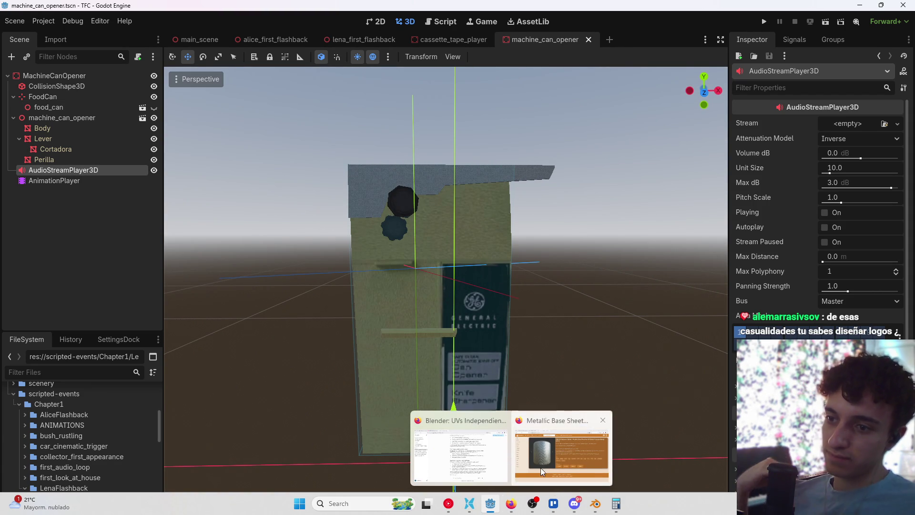
{"action": "left_click", "coordinate": [571, 437]}
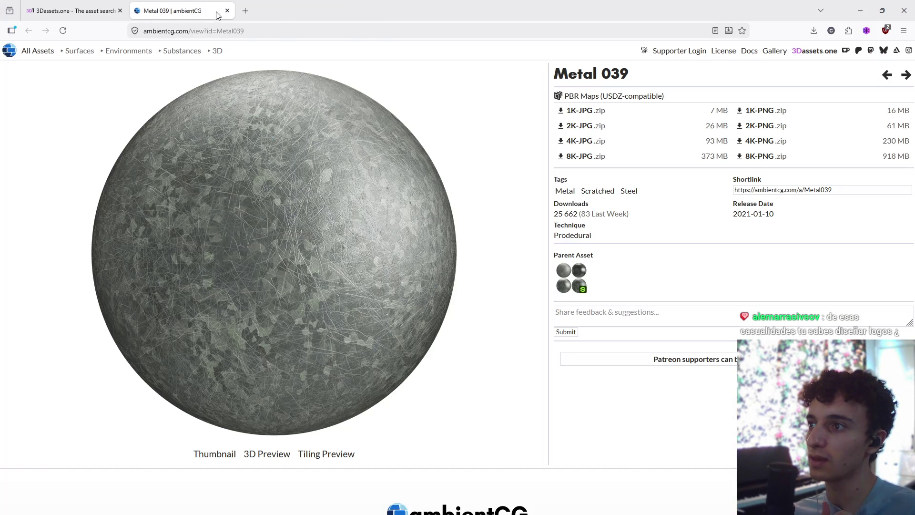
- Close the TextureCan tab, show the Metal 039 page, then minimize Firefox back to Godot
{"action": "left_click", "coordinate": [334, 10]}
{"action": "mouse_move", "coordinate": [511, 504]}
{"action": "left_click", "coordinate": [491, 452]}
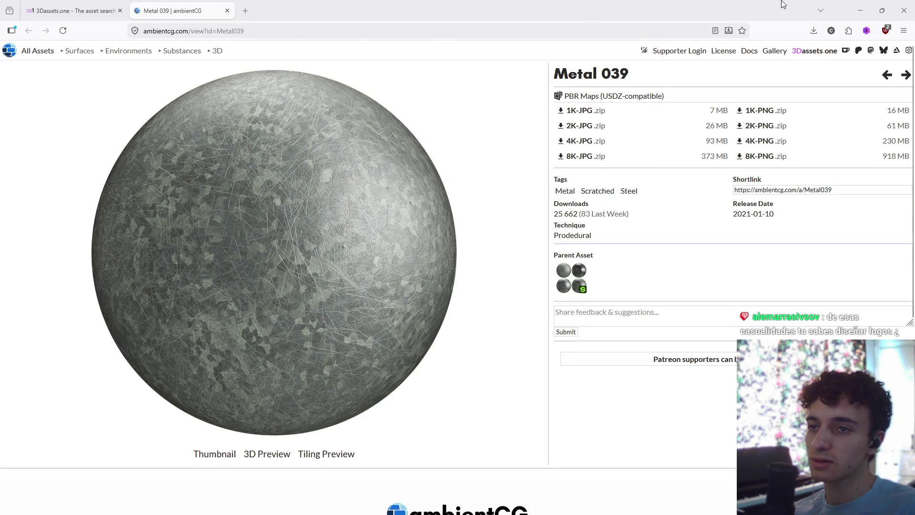
{"action": "left_click", "coordinate": [866, 13]}
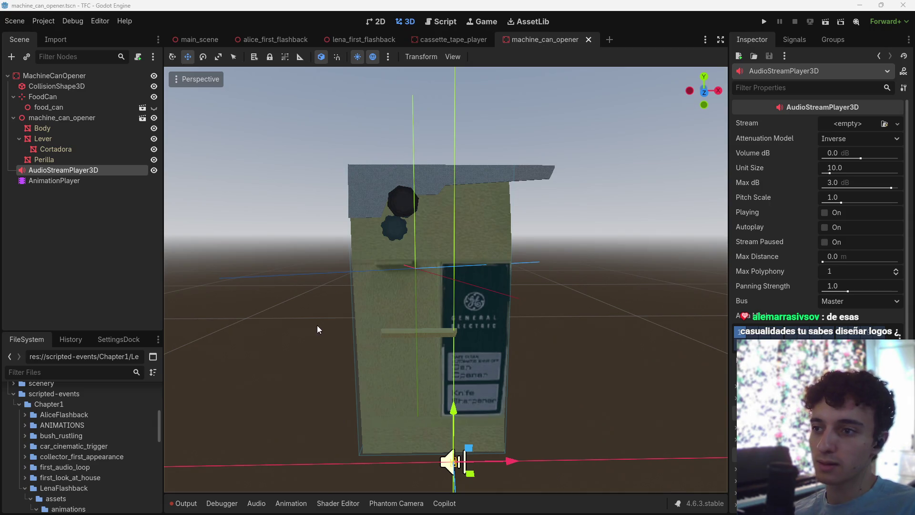
{"action": "left_click", "coordinate": [317, 352]}
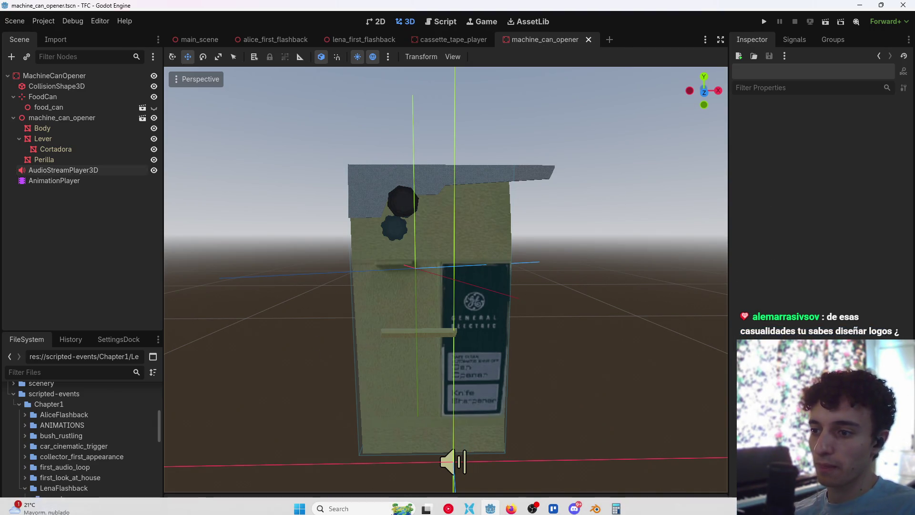
{"action": "left_click", "coordinate": [454, 508]}
{"action": "left_click", "coordinate": [450, 506]}
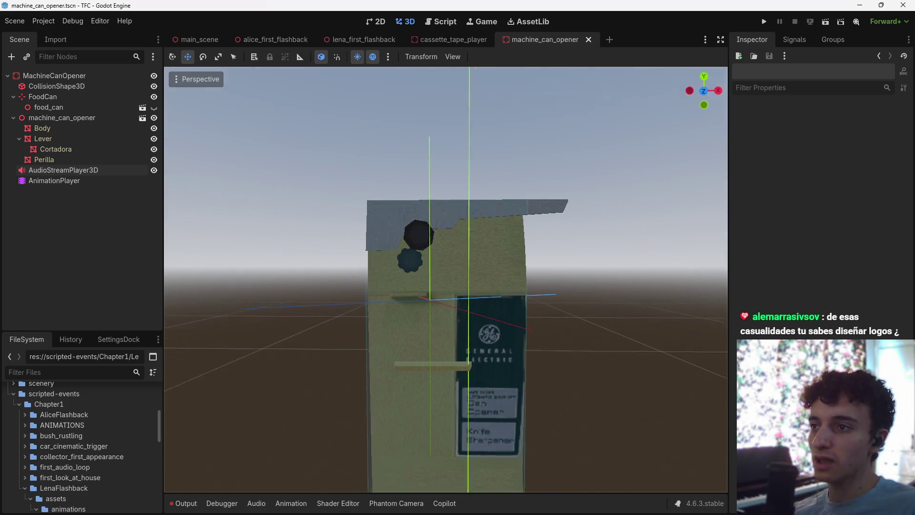
{"action": "key", "text": "ctrl+s"}
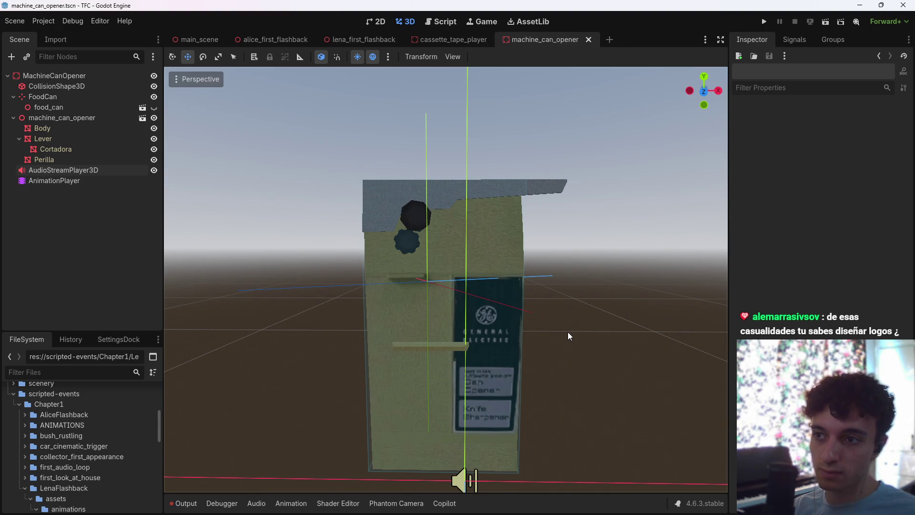
{"action": "mouse_move", "coordinate": [548, 247]}
{"action": "left_mouse_down"}
{"action": "mouse_move", "coordinate": [547, 224]}
{"action": "mouse_move", "coordinate": [544, 266]}
{"action": "left_mouse_up"}
{"action": "key", "text": "ctrl+s"}
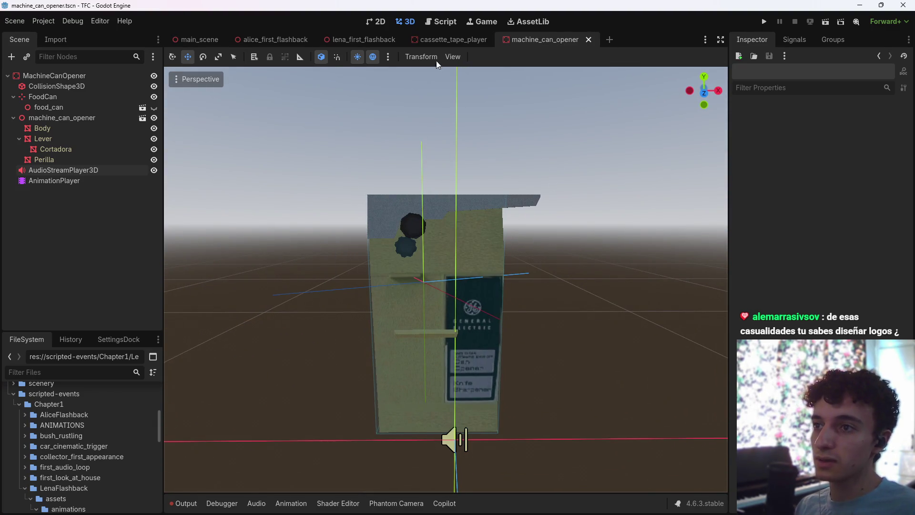
{"action": "left_click", "coordinate": [12, 118]}
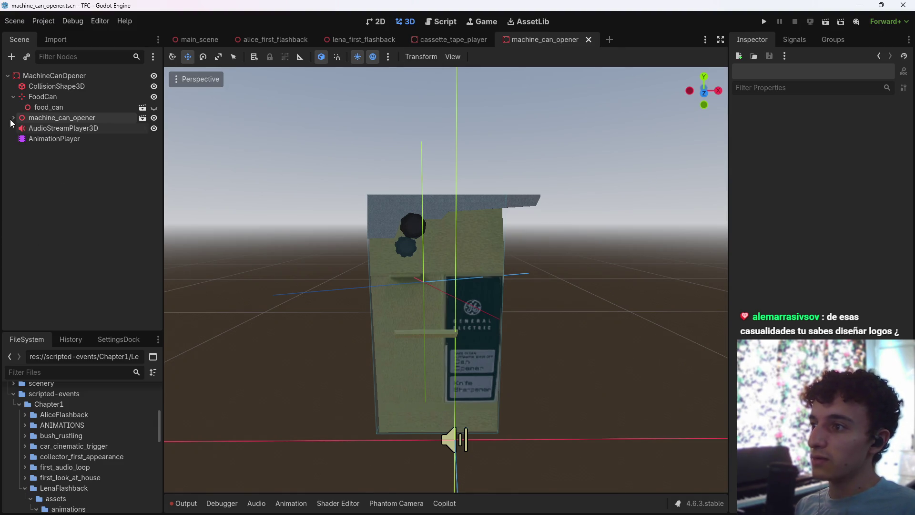
- Delete the old food_can:visible track from the AnimationPlayer
{"action": "left_click", "coordinate": [14, 96]}
{"action": "left_click", "coordinate": [54, 128]}
{"action": "double_click", "coordinate": [214, 436]}
{"action": "key", "text": "Return"}
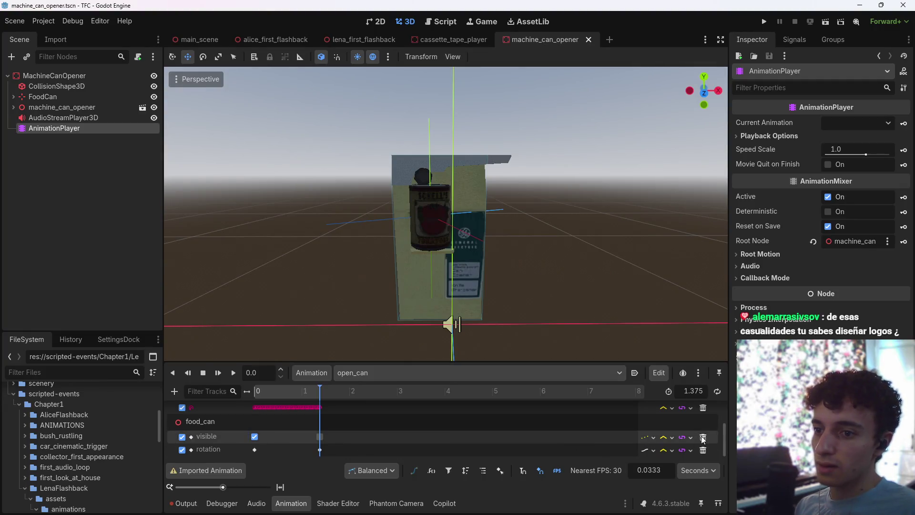
{"action": "left_click", "coordinate": [703, 437]}
- Key FoodCan's Visible property on a new track and move that key to time 0
{"action": "left_click", "coordinate": [39, 97]}
{"action": "left_click", "coordinate": [765, 154]}
{"action": "left_click", "coordinate": [765, 153]}
{"action": "left_click", "coordinate": [756, 166]}
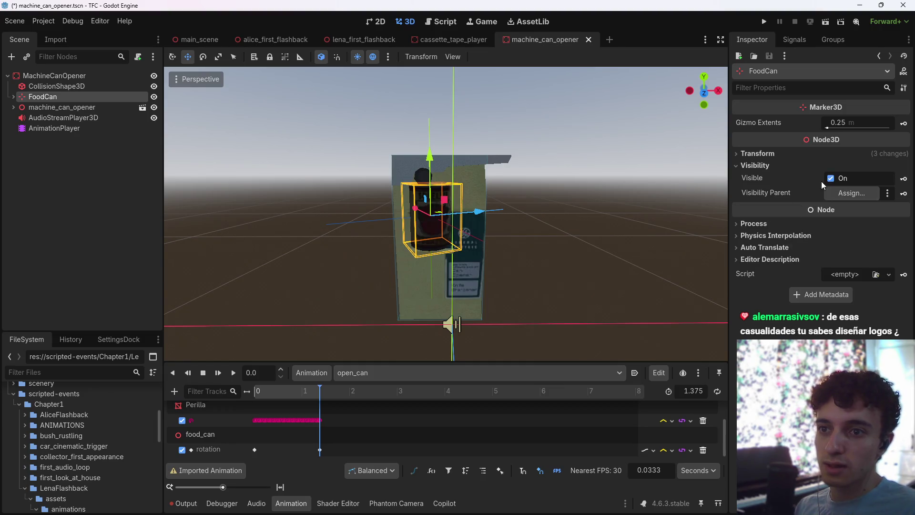
{"action": "left_click", "coordinate": [904, 178]}
{"action": "left_click", "coordinate": [411, 284]}
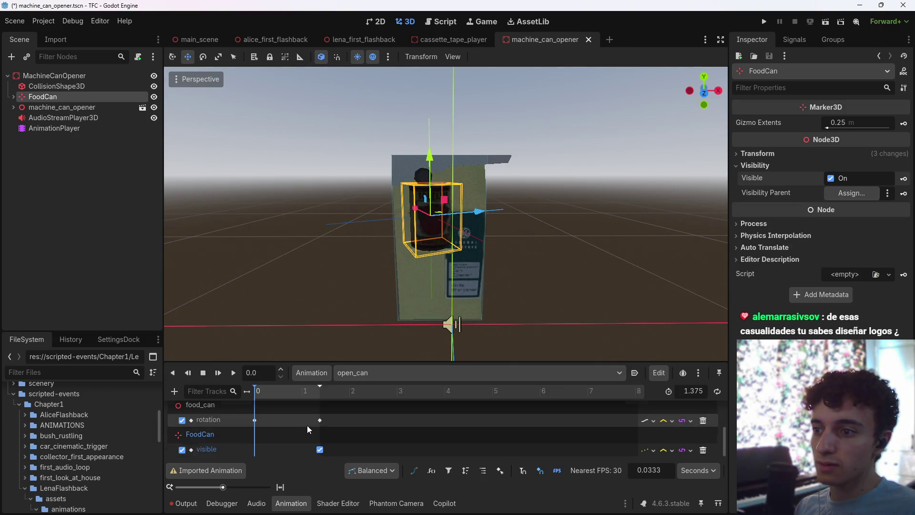
{"action": "left_click_drag", "start_coordinate": [320, 449], "coordinate": [256, 449]}
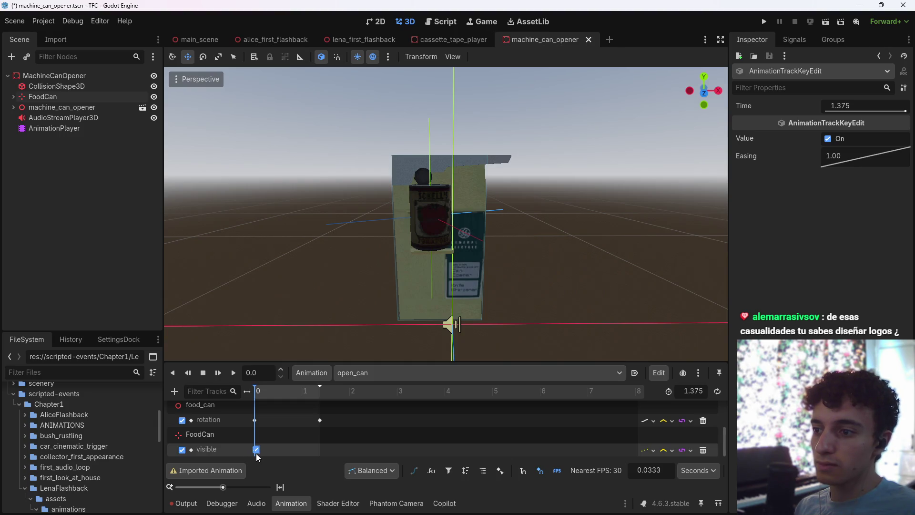
{"action": "left_click", "coordinate": [303, 448]}
- Add an unchecked Visible key for FoodCan at 1.375 s and save the scene
{"action": "left_click", "coordinate": [320, 392]}
{"action": "right_click", "coordinate": [325, 449]}
{"action": "left_click", "coordinate": [327, 430]}
{"action": "left_click", "coordinate": [828, 139]}
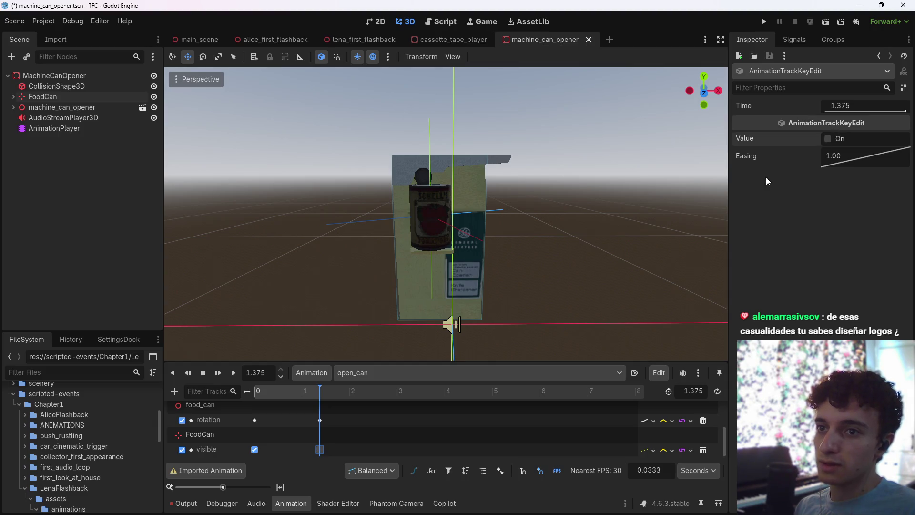
{"action": "key", "text": "ctrl+s"}
- Play open_can to confirm FoodCan disappears, save, and select the MachineCanOpener root
{"action": "left_click_drag", "start_coordinate": [288, 388], "coordinate": [235, 396]}
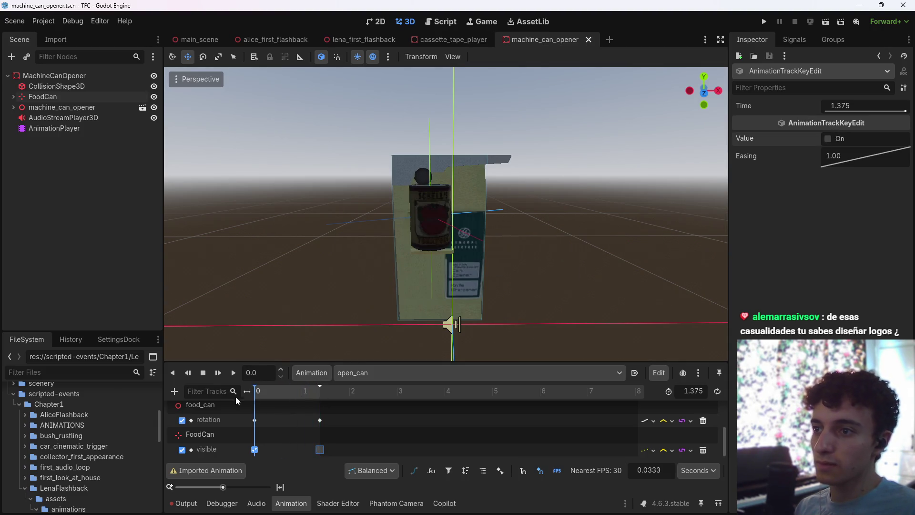
{"action": "left_click", "coordinate": [232, 373]}
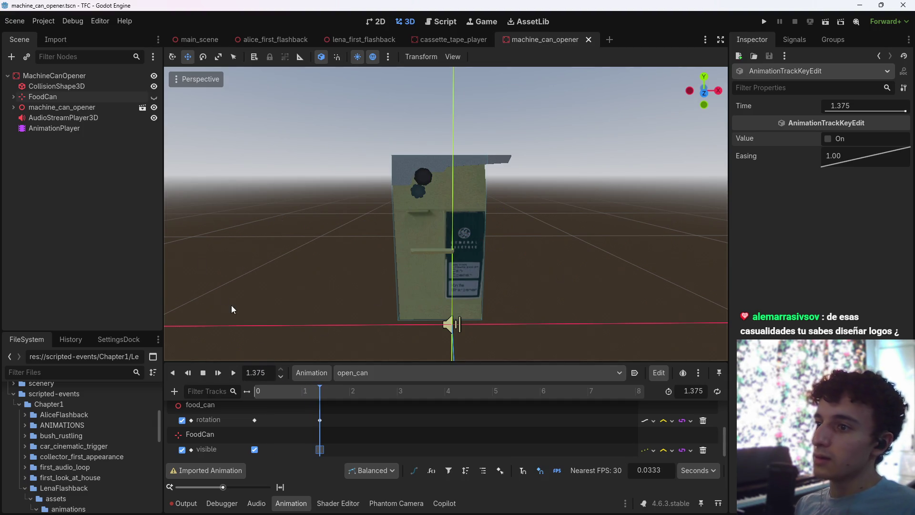
{"action": "key", "text": "ctrl+s"}
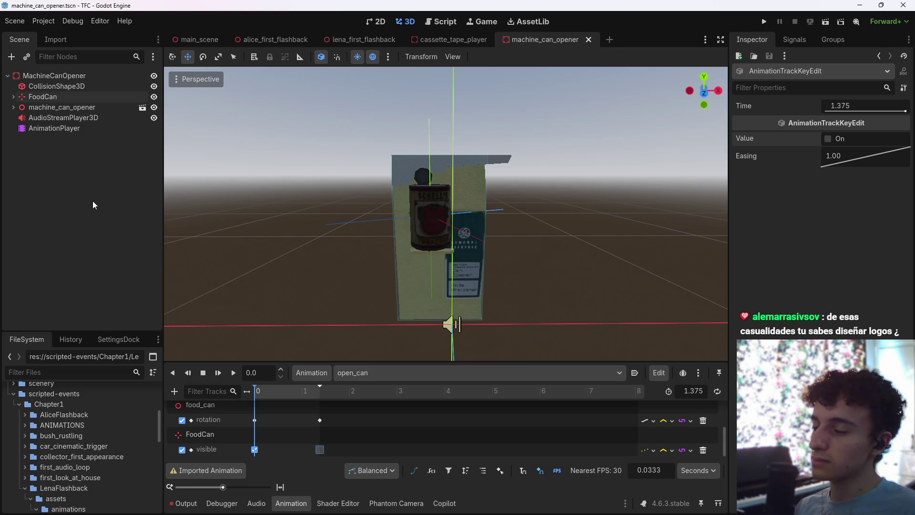
{"action": "left_click", "coordinate": [52, 118]}
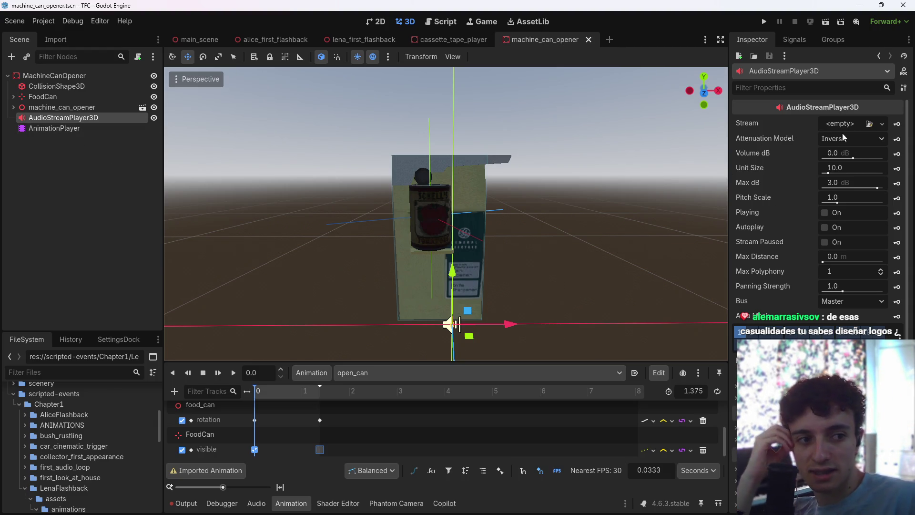
{"action": "left_click", "coordinate": [64, 182]}
{"action": "left_click", "coordinate": [75, 76]}
- Start attaching a script to MachineCanOpener, creating a scripts folder as location, then resetting the path
{"action": "left_click", "coordinate": [138, 56]}
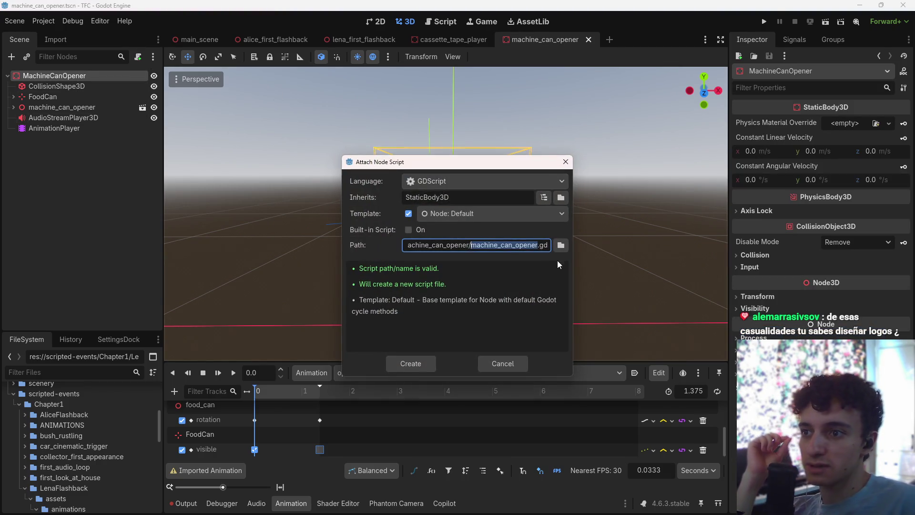
{"action": "left_click", "coordinate": [561, 245]}
{"action": "right_click", "coordinate": [401, 165]}
{"action": "left_click", "coordinate": [424, 170]}
{"action": "type", "text": "scripts"}
{"action": "key", "text": "Return"}
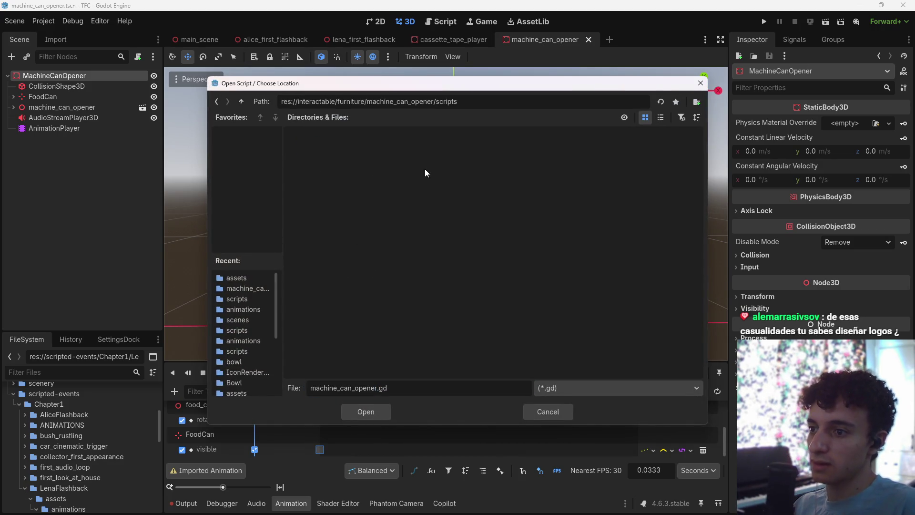
{"action": "left_click", "coordinate": [389, 408]}
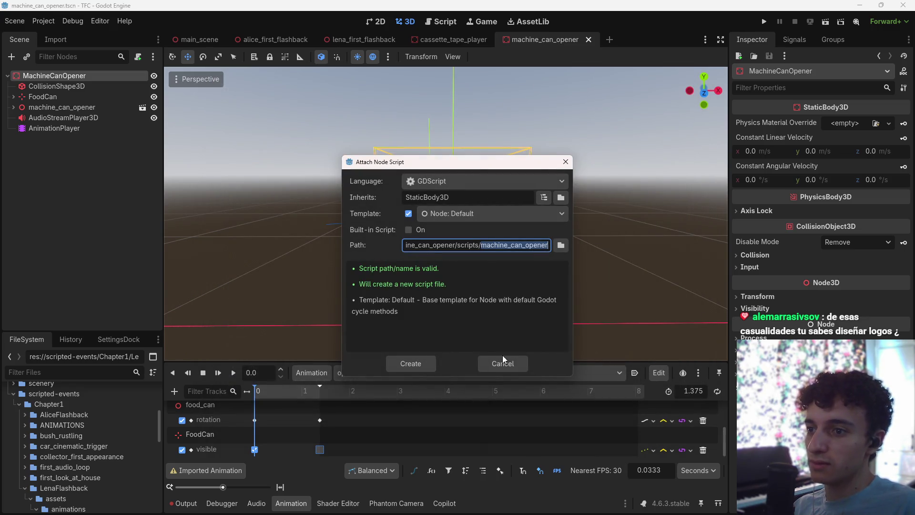
{"action": "left_click", "coordinate": [503, 362]}
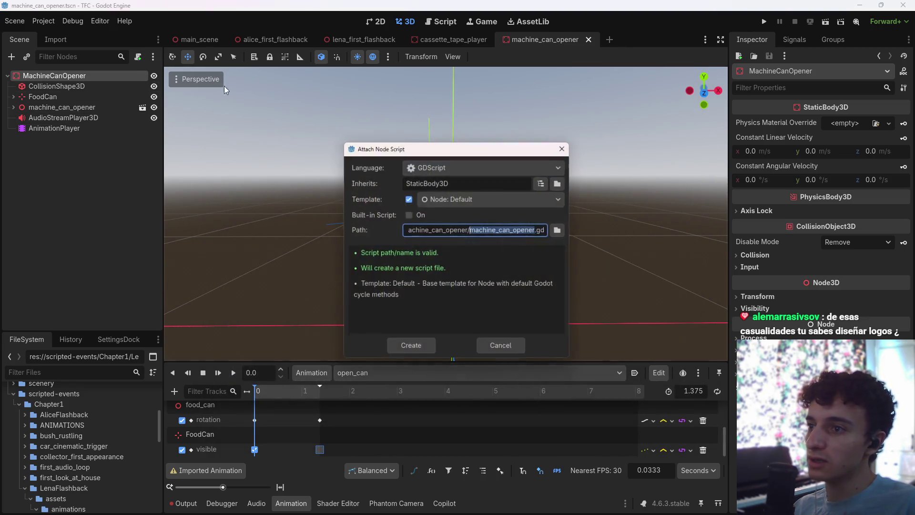
- Delete the scripts folder and create machine_can_opener.gd with the Node: Default template
{"action": "left_click", "coordinate": [557, 230]}
{"action": "left_click", "coordinate": [340, 140]}
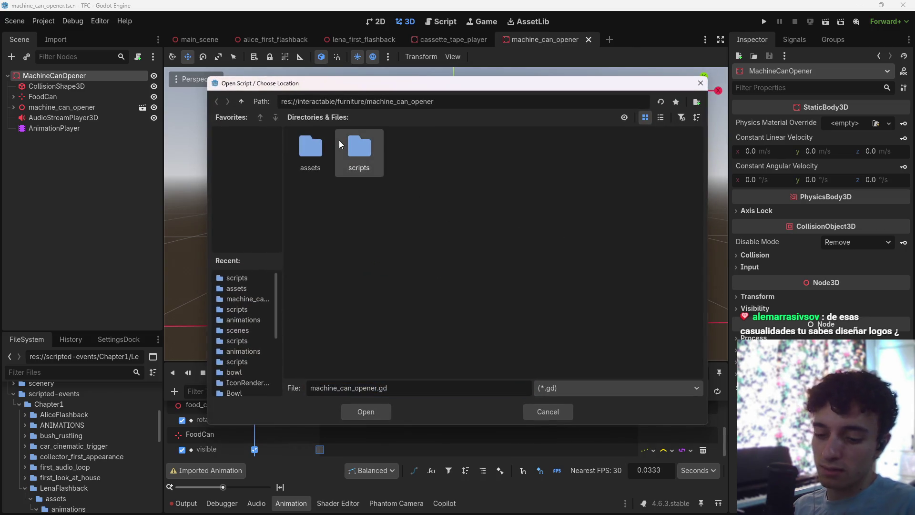
{"action": "key", "text": "Delete"}
{"action": "left_click", "coordinate": [372, 305]}
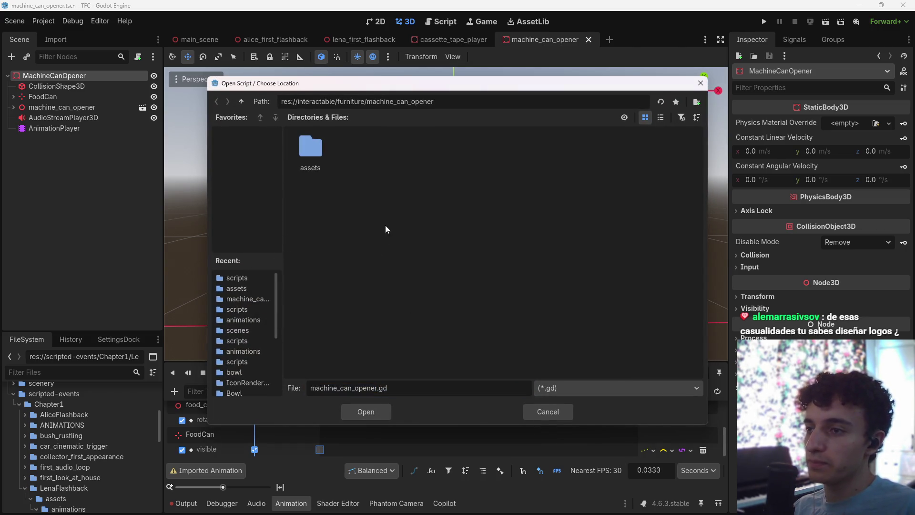
{"action": "left_click", "coordinate": [380, 409]}
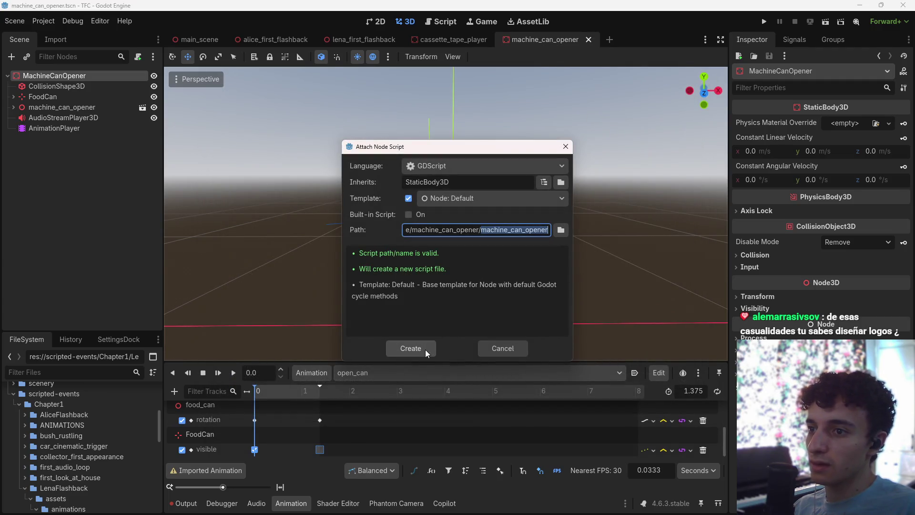
{"action": "left_click", "coordinate": [487, 196]}
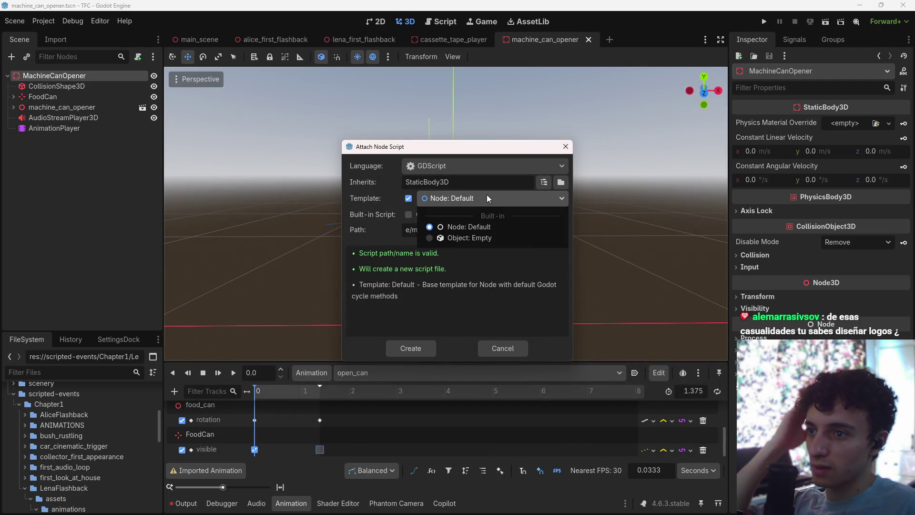
{"action": "key", "text": "Escape"}
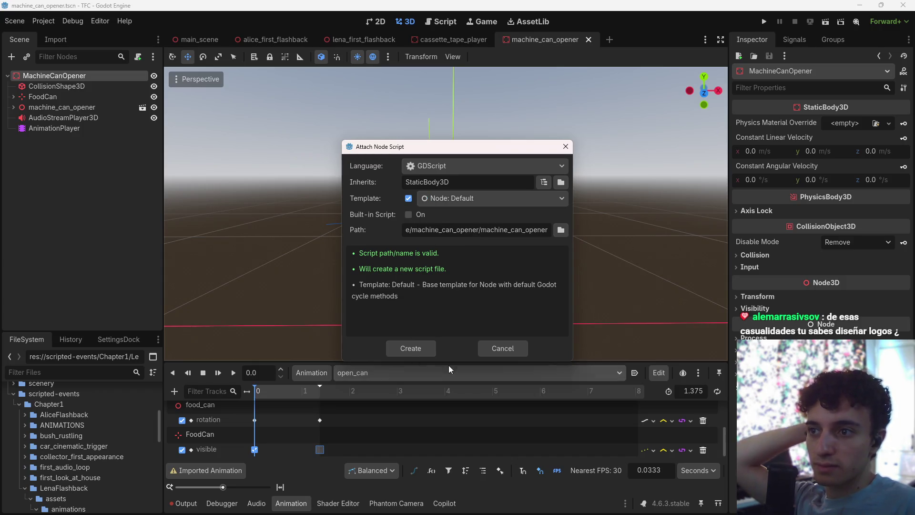
{"action": "left_click", "coordinate": [411, 348]}
{"action": "left_click", "coordinate": [334, 215]}
{"action": "left_click", "coordinate": [275, 104], "text": "shift"}
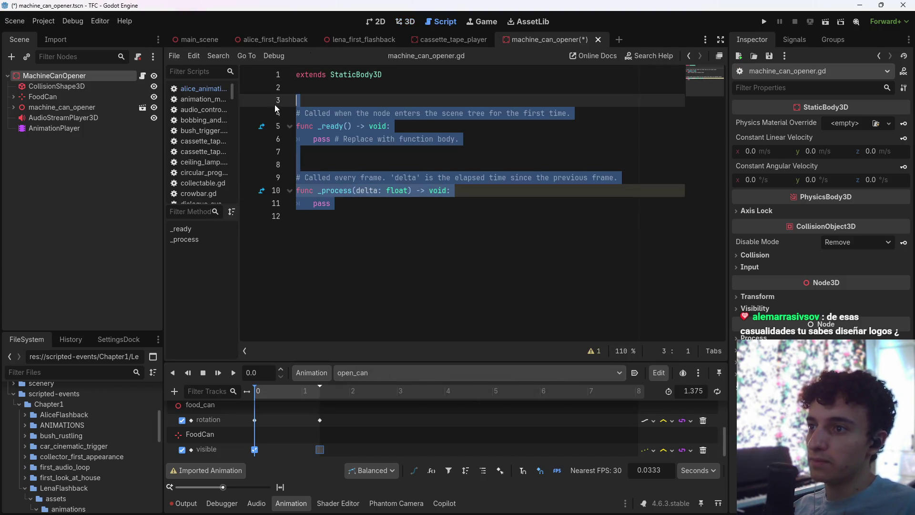
- Replace the template code with 'extends Interactable'
{"action": "key", "text": "BackSpace"}
{"action": "key", "text": "BackSpace"}
{"action": "key", "text": "BackSpace"}
{"action": "key", "text": "BackSpace"}
{"action": "type", "text": "Intera"}
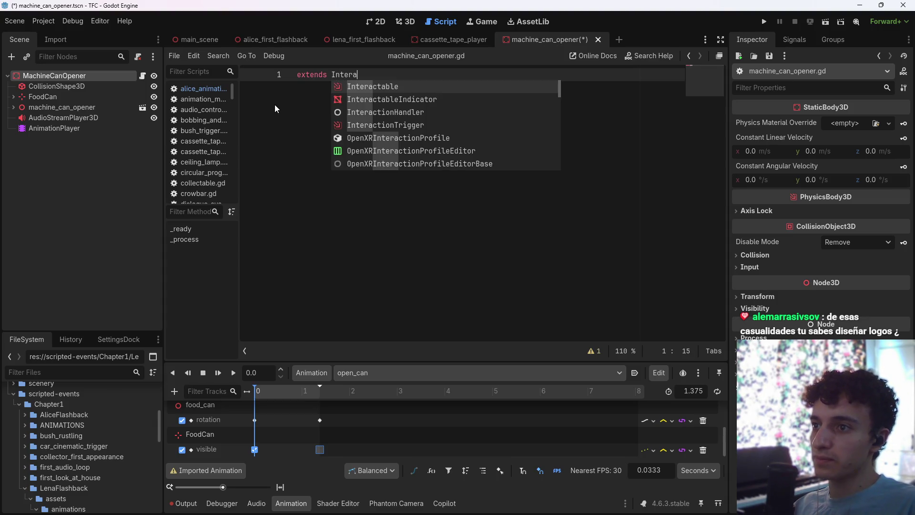
{"action": "key", "text": "Return"}
{"action": "key", "text": "Return"}
{"action": "key", "text": "Return"}
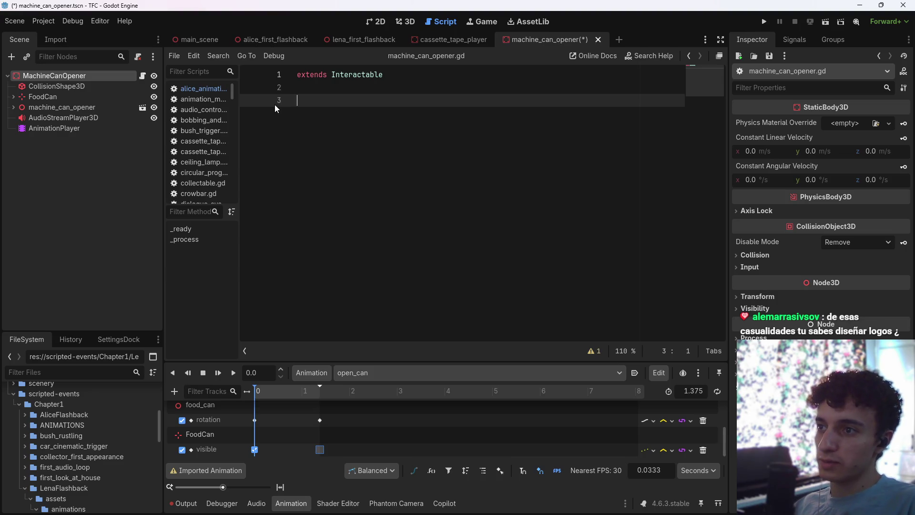
- Add a mouse_interaction() function whose body is pass
{"action": "type", "text": "func mouse"}
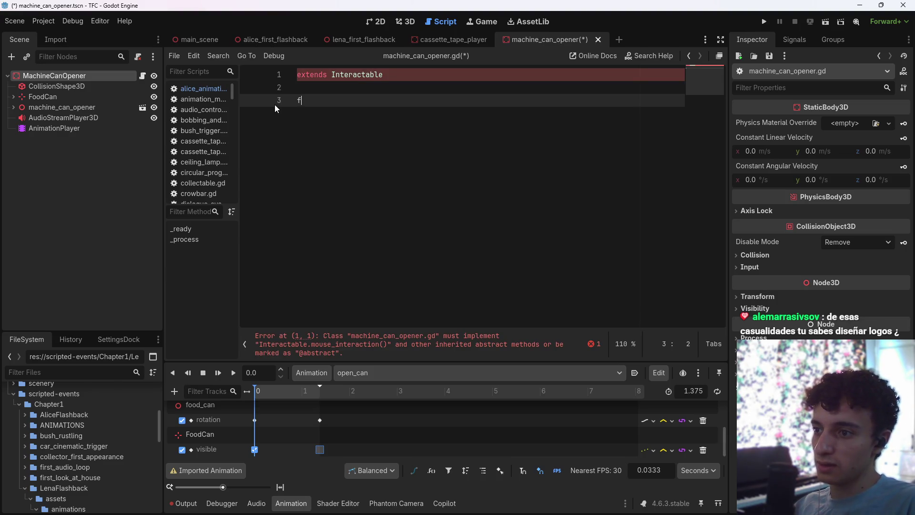
{"action": "key", "text": "Down"}
{"action": "key", "text": "Return"}
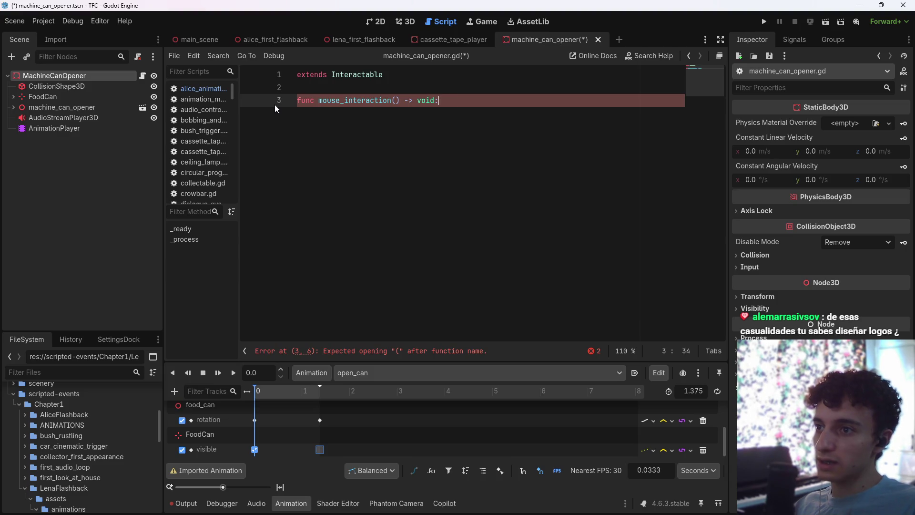
{"action": "key", "text": "Return"}
{"action": "type", "text": "pass"}
{"action": "key", "text": "Return"}
{"action": "key", "text": "Return"}
{"action": "key", "text": "BackSpace"}
{"action": "type", "text": "func"}
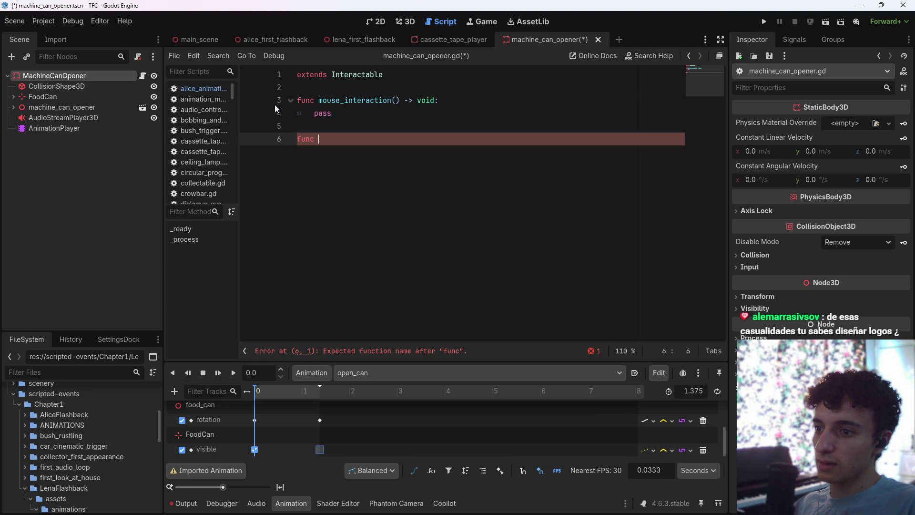
{"action": "key", "text": "BackSpace"}
{"action": "key", "text": "BackSpace"}
{"action": "key", "text": "BackSpace"}
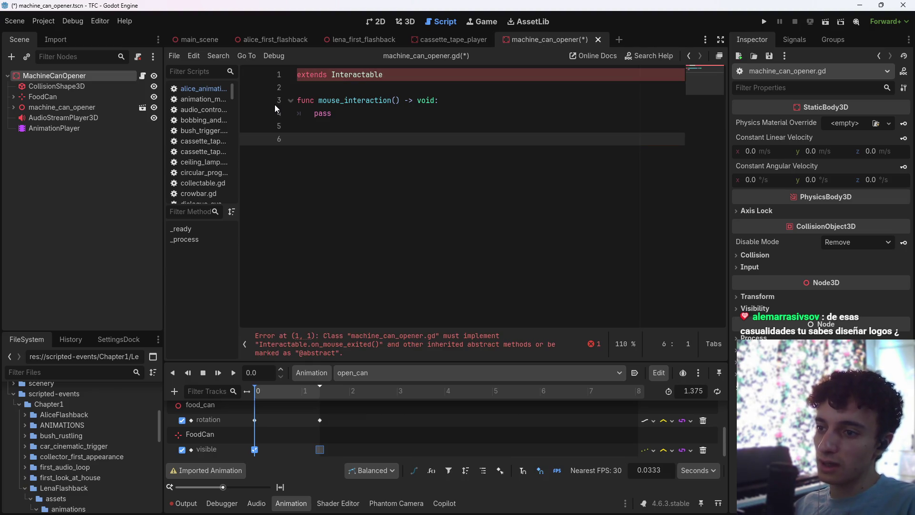
- Add an on_mouse_exited() function whose body is pass, and save
{"action": "type", "text": "func on"}
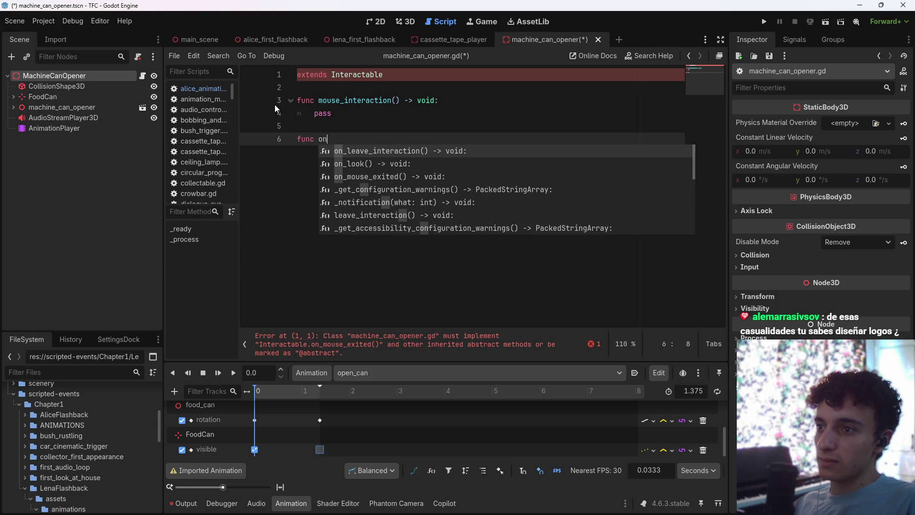
{"action": "type", "text": "_mou"}
{"action": "key", "text": "Return"}
{"action": "key", "text": "Return"}
{"action": "type", "text": "op"}
{"action": "key", "text": "BackSpace"}
{"action": "type", "text": "pass"}
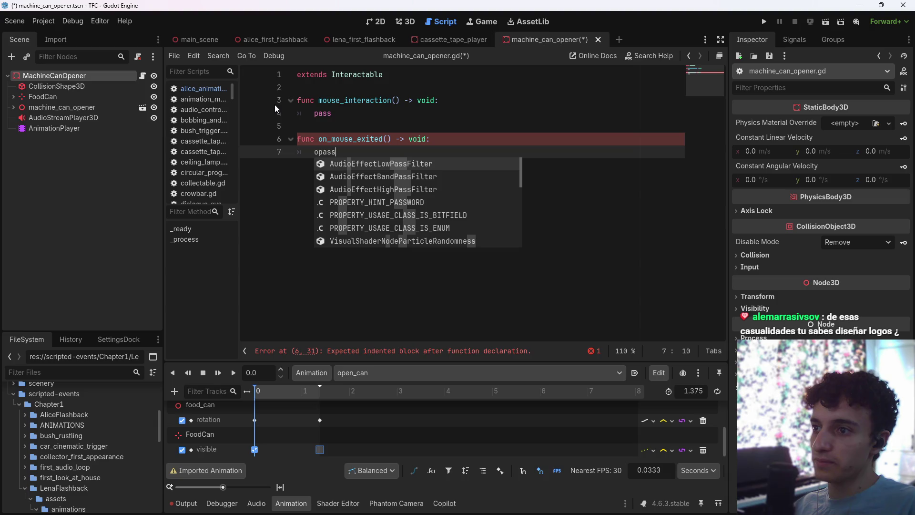
{"action": "key", "text": "BackSpace"}
{"action": "key", "text": "BackSpace"}
{"action": "key", "text": "BackSpace"}
- Move on_mouse_exited above mouse_interaction and save the reordered script
{"action": "key", "text": "BackSpace"}
{"action": "type", "text": "pass"}
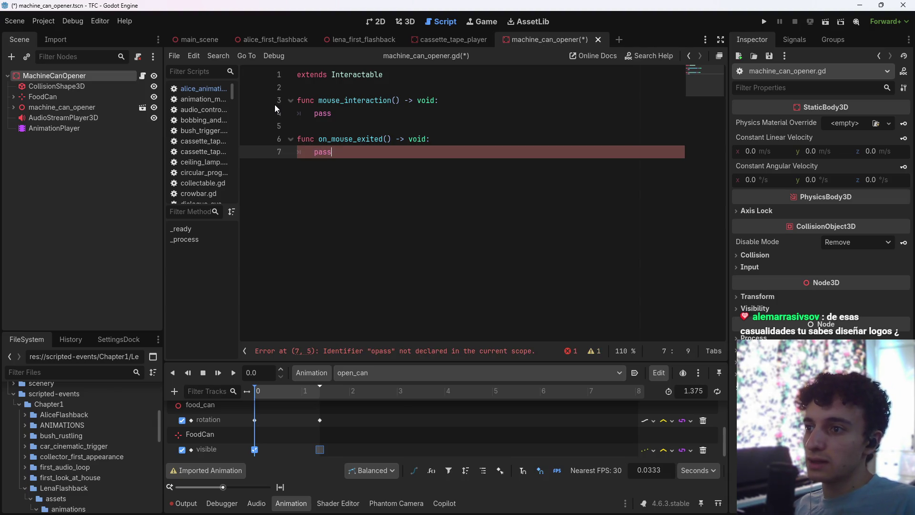
{"action": "key", "text": "ctrl+s"}
{"action": "left_click_drag", "start_coordinate": [351, 153], "coordinate": [297, 138]}
{"action": "key", "text": "ctrl+c"}
{"action": "key", "text": "BackSpace"}
{"action": "left_click", "coordinate": [329, 86]}
{"action": "key", "text": "Return"}
{"action": "key", "text": "Return"}
{"action": "key", "text": "ctrl+v"}
{"action": "key", "text": "ctrl+s"}
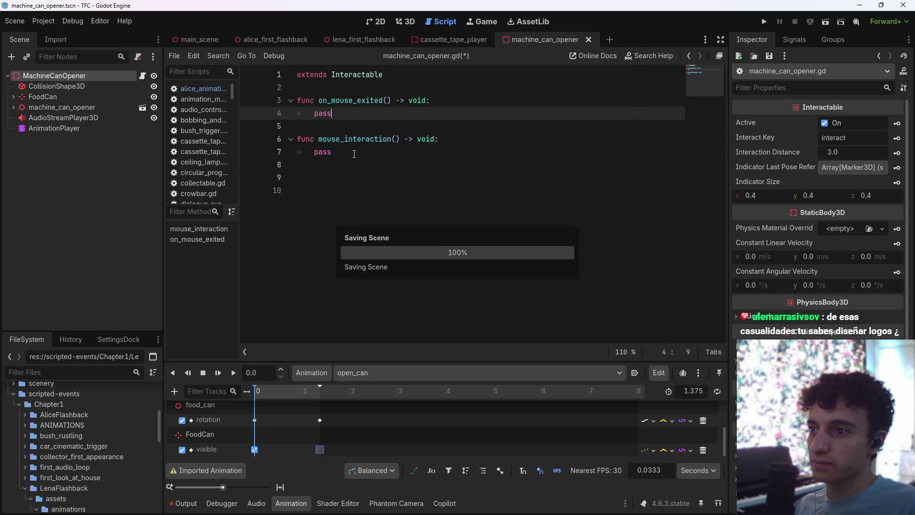
{"action": "left_click", "coordinate": [354, 154]}
{"action": "left_click", "coordinate": [370, 130]}
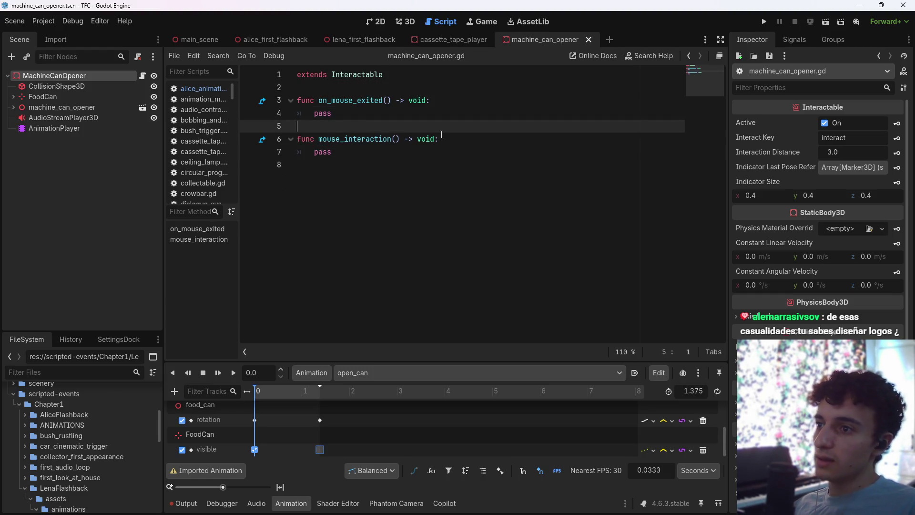
{"action": "key", "text": "Up"}
{"action": "key", "text": "Up"}
{"action": "key", "text": "Up"}
{"action": "key", "text": "Return"}
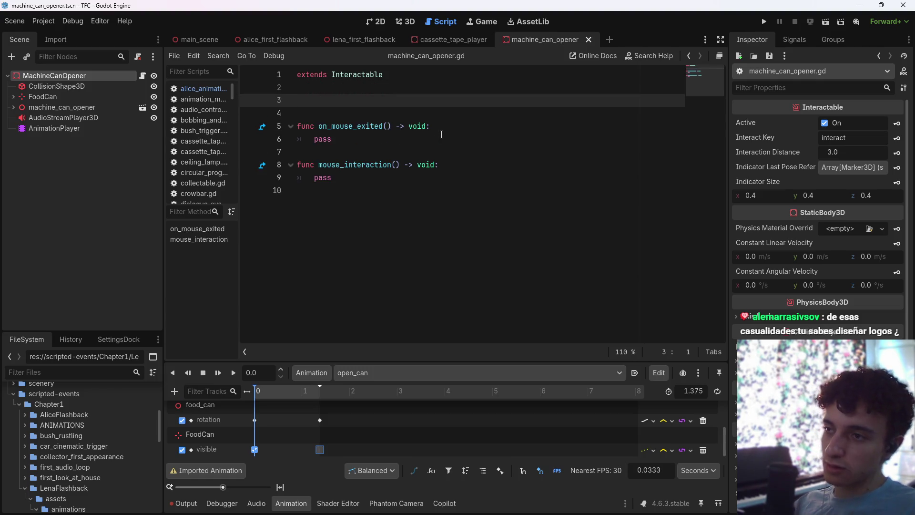
{"action": "key", "text": "ctrl+z"}
{"action": "type", "text": "o"}
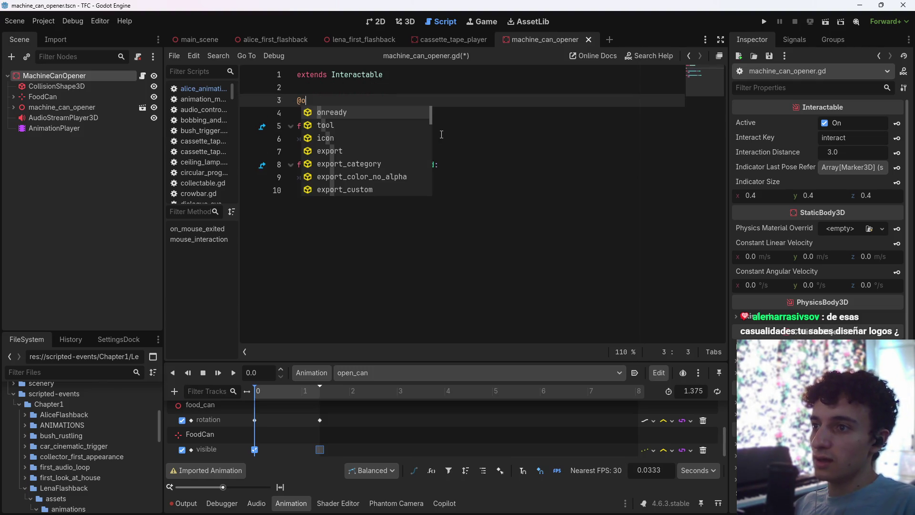
{"action": "key", "text": "BackSpace"}
{"action": "key", "text": "BackSpace"}
{"action": "type", "text": "exp"}
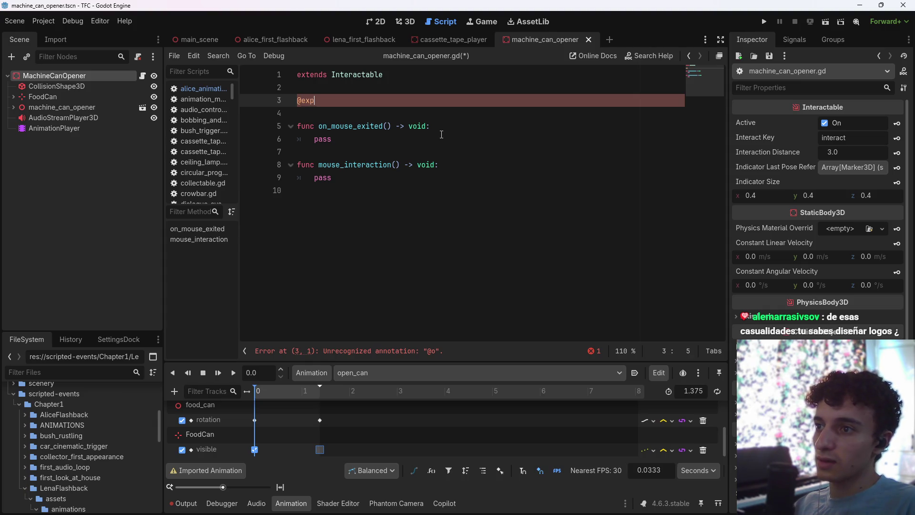
{"action": "key", "text": "Return"}
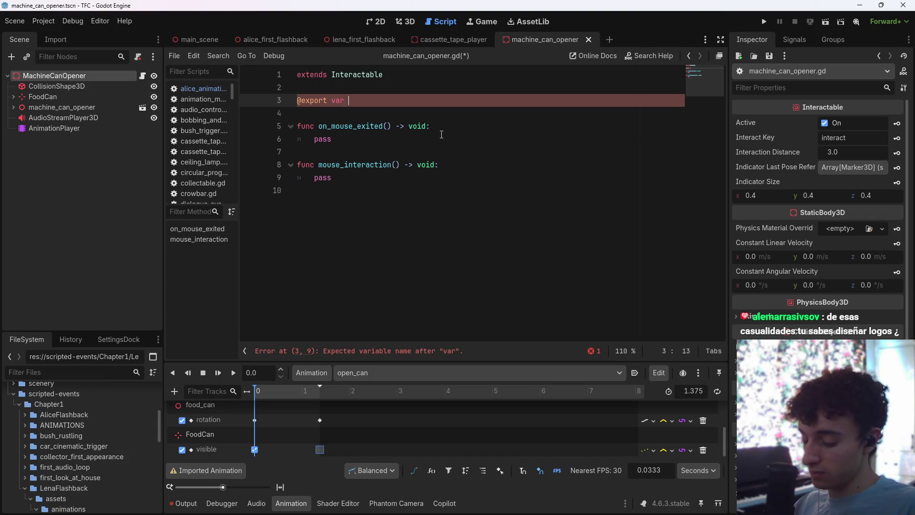
{"action": "type", "text": "_pick_up_s"}
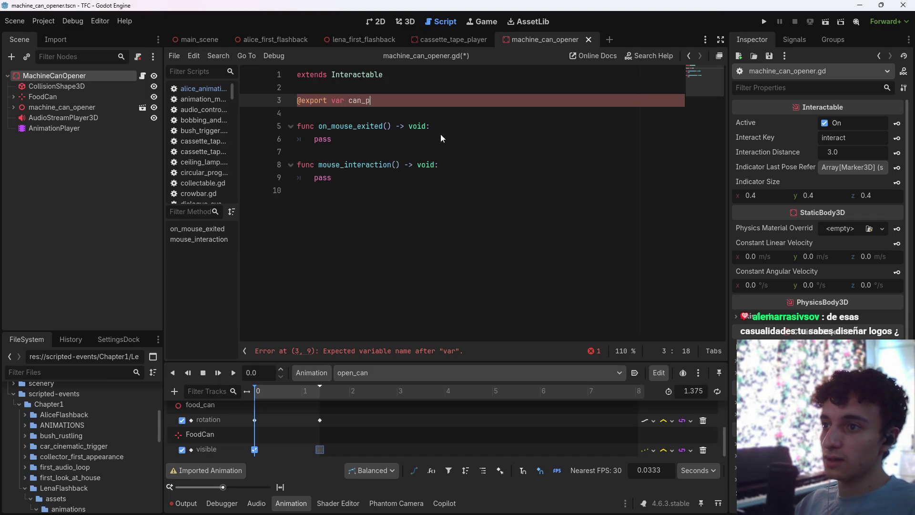
{"action": "type", "text": "ound"}
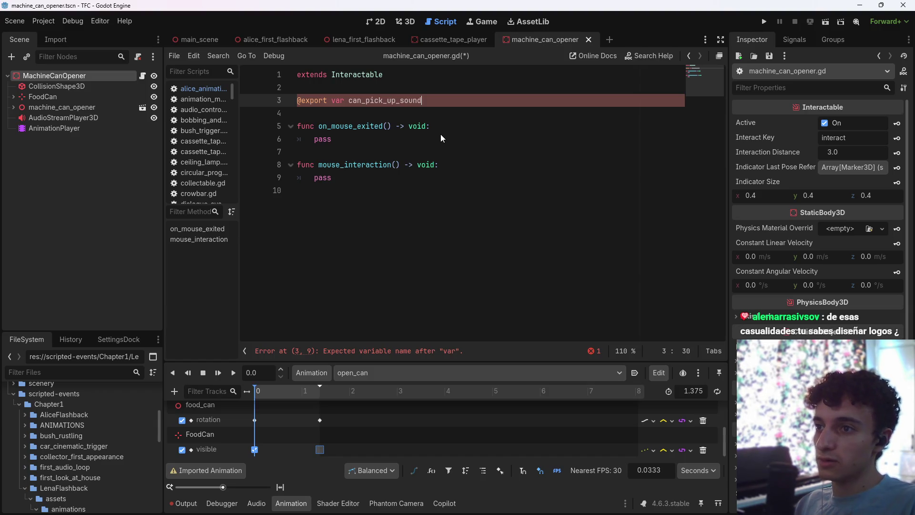
{"action": "type", "text": "Stre"}
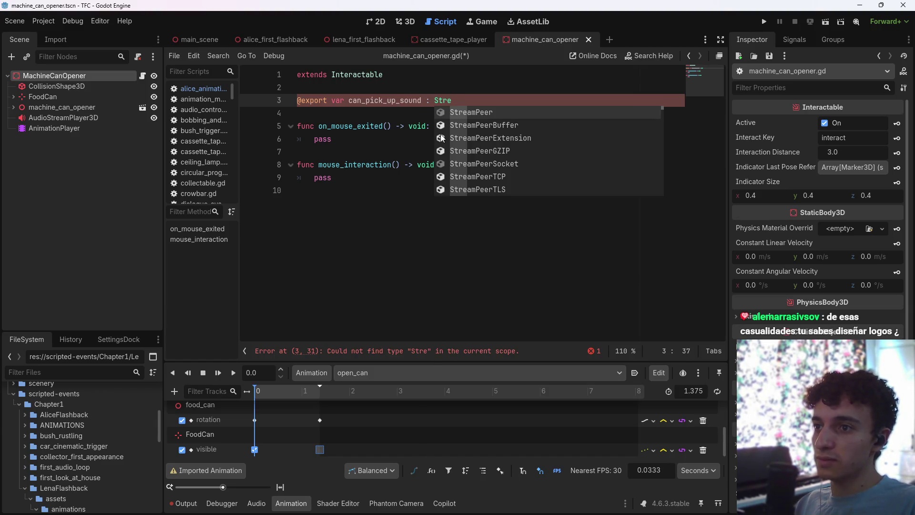
{"action": "key", "text": "BackSpace"}
{"action": "key", "text": "BackSpace"}
{"action": "key", "text": "BackSpace"}
{"action": "type", "text": "AudioStre"}
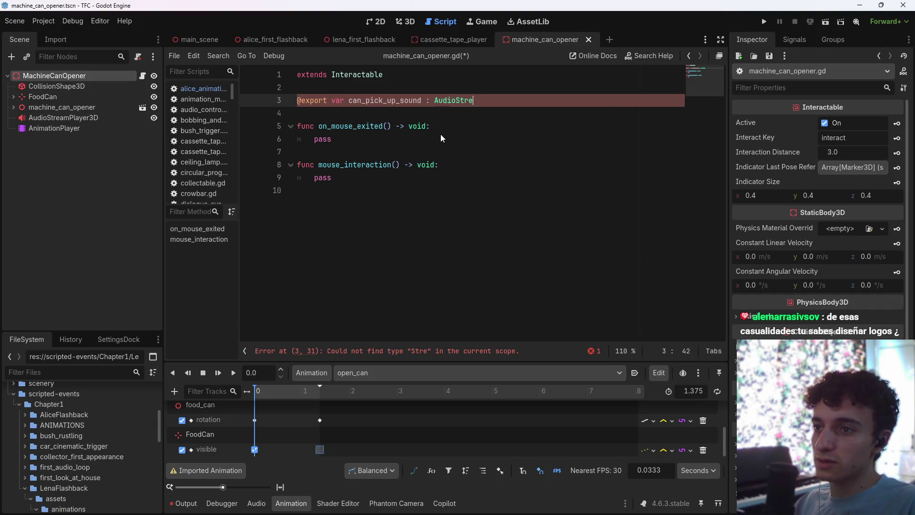
{"action": "key", "text": "Return"}
{"action": "type", "text": "="}
{"action": "key", "text": "BackSpace"}
{"action": "key", "text": "BackSpace"}
{"action": "key", "text": "BackSpace"}
{"action": "key", "text": "ctrl+s"}
{"action": "key", "text": "Escape"}
{"action": "key", "text": "Return"}
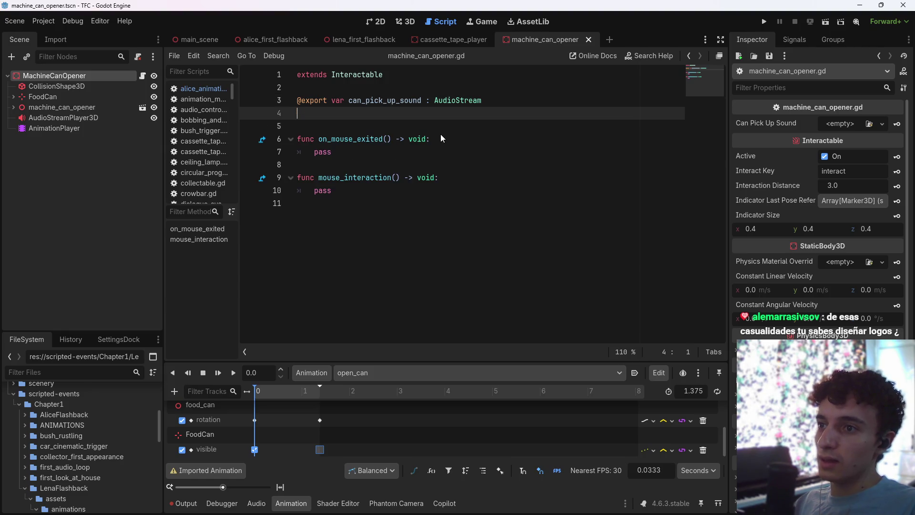
{"action": "type", "text": "@export var "}
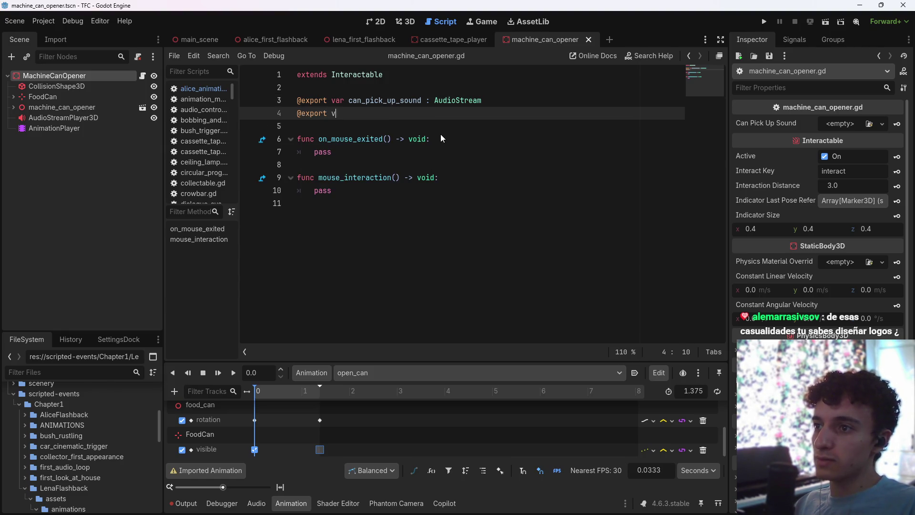
{"action": "type", "text": "machine_"}
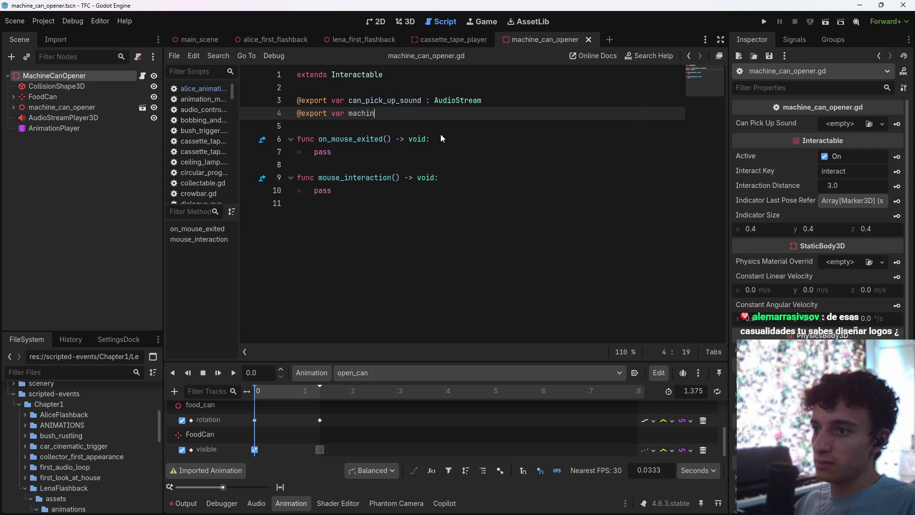
{"action": "type", "text": "working : "}
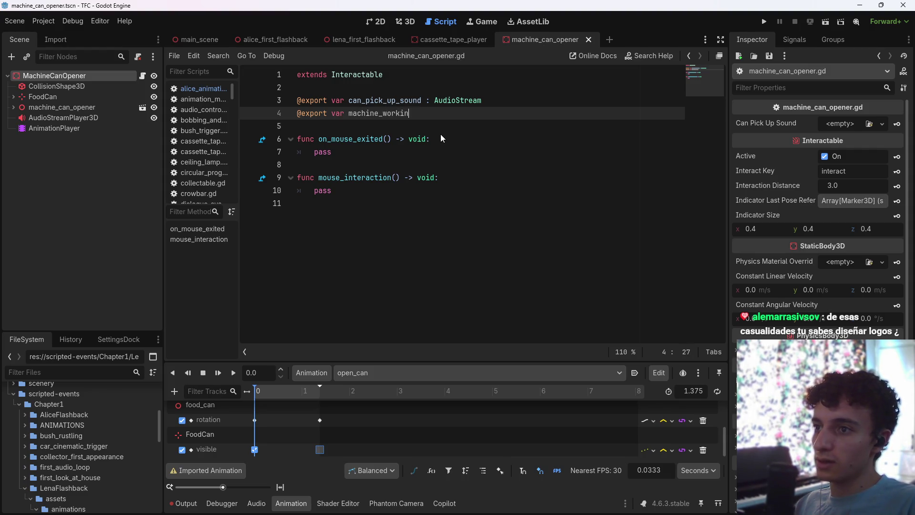
{"action": "type", "text": "AudioStrema"}
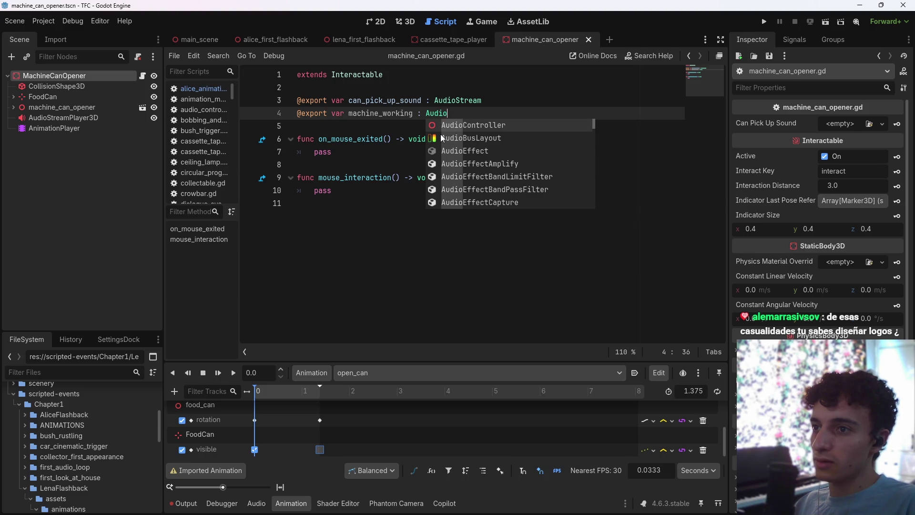
{"action": "key", "text": "BackSpace"}
{"action": "key", "text": "BackSpace"}
{"action": "type", "text": "am"}
{"action": "key", "text": "ctrl+s"}
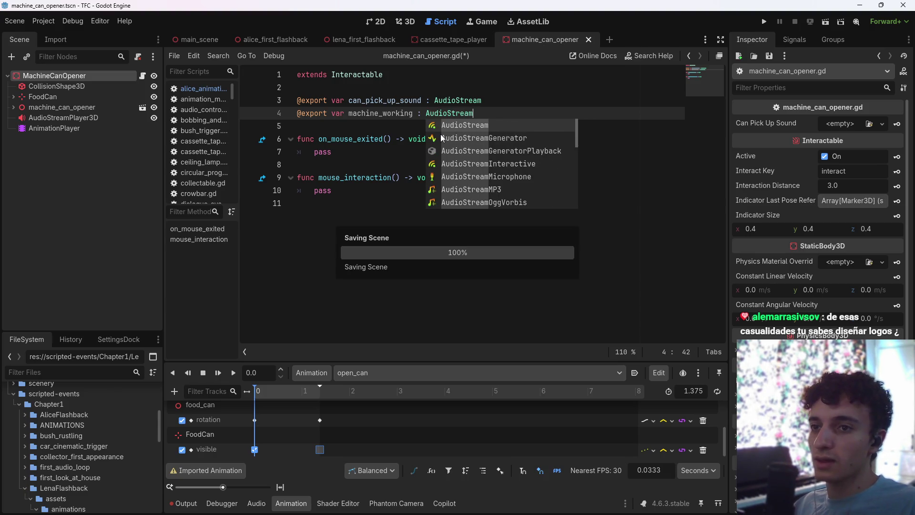
{"action": "key", "text": "Escape"}
{"action": "left_click", "coordinate": [484, 165]}
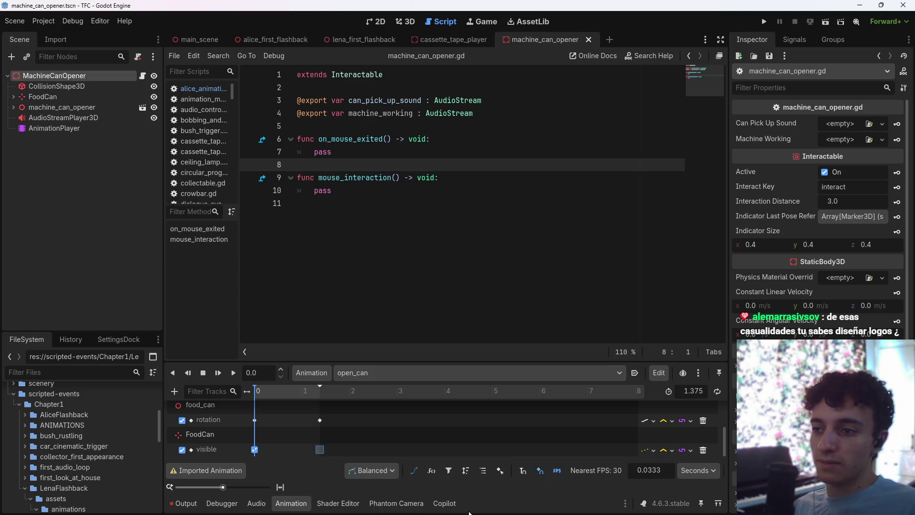
- Launch Soundly by searching 'soundly' in Windows search
{"action": "mouse_move", "coordinate": [470, 512]}
{"action": "left_click", "coordinate": [380, 506]}
{"action": "type", "text": "soundly"}
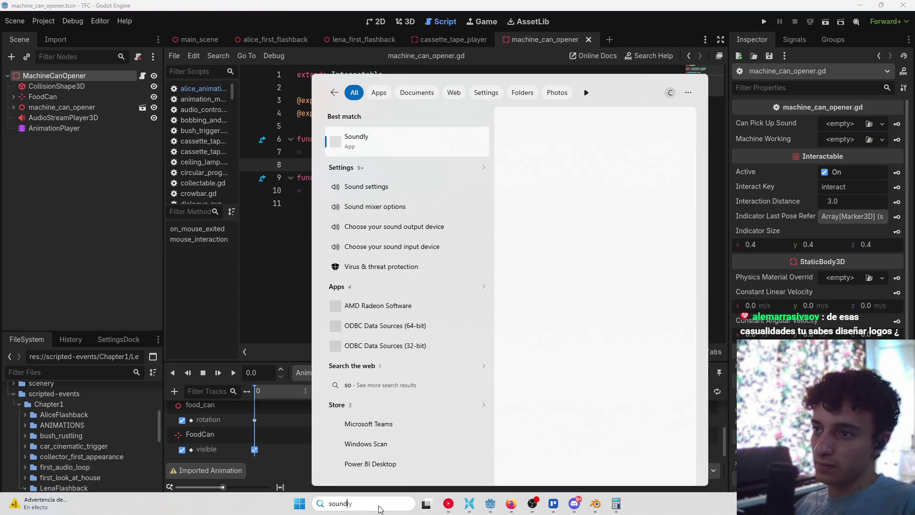
{"action": "key", "text": "Return"}
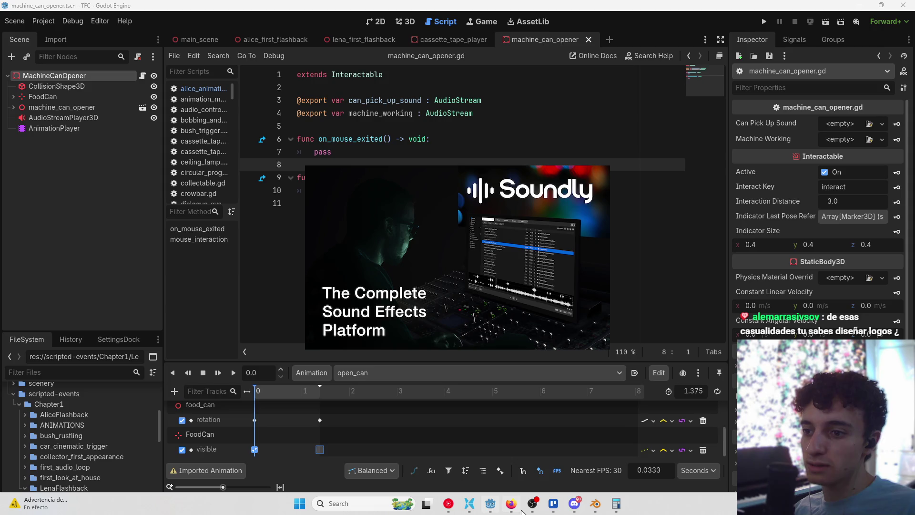
- Minimize the YouTube Music window that popped up over the editor
{"action": "mouse_move", "coordinate": [490, 506]}
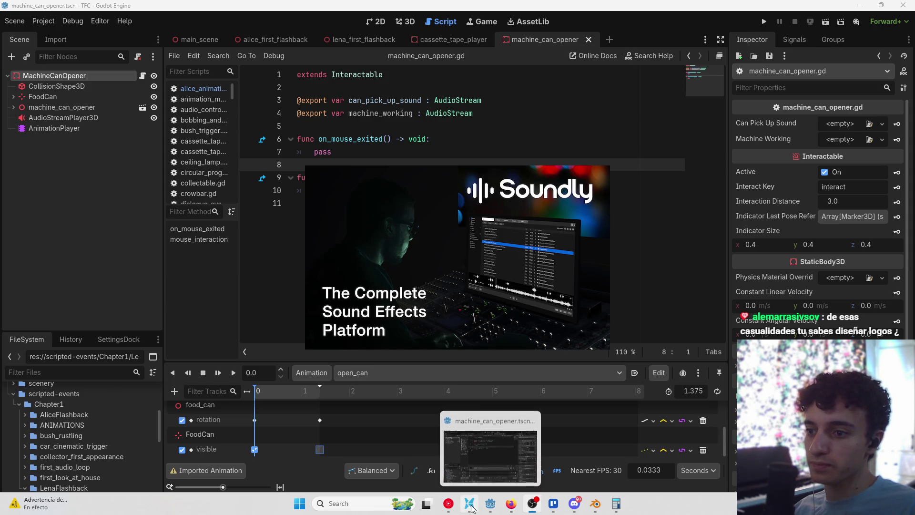
{"action": "left_click", "coordinate": [512, 504]}
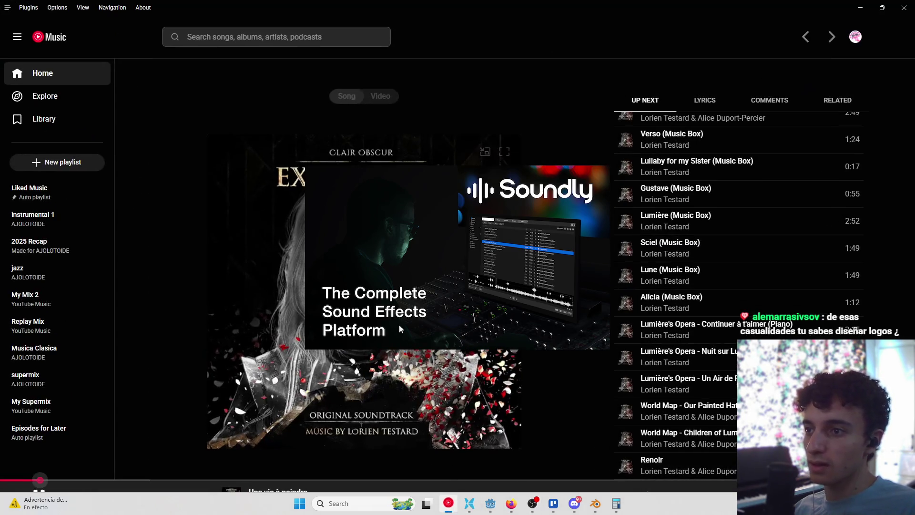
{"action": "left_click", "coordinate": [860, 7]}
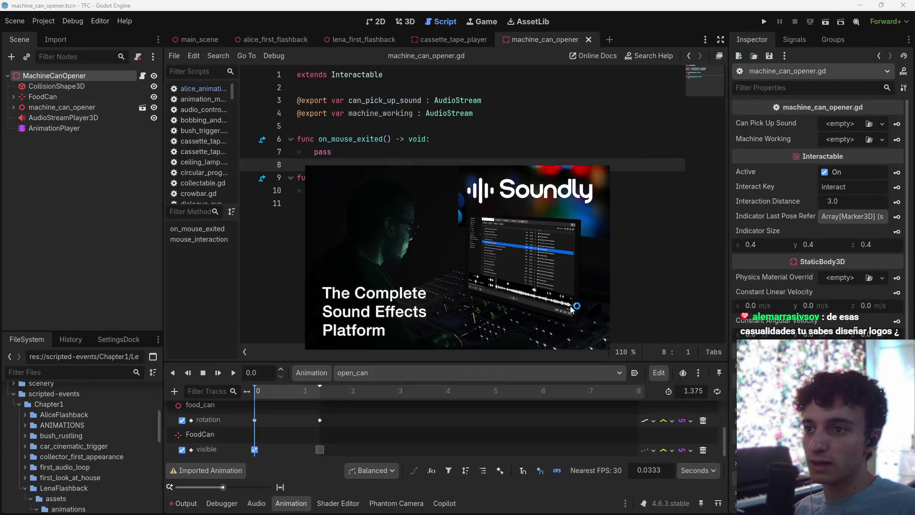
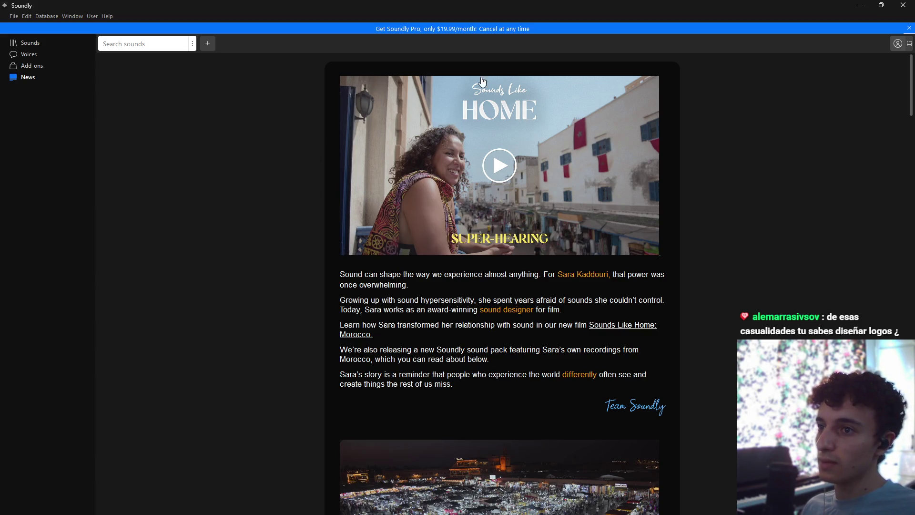
- Dismiss the Soundly Pro promotion banner and go to the Sounds home page
{"action": "left_click", "coordinate": [910, 27]}
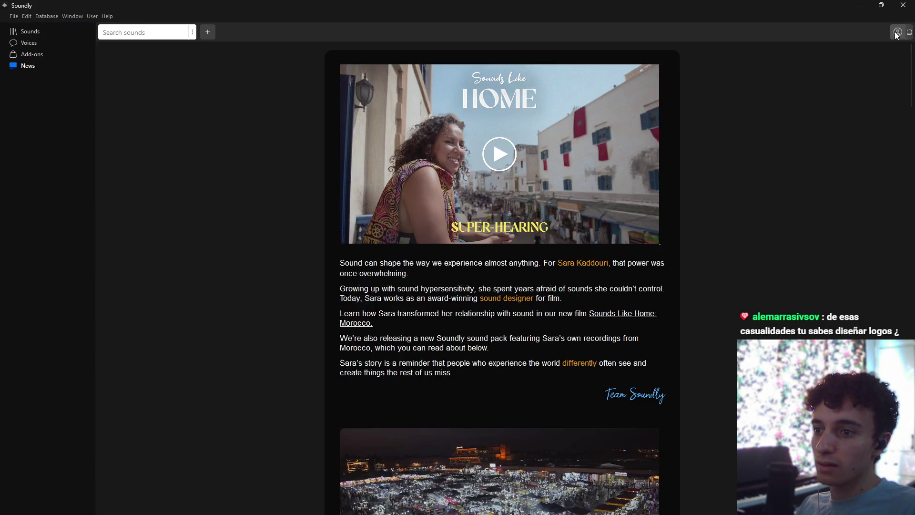
{"action": "scroll", "coordinate": [624, 324], "scroll_direction": "down", "scroll_amount": 7}
{"action": "scroll", "coordinate": [150, 113], "scroll_direction": "up", "scroll_amount": 6}
{"action": "left_click", "coordinate": [32, 32]}
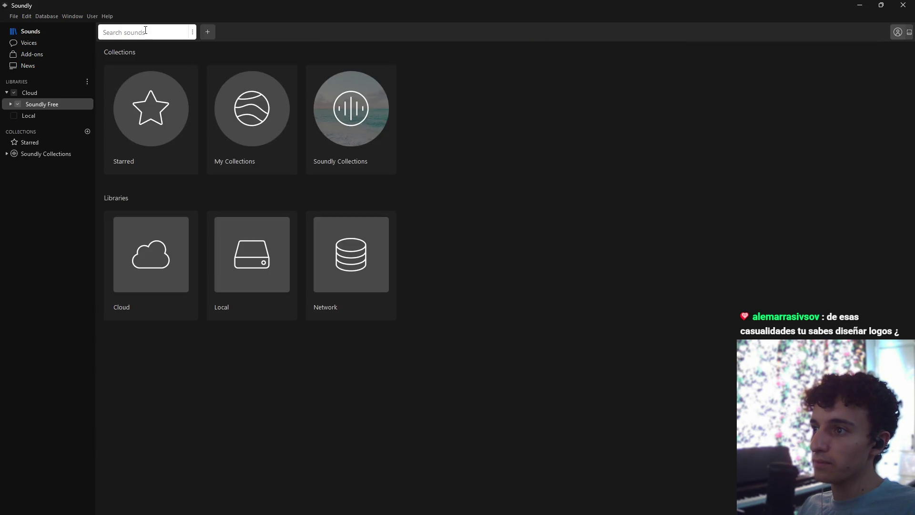
- Open the Soundly Free cloud library and expand its category folders such as Air, Ambience and Fire
{"action": "left_click", "coordinate": [28, 115]}
{"action": "left_click", "coordinate": [44, 104]}
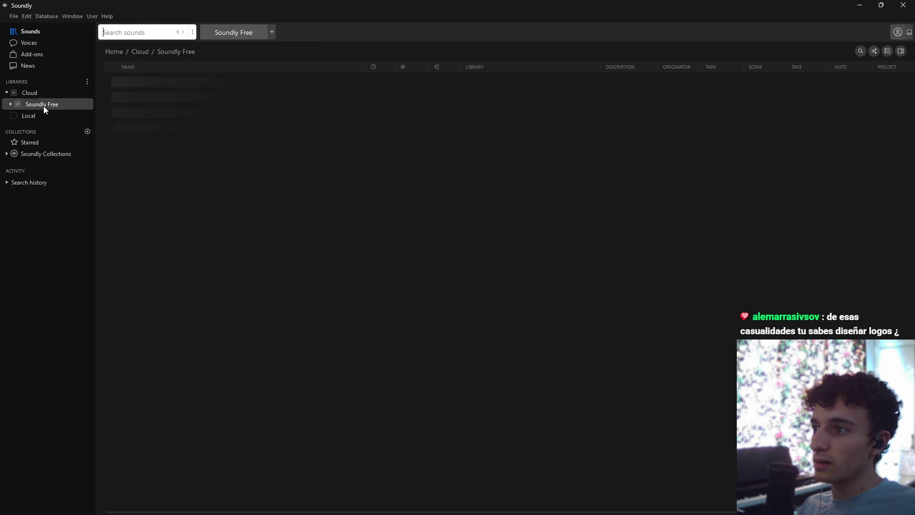
{"action": "scroll", "coordinate": [178, 117], "scroll_direction": "down", "scroll_amount": 5}
{"action": "scroll", "coordinate": [186, 135], "scroll_direction": "up", "scroll_amount": 5}
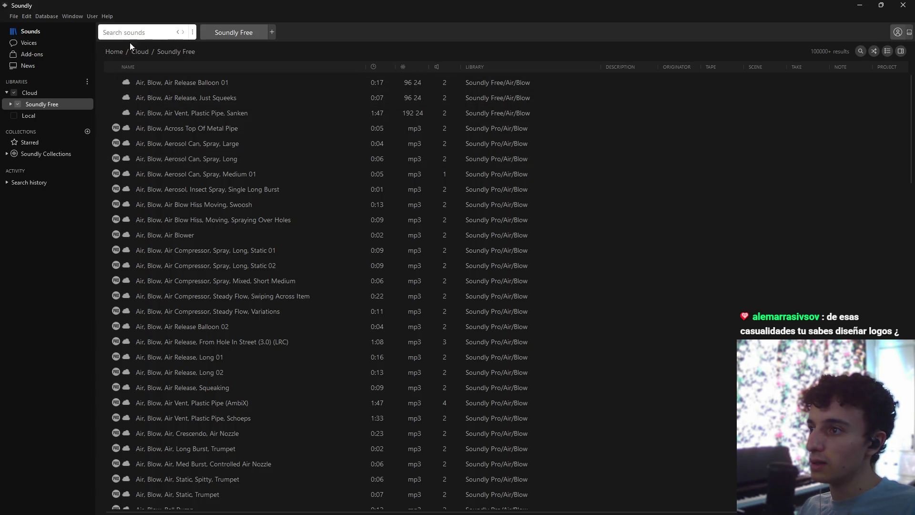
{"action": "left_click", "coordinate": [10, 104]}
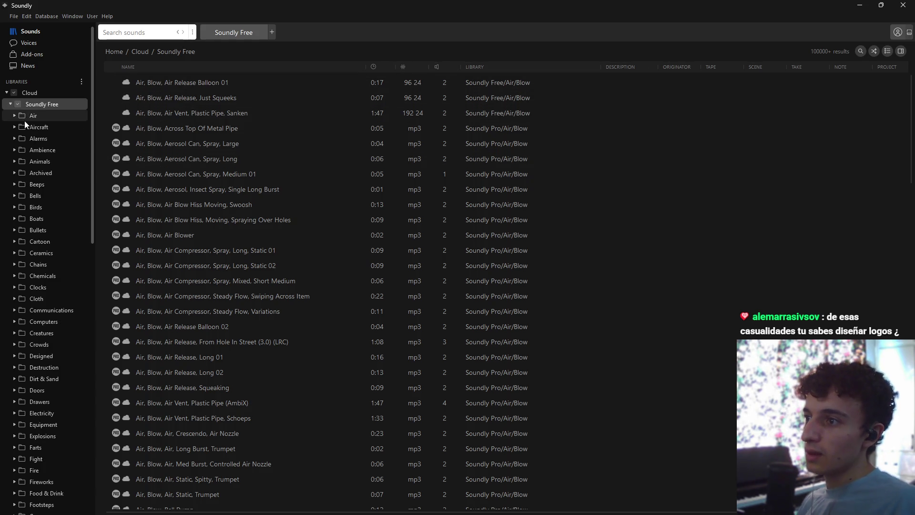
{"action": "scroll", "coordinate": [41, 200], "scroll_direction": "down", "scroll_amount": 3}
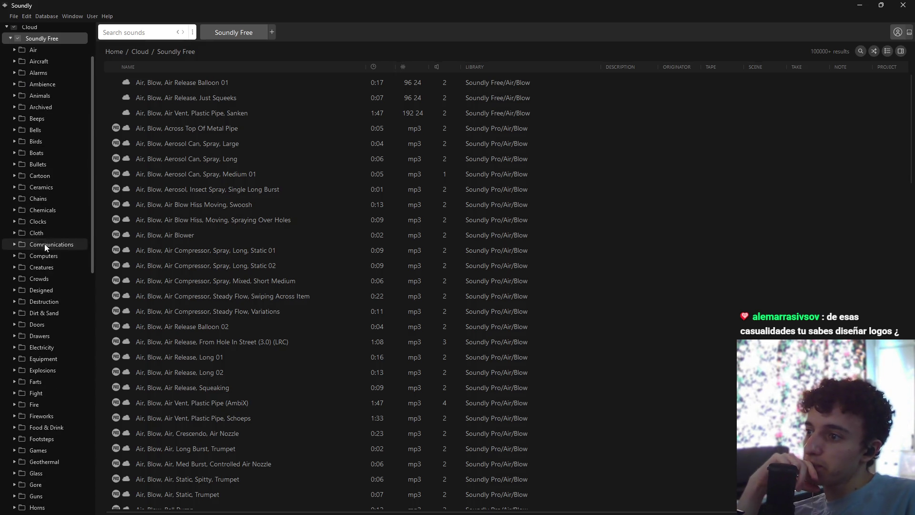
{"action": "scroll", "coordinate": [38, 279], "scroll_direction": "down", "scroll_amount": 7}
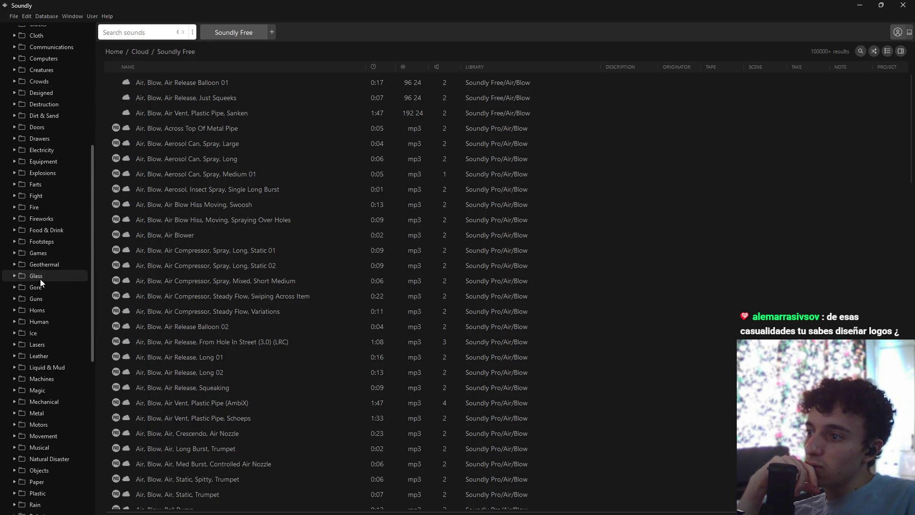
{"action": "scroll", "coordinate": [42, 280], "scroll_direction": "down", "scroll_amount": 2}
{"action": "left_click", "coordinate": [144, 33]}
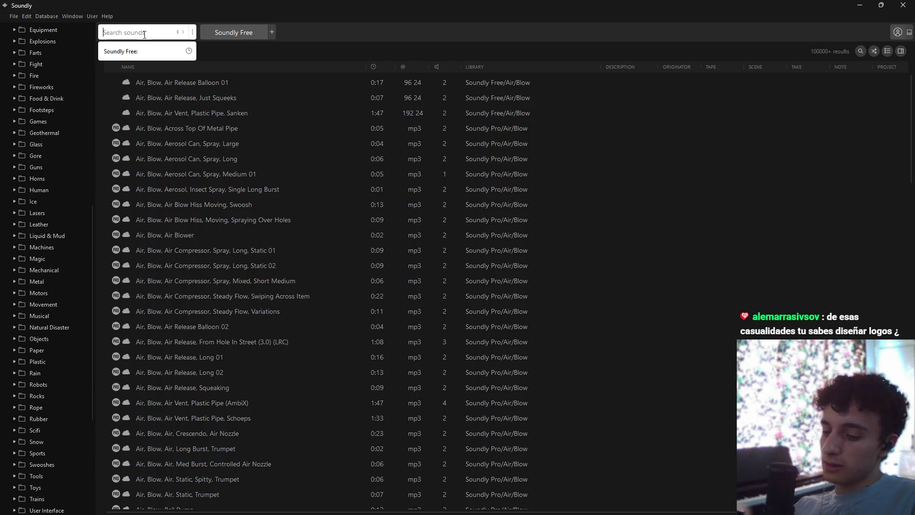
- Search Soundly for 'machine' and preview the Lifter, Electronic 03 result, skipping ahead in it
{"action": "type", "text": "machine"}
{"action": "key", "text": "Return"}
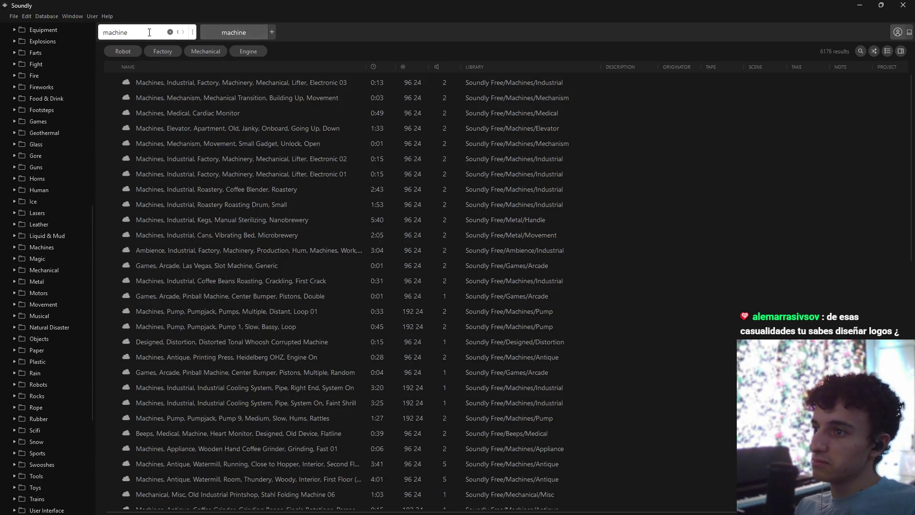
{"action": "left_click", "coordinate": [376, 78]}
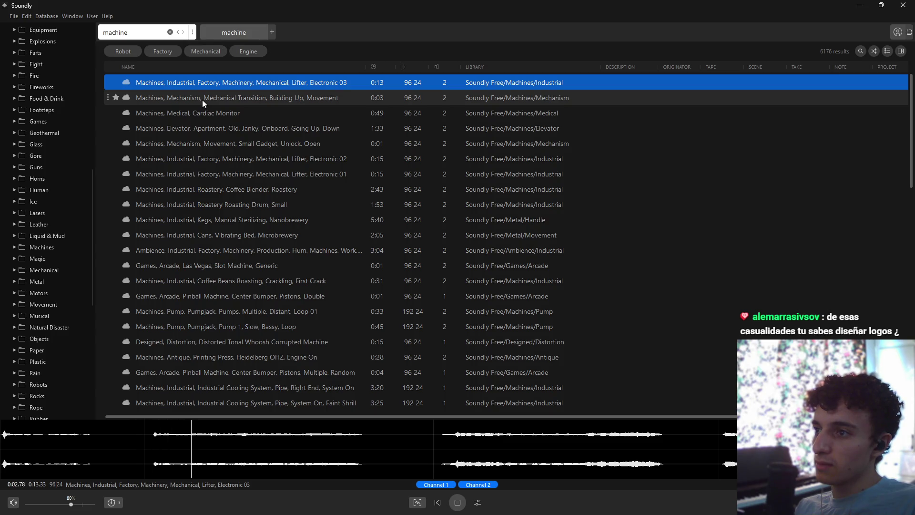
{"action": "left_click", "coordinate": [453, 439]}
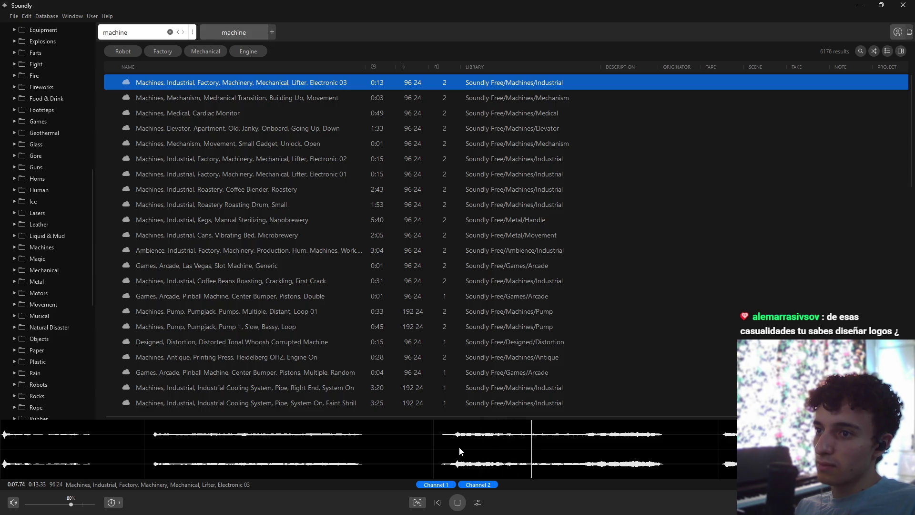
- Audition Mechanical Transition, Cardiac Monitor, old elevator, Small Gadget Unlock and Lifter Electronic 02 sounds
{"action": "left_click", "coordinate": [269, 101]}
{"action": "key", "text": "space"}
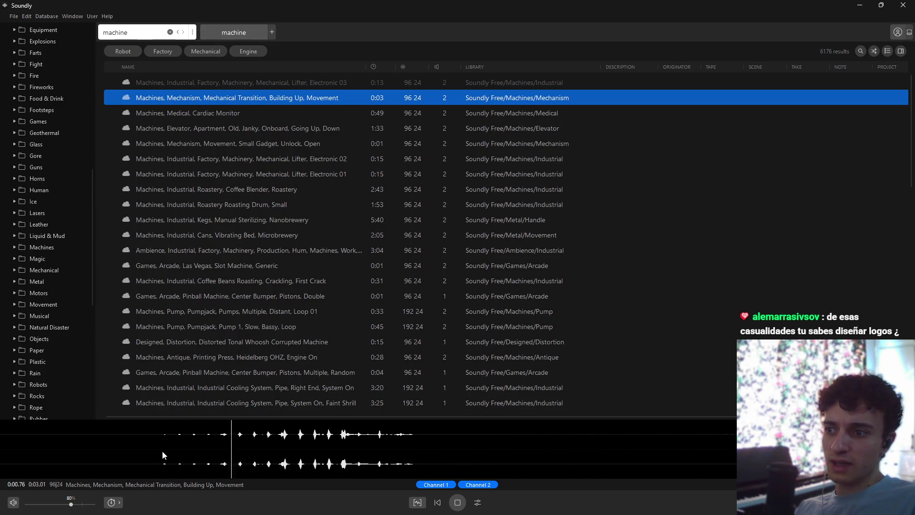
{"action": "left_click", "coordinate": [222, 118]}
{"action": "key", "text": "space"}
{"action": "left_click", "coordinate": [225, 128]}
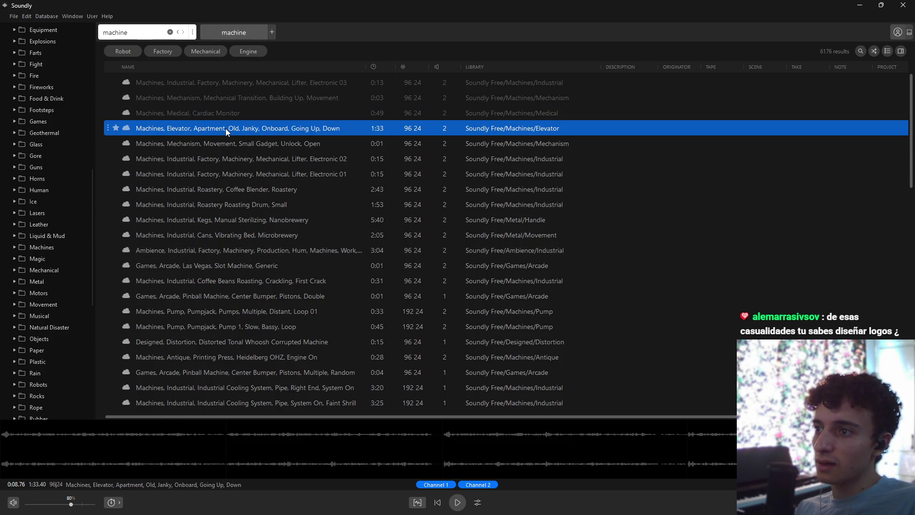
{"action": "left_click", "coordinate": [223, 142]}
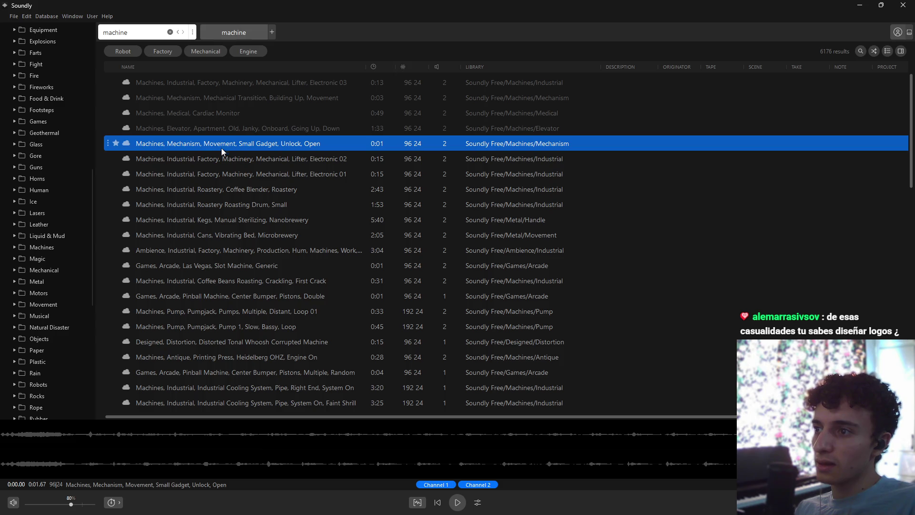
{"action": "left_click", "coordinate": [219, 157]}
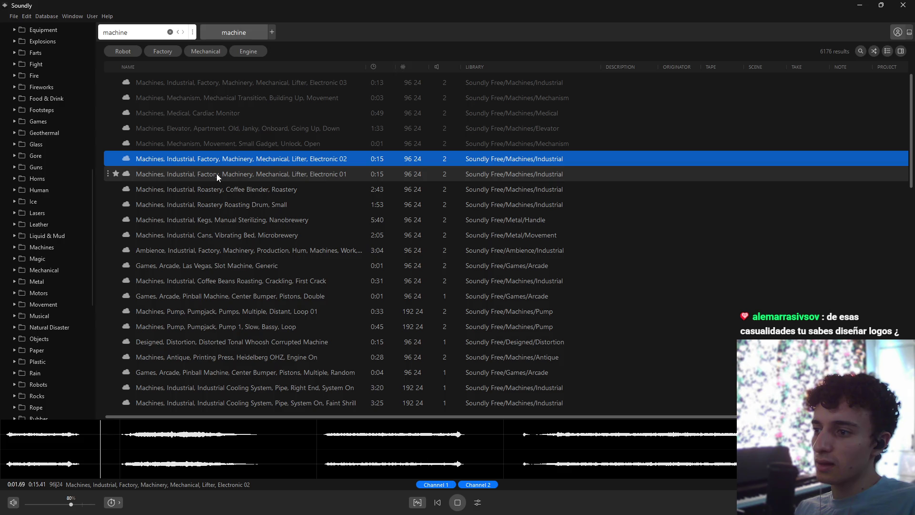
{"action": "left_click", "coordinate": [365, 448]}
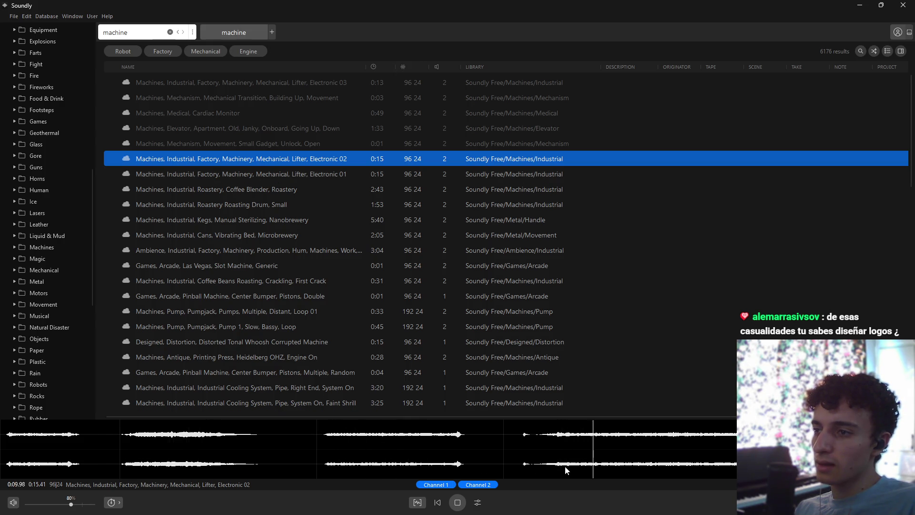
{"action": "left_click", "coordinate": [231, 149]}
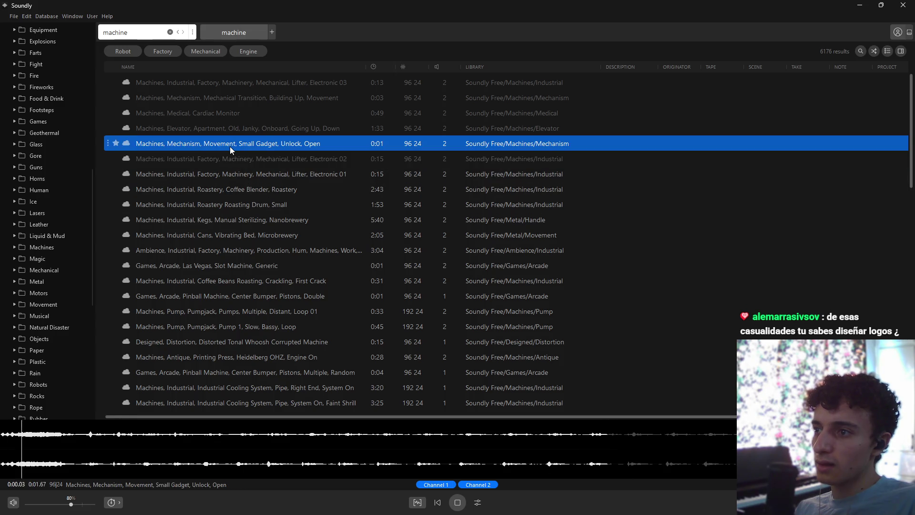
{"action": "left_click", "coordinate": [211, 130]}
{"action": "left_click", "coordinate": [202, 118]}
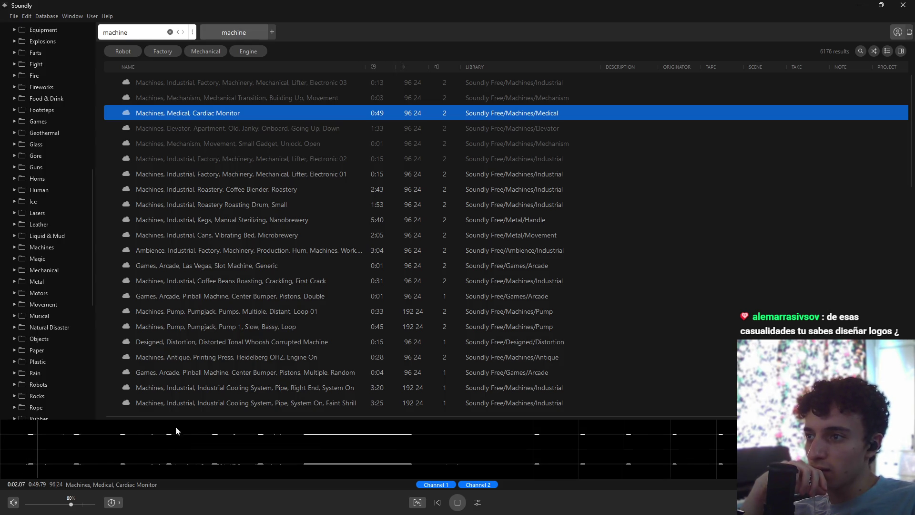
- Preview Lifter Electronic 01, Coffee Blender, Roasting Drum, Kegs, Pinball, Pump 1 and Printing Press sounds
{"action": "left_click", "coordinate": [200, 173]}
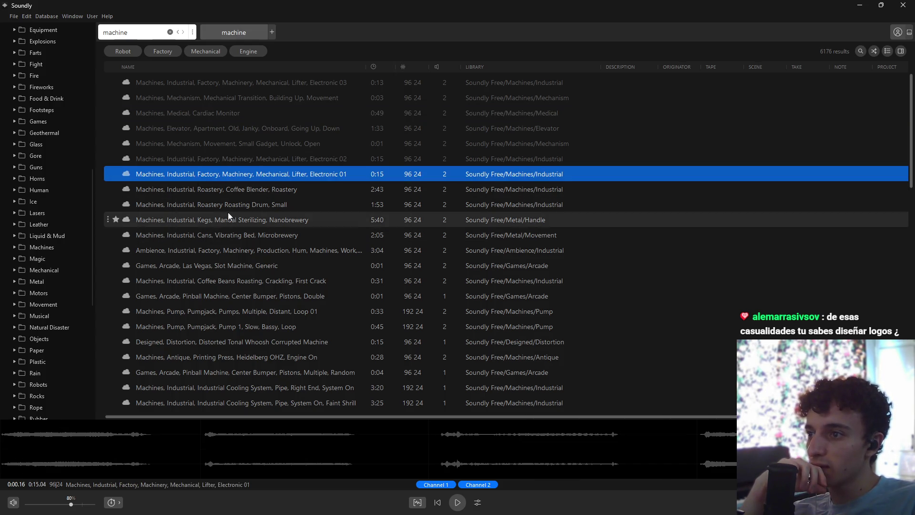
{"action": "left_click", "coordinate": [251, 188]}
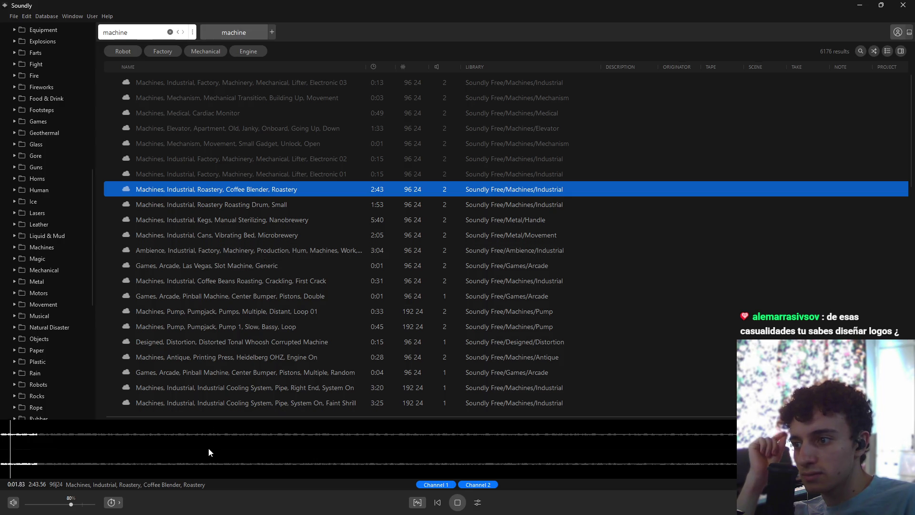
{"action": "left_click", "coordinate": [170, 444]}
{"action": "left_click", "coordinate": [357, 446]}
{"action": "left_click", "coordinate": [300, 205]}
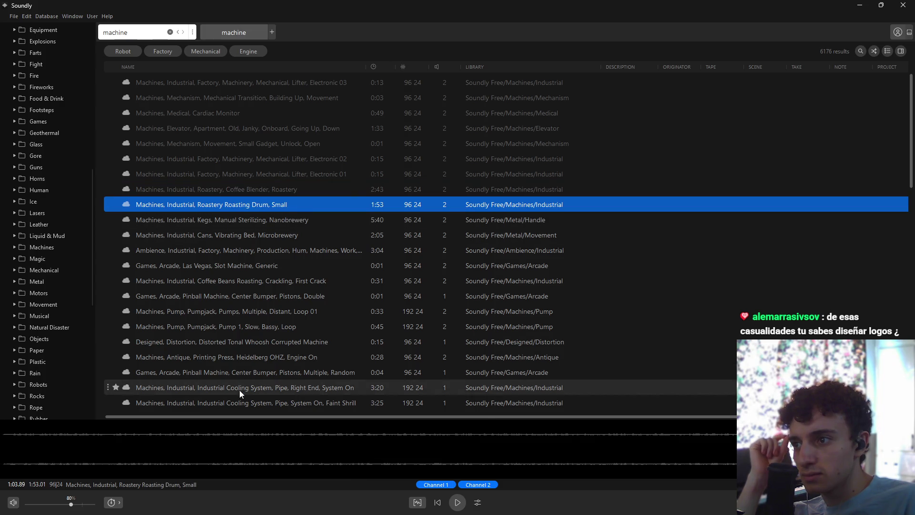
{"action": "left_click", "coordinate": [297, 221]}
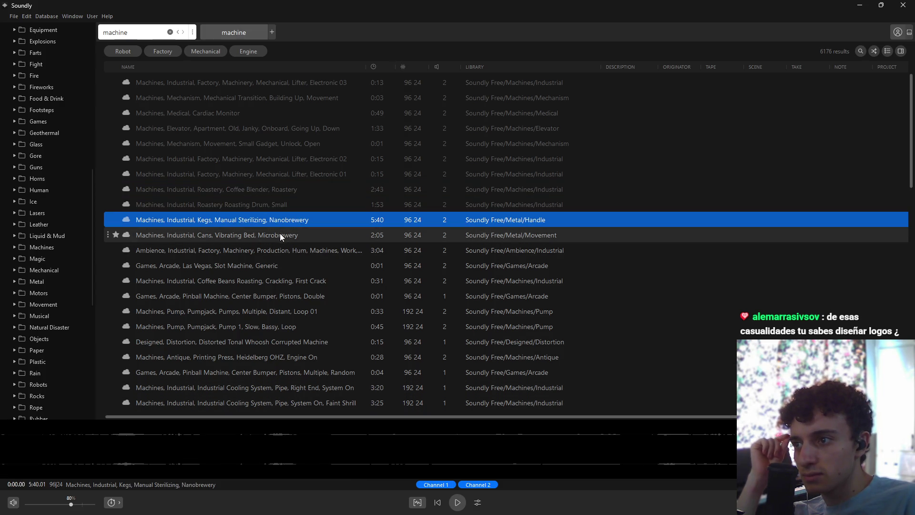
{"action": "left_click", "coordinate": [259, 279]}
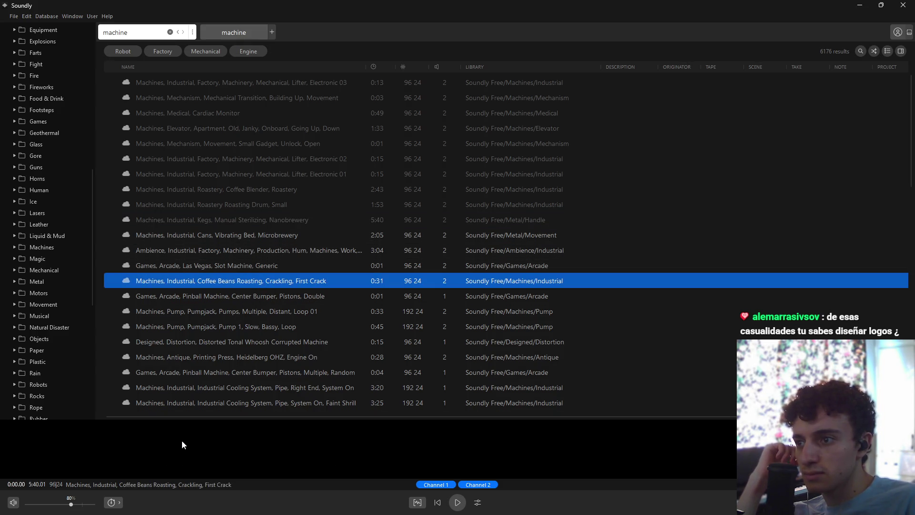
{"action": "left_click", "coordinate": [284, 299]}
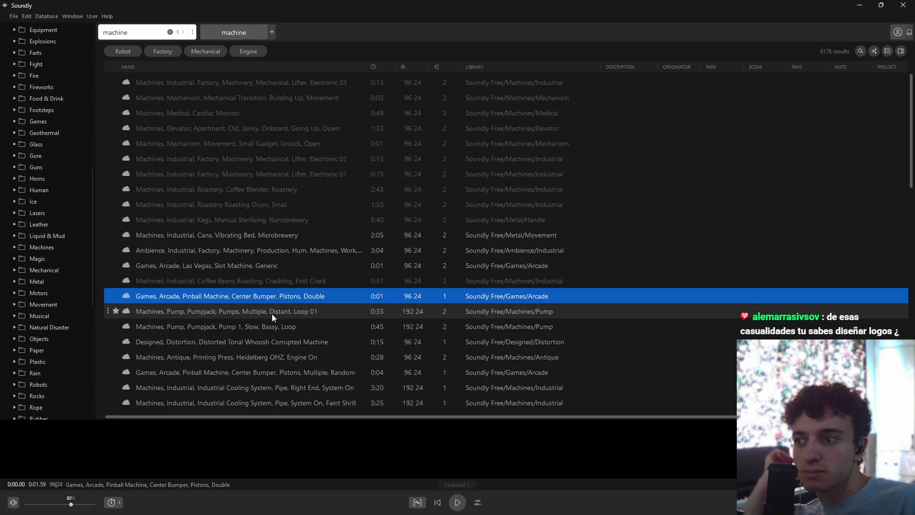
{"action": "left_click", "coordinate": [263, 328]}
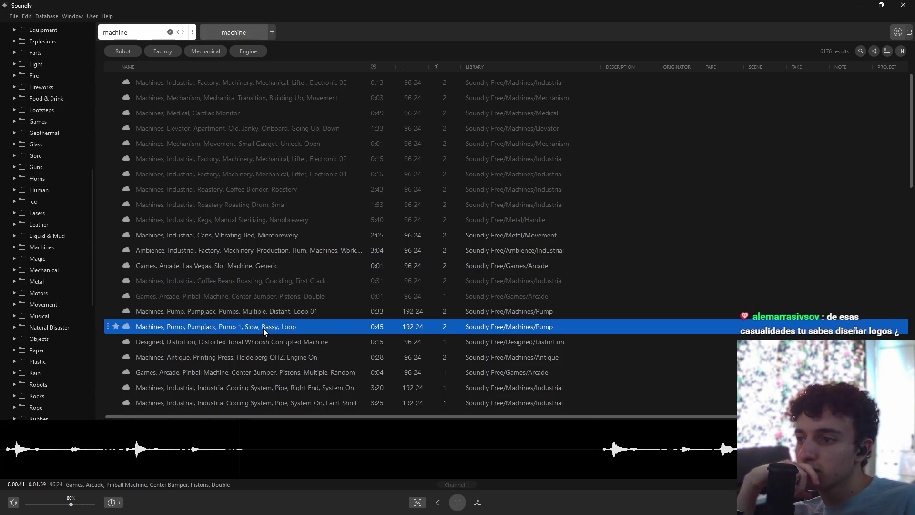
{"action": "left_click", "coordinate": [246, 359]}
- Preview the heart monitor, coffee grinder, watermill, pumpjack and watermill mill stone sounds
{"action": "scroll", "coordinate": [247, 364], "scroll_direction": "down", "scroll_amount": 3}
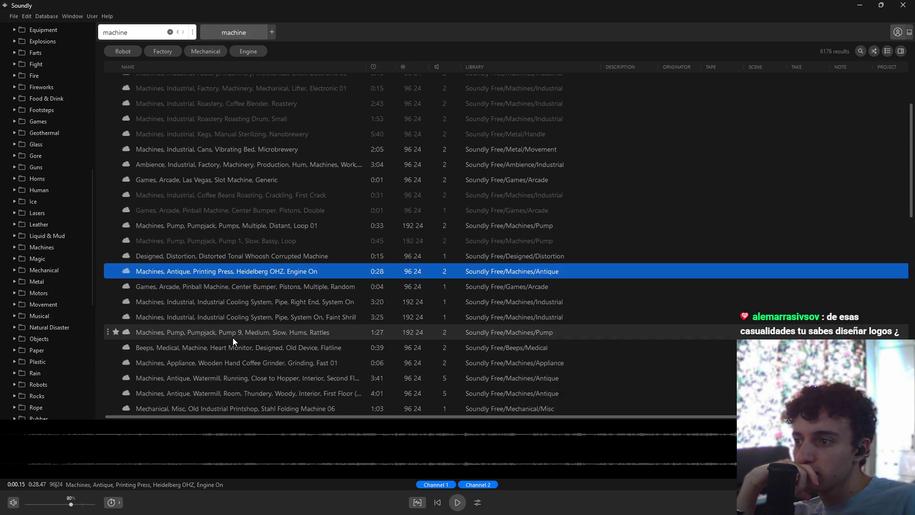
{"action": "left_click", "coordinate": [234, 352]}
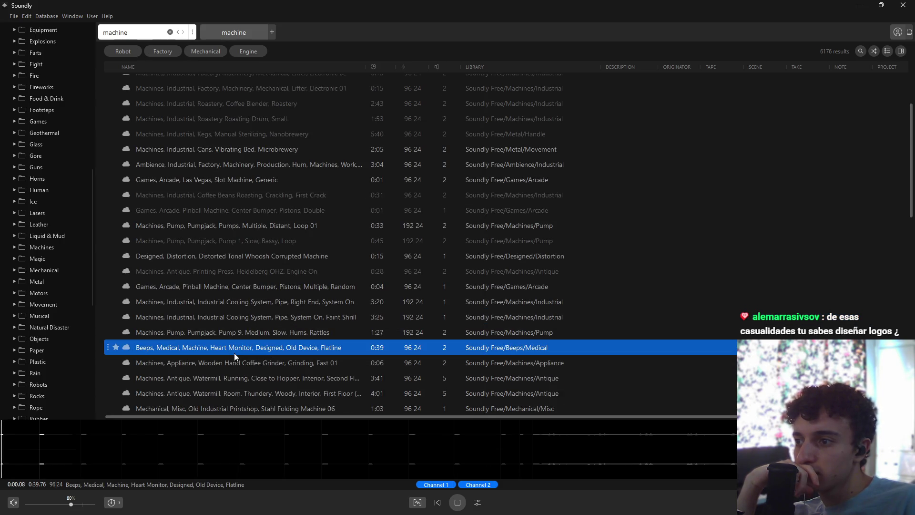
{"action": "left_click", "coordinate": [232, 363]}
{"action": "scroll", "coordinate": [229, 365], "scroll_direction": "down", "scroll_amount": 3}
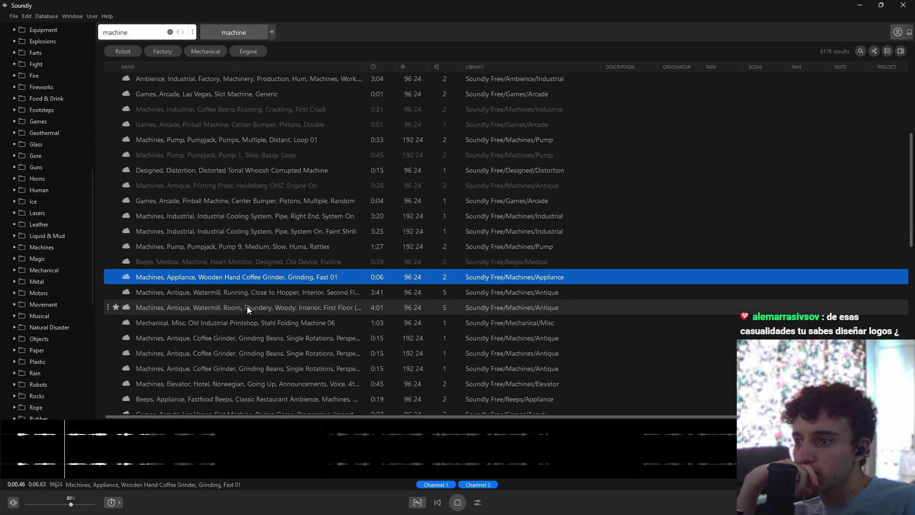
{"action": "left_click", "coordinate": [272, 292]}
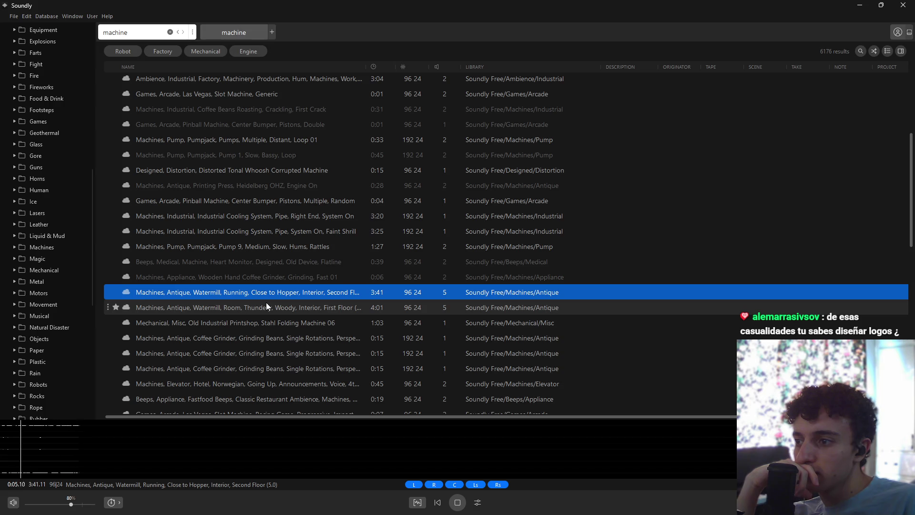
{"action": "left_click", "coordinate": [266, 305]}
{"action": "scroll", "coordinate": [257, 323], "scroll_direction": "down", "scroll_amount": 2}
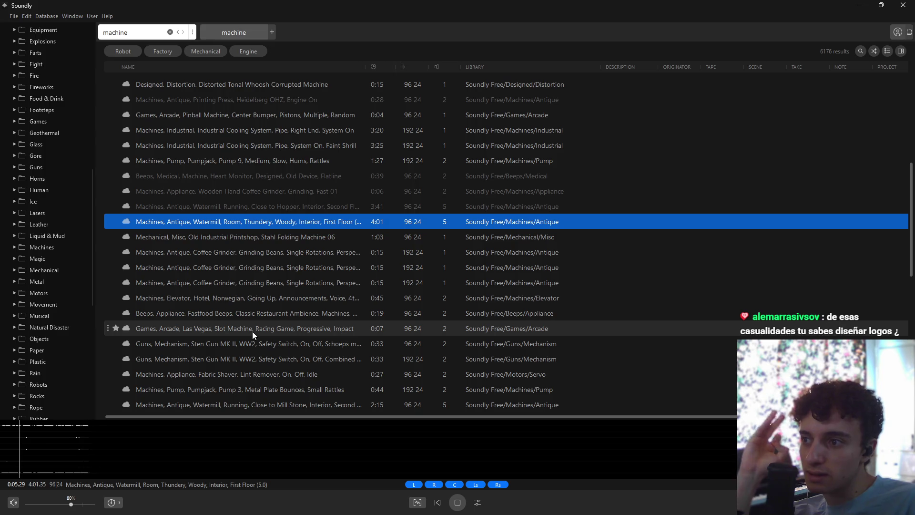
{"action": "left_click", "coordinate": [253, 249]}
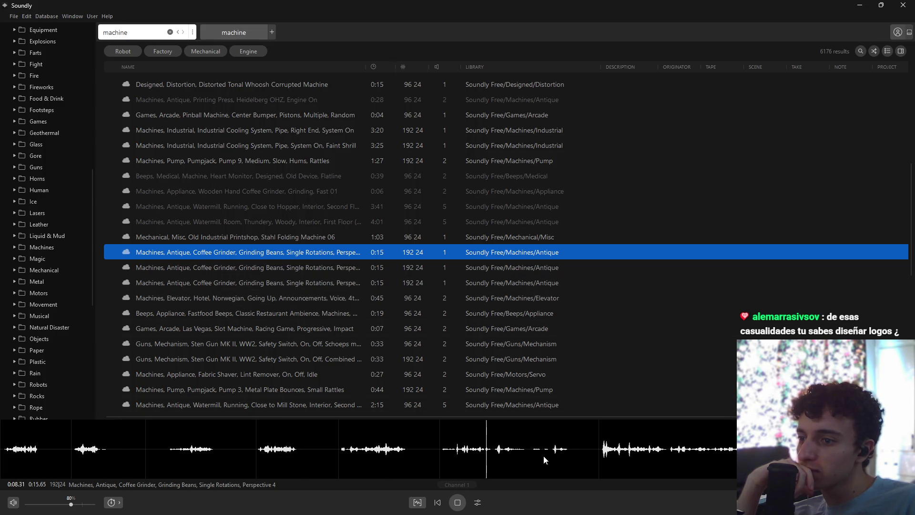
{"action": "left_click", "coordinate": [279, 270]}
{"action": "scroll", "coordinate": [274, 286], "scroll_direction": "down", "scroll_amount": 1}
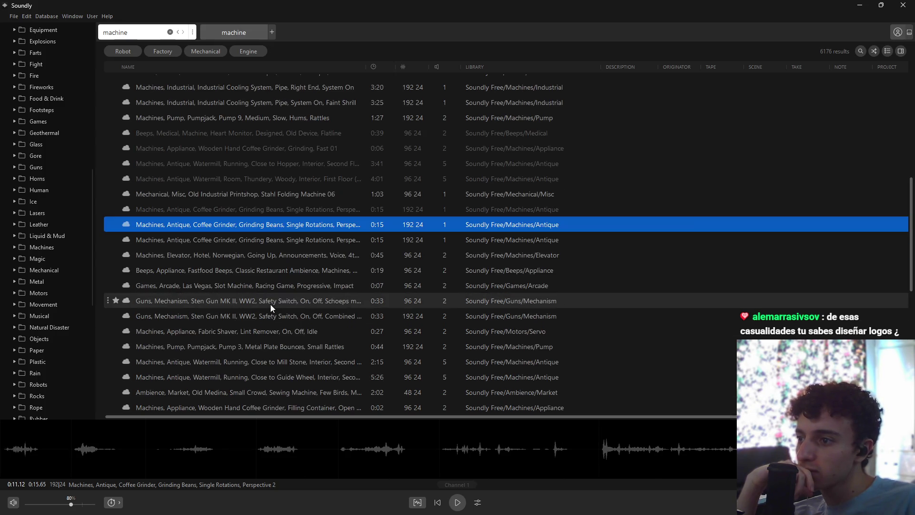
{"action": "left_click", "coordinate": [245, 345]}
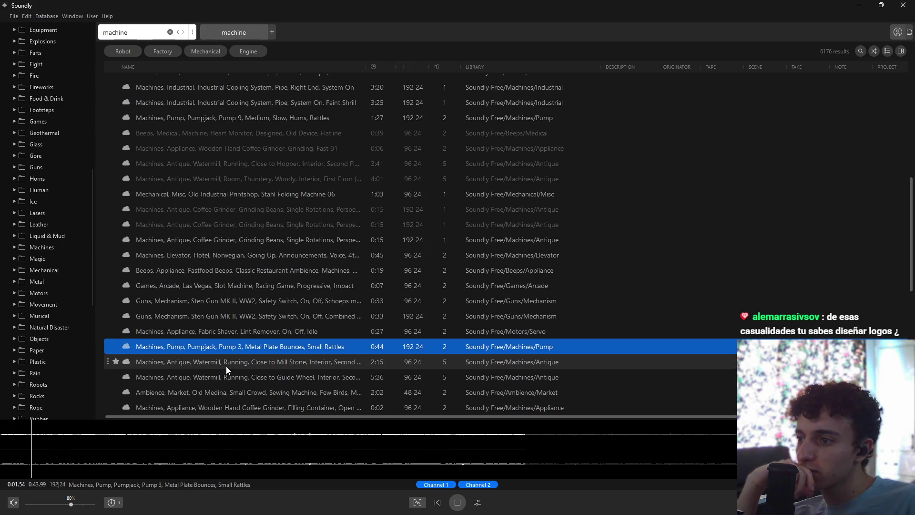
{"action": "left_click", "coordinate": [225, 366]}
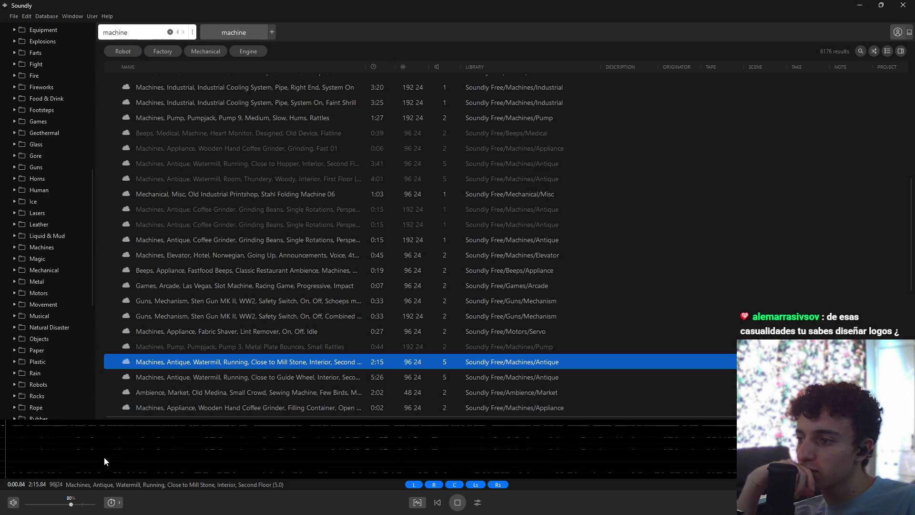
{"action": "left_click", "coordinate": [87, 453]}
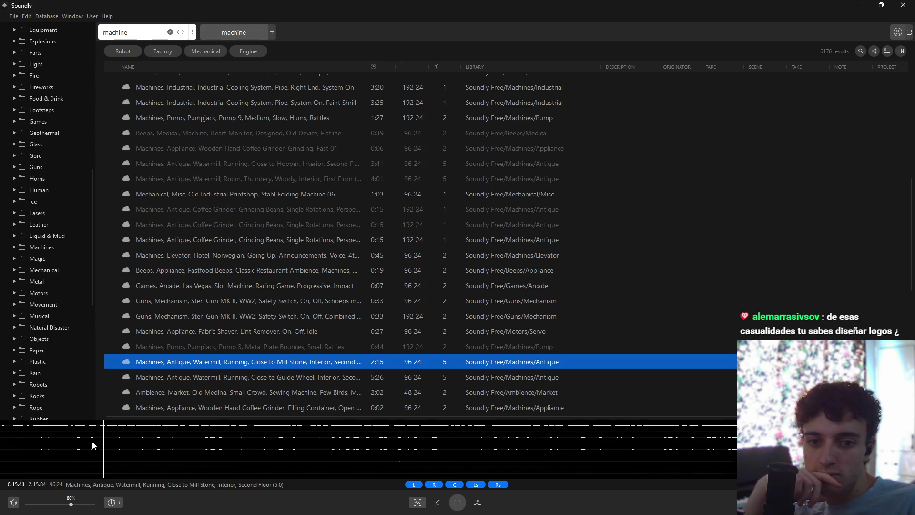
- Preview the watermill guide wheel, sewing-machine market, industrial cooling and button maker workshop sounds
{"action": "scroll", "coordinate": [238, 305], "scroll_direction": "down", "scroll_amount": 2}
{"action": "left_click", "coordinate": [228, 294]}
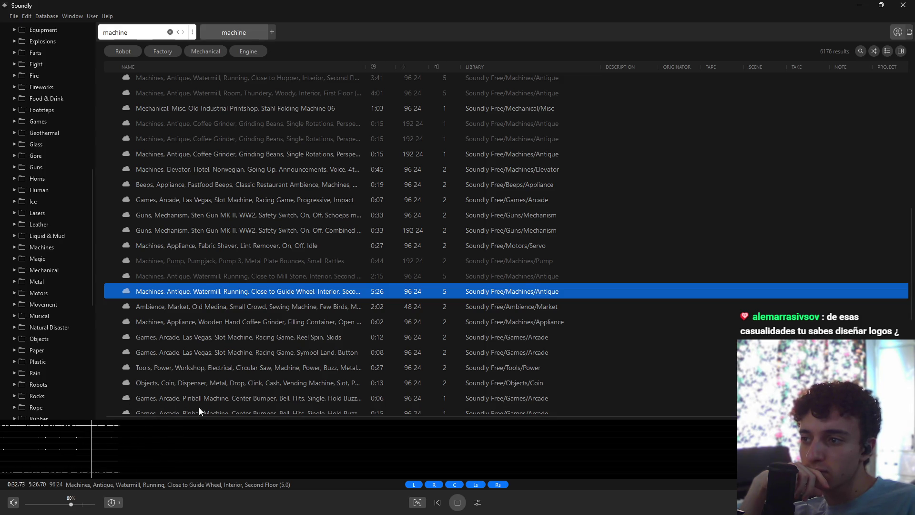
{"action": "left_click", "coordinate": [260, 308]}
{"action": "scroll", "coordinate": [246, 324], "scroll_direction": "down", "scroll_amount": 1}
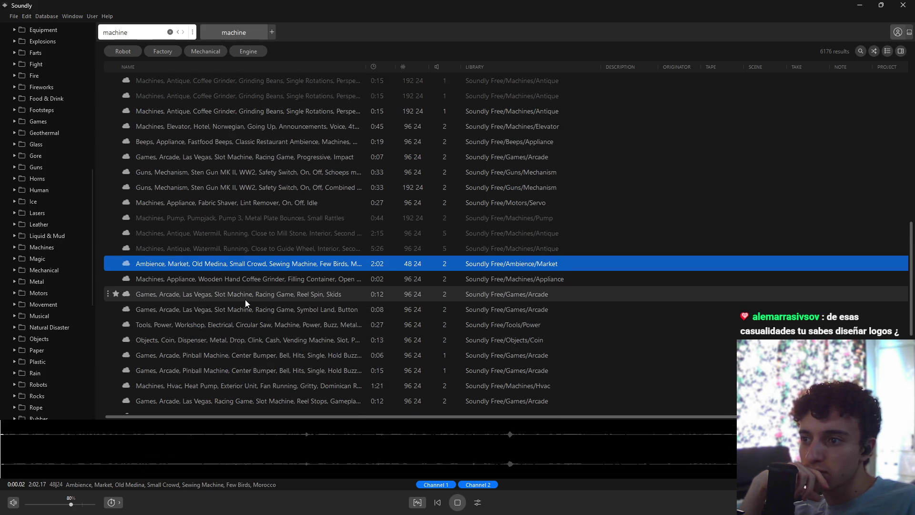
{"action": "scroll", "coordinate": [245, 300], "scroll_direction": "down", "scroll_amount": 2}
{"action": "scroll", "coordinate": [240, 300], "scroll_direction": "down", "scroll_amount": 3}
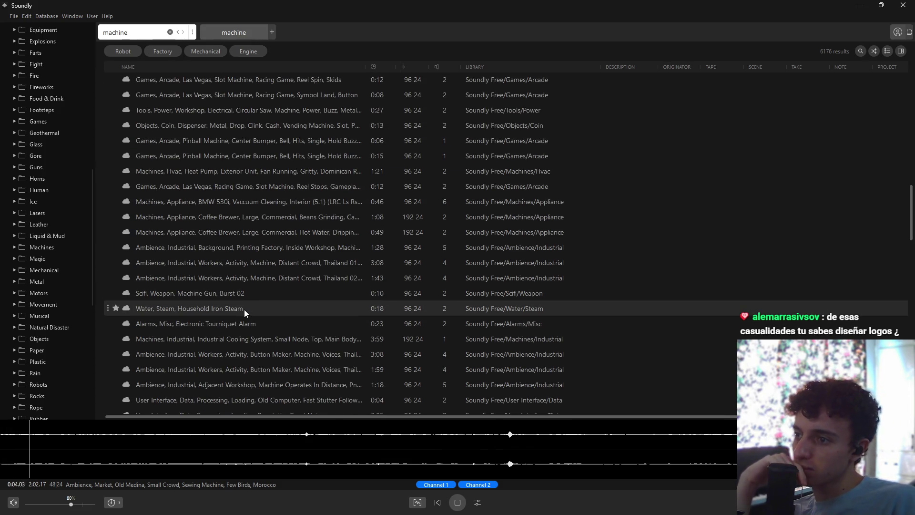
{"action": "left_click", "coordinate": [245, 339]}
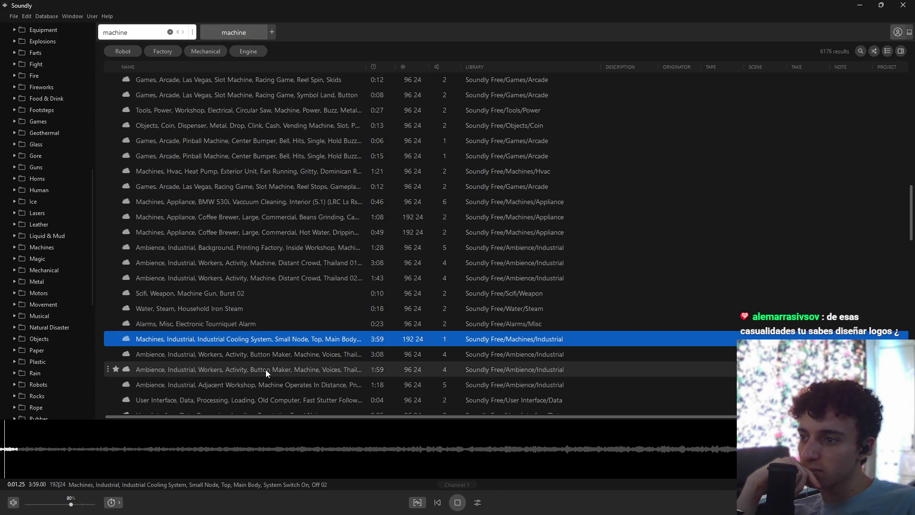
{"action": "left_click", "coordinate": [293, 356]}
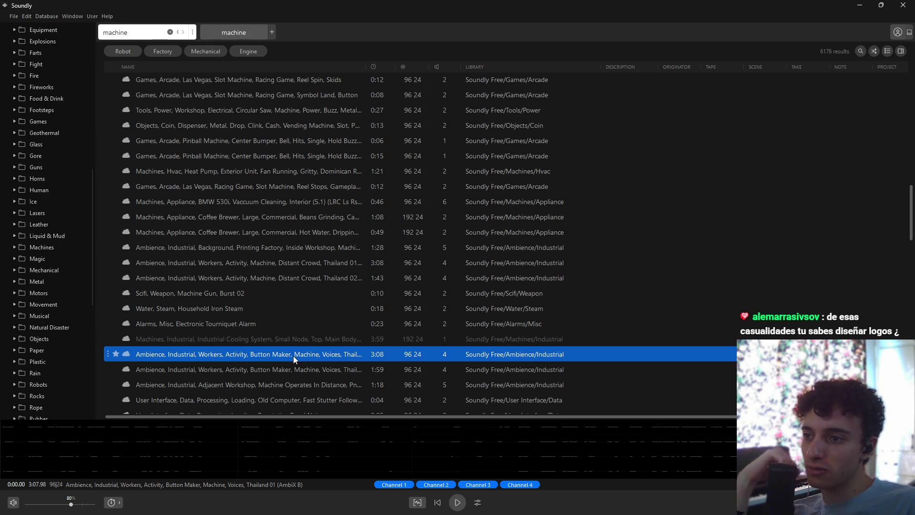
{"action": "left_click", "coordinate": [219, 372]}
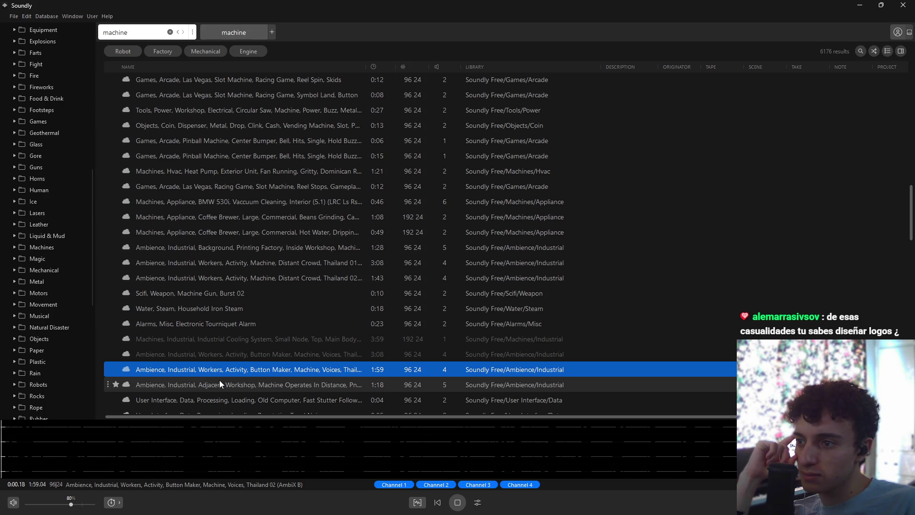
{"action": "left_click", "coordinate": [219, 383]}
- Preview the gears, antique pounding machine, road planer, diesel generator idle and car wash sounds
{"action": "scroll", "coordinate": [219, 387], "scroll_direction": "down", "scroll_amount": 1}
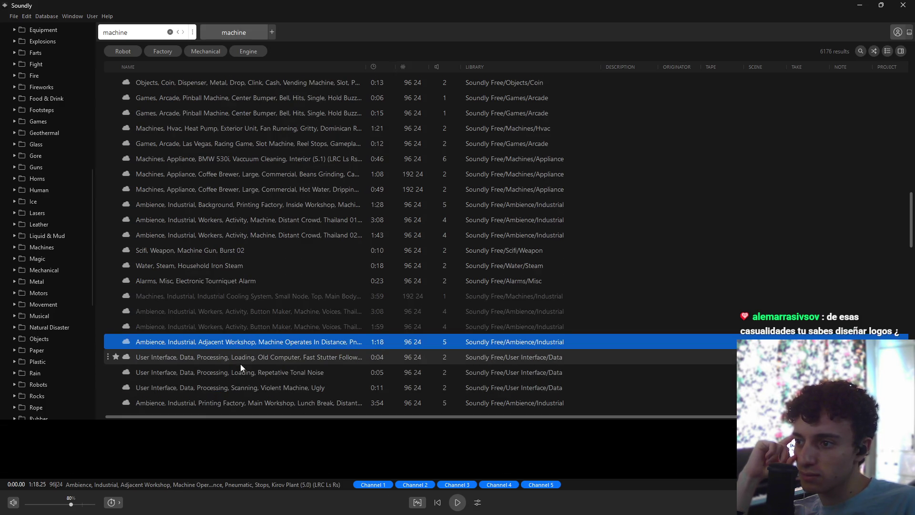
{"action": "scroll", "coordinate": [241, 364], "scroll_direction": "down", "scroll_amount": 2}
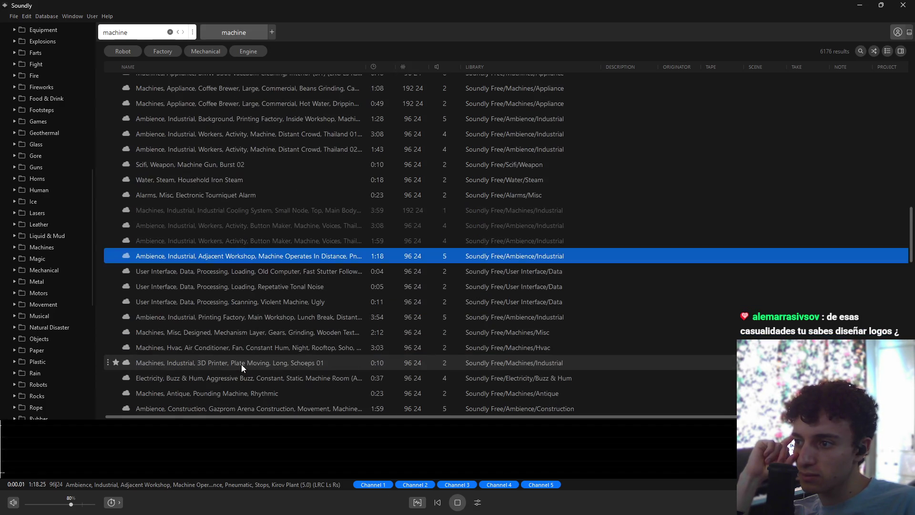
{"action": "left_click", "coordinate": [249, 335]}
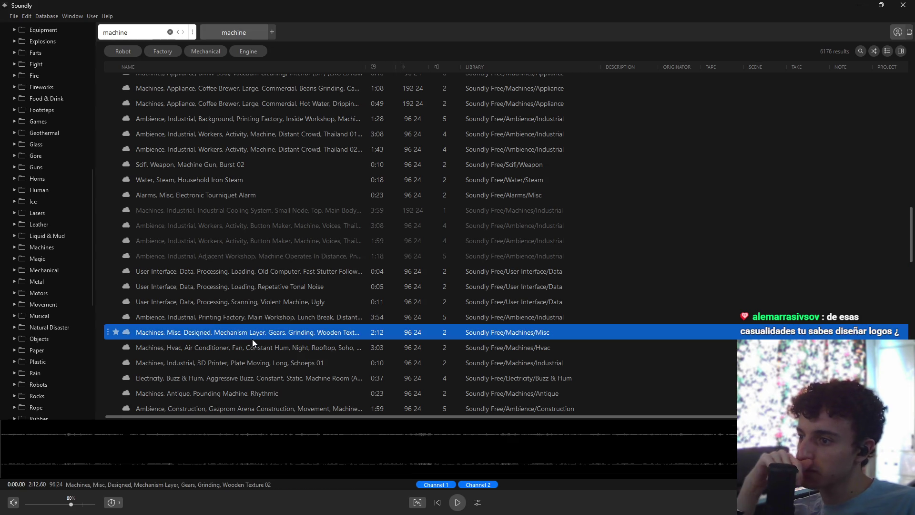
{"action": "scroll", "coordinate": [245, 365], "scroll_direction": "down", "scroll_amount": 2}
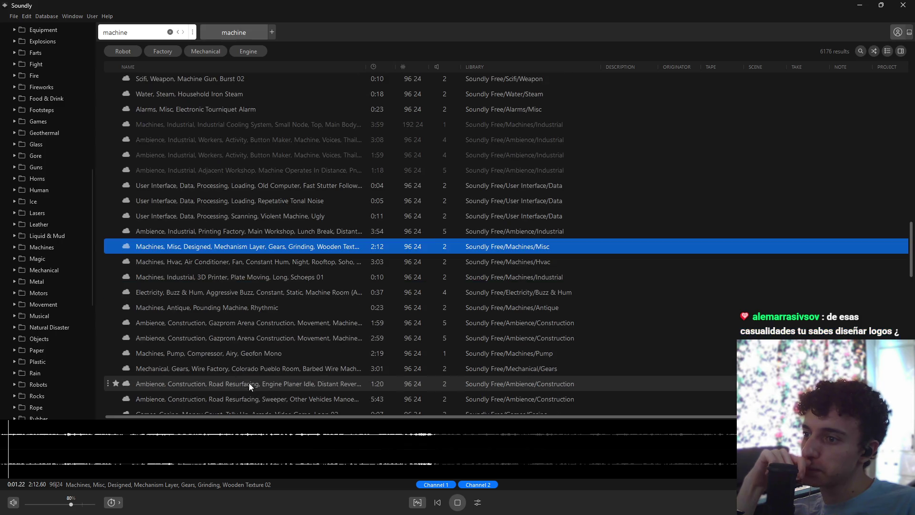
{"action": "left_click", "coordinate": [258, 308]}
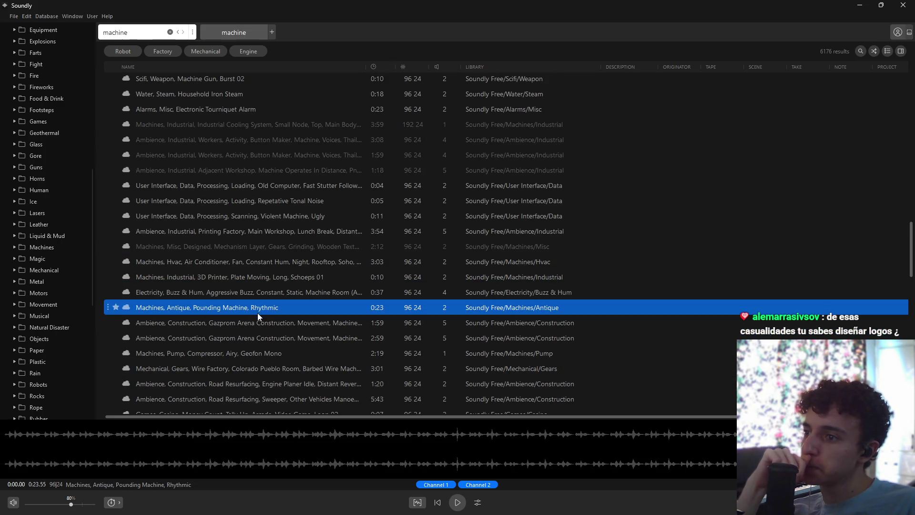
{"action": "scroll", "coordinate": [253, 334], "scroll_direction": "down", "scroll_amount": 3}
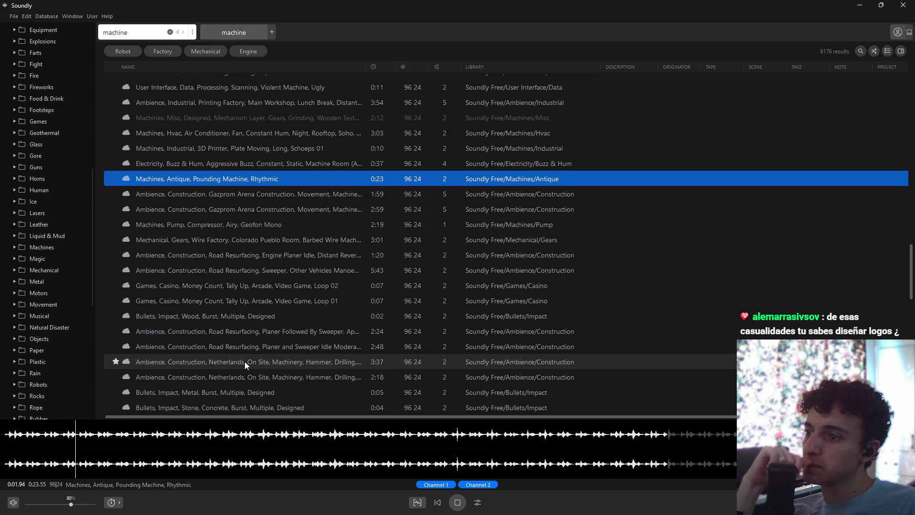
{"action": "left_click", "coordinate": [205, 335]}
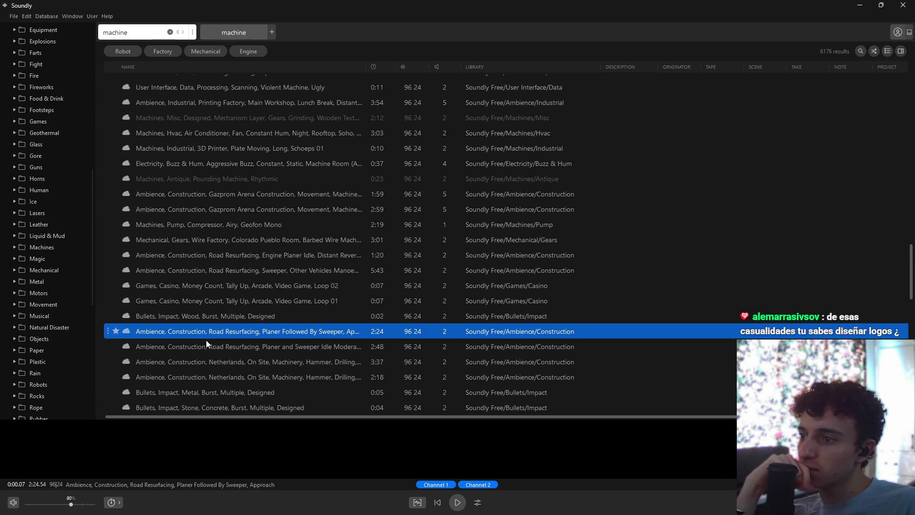
{"action": "scroll", "coordinate": [213, 353], "scroll_direction": "down", "scroll_amount": 1}
{"action": "scroll", "coordinate": [204, 352], "scroll_direction": "down", "scroll_amount": 5}
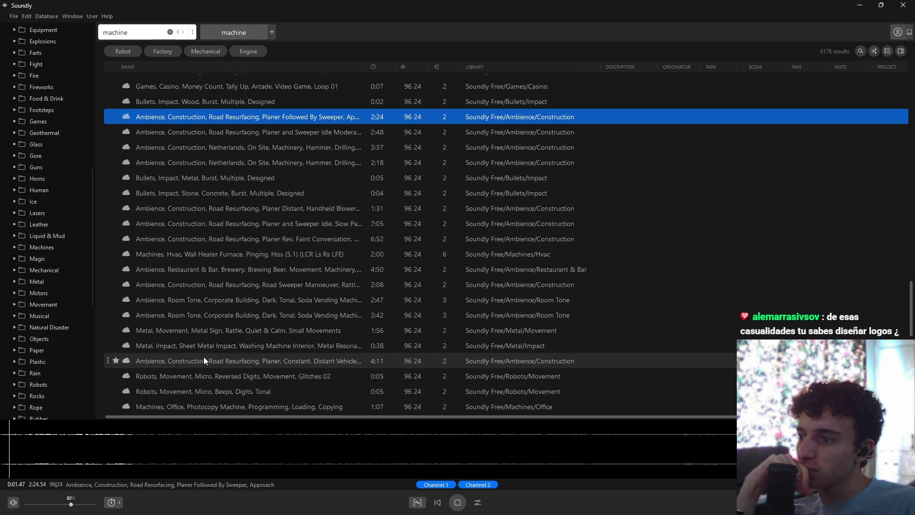
{"action": "scroll", "coordinate": [212, 286], "scroll_direction": "down", "scroll_amount": 8}
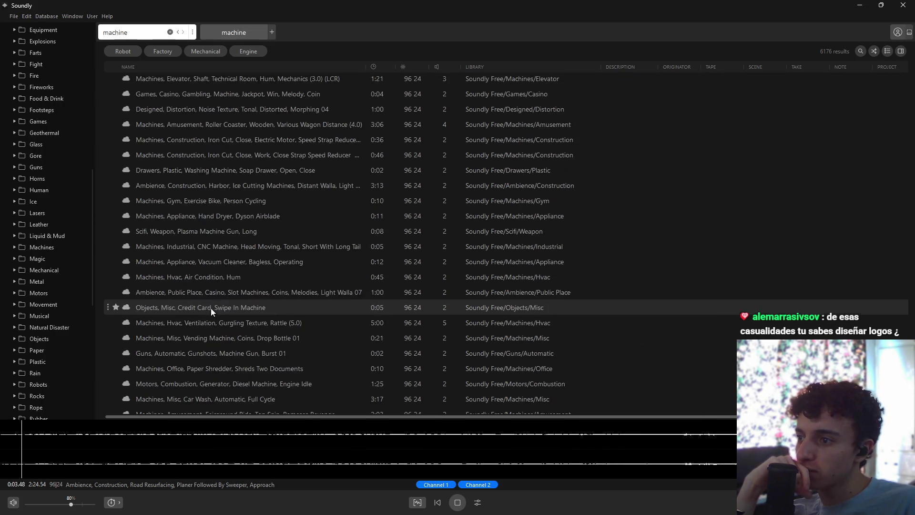
{"action": "scroll", "coordinate": [207, 327], "scroll_direction": "down", "scroll_amount": 2}
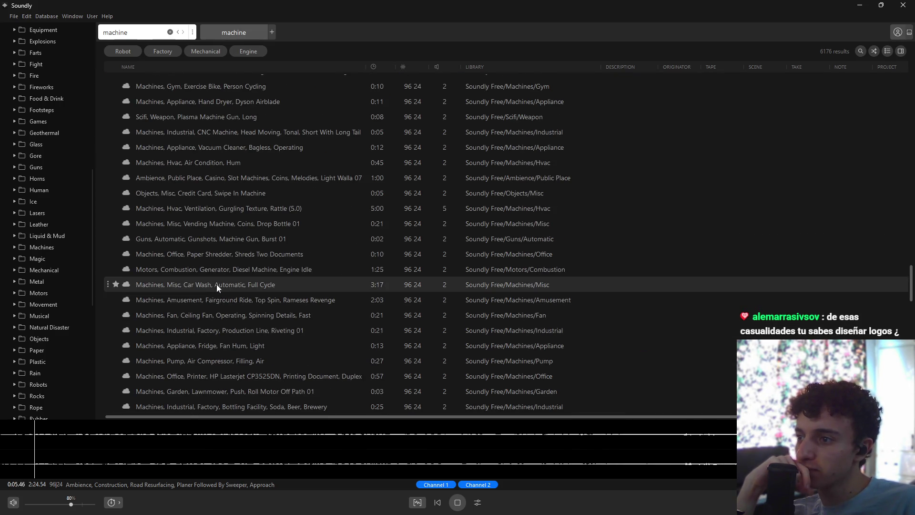
{"action": "left_click", "coordinate": [219, 271]}
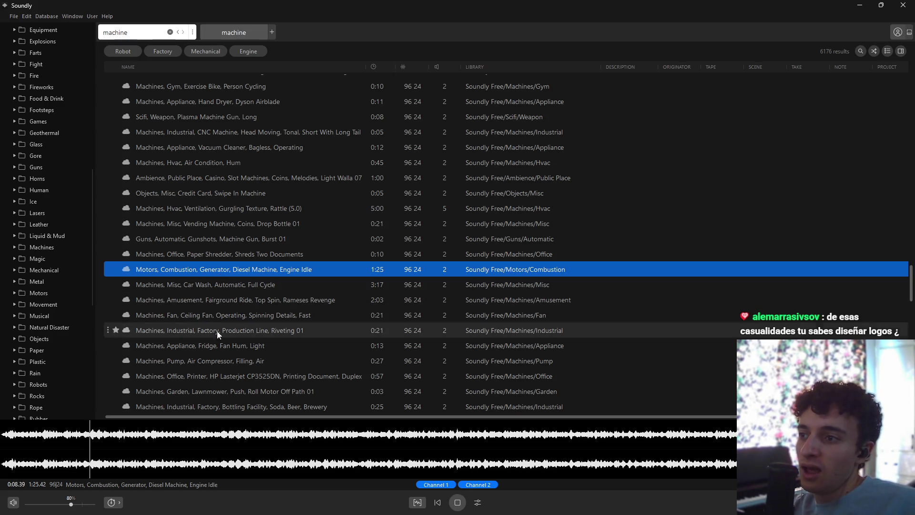
{"action": "left_click", "coordinate": [226, 286]}
- Replace the Soundly search with 'mixer' and browse the results
{"action": "double_click", "coordinate": [154, 33]}
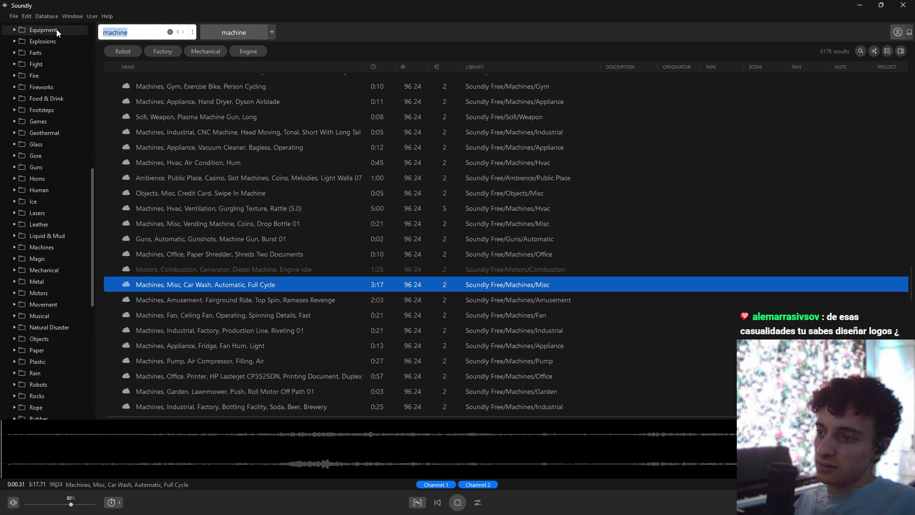
{"action": "type", "text": "small"}
{"action": "key", "text": "BackSpace"}
{"action": "key", "text": "BackSpace"}
{"action": "key", "text": "BackSpace"}
{"action": "type", "text": "mixer"}
{"action": "key", "text": "Return"}
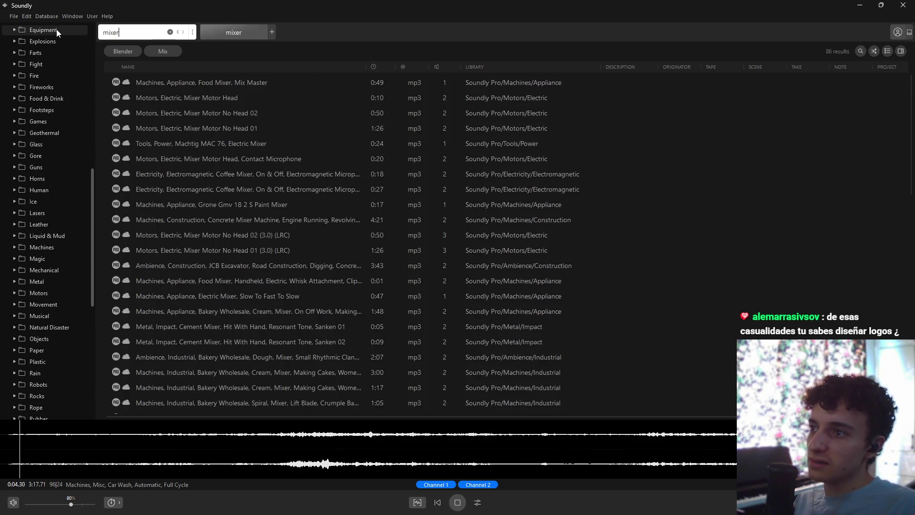
{"action": "scroll", "coordinate": [214, 96], "scroll_direction": "down", "scroll_amount": 6}
{"action": "scroll", "coordinate": [201, 106], "scroll_direction": "up", "scroll_amount": 6}
- Search for 'blender', preview the roastery coffee blender clip, and return to Godot
{"action": "double_click", "coordinate": [112, 32]}
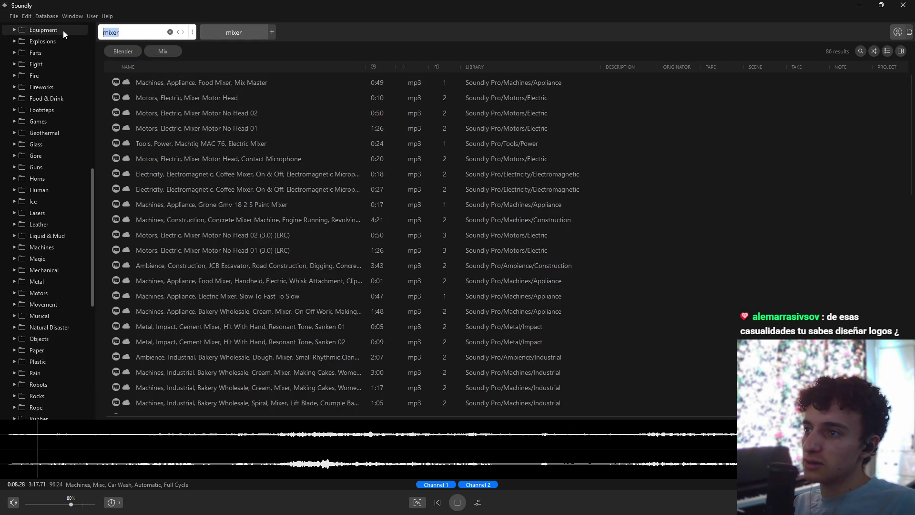
{"action": "type", "text": "blender"}
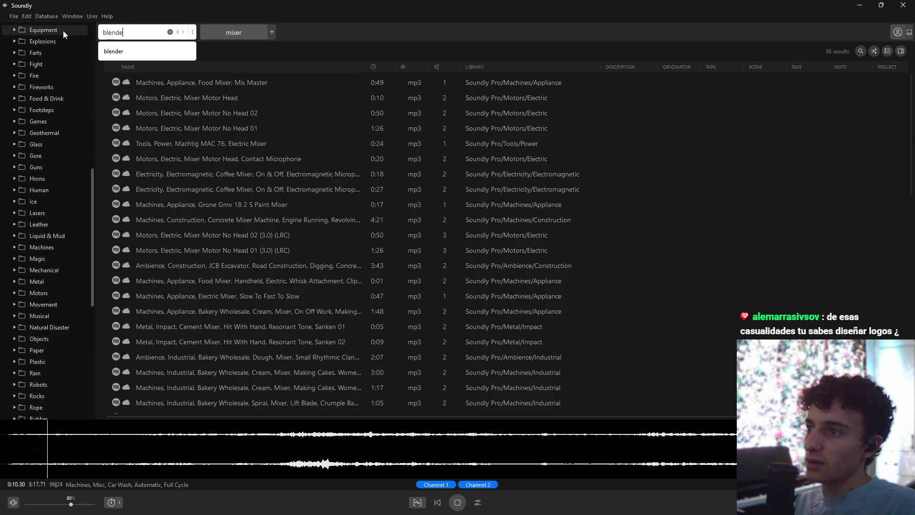
{"action": "key", "text": "Return"}
{"action": "left_click", "coordinate": [207, 82]}
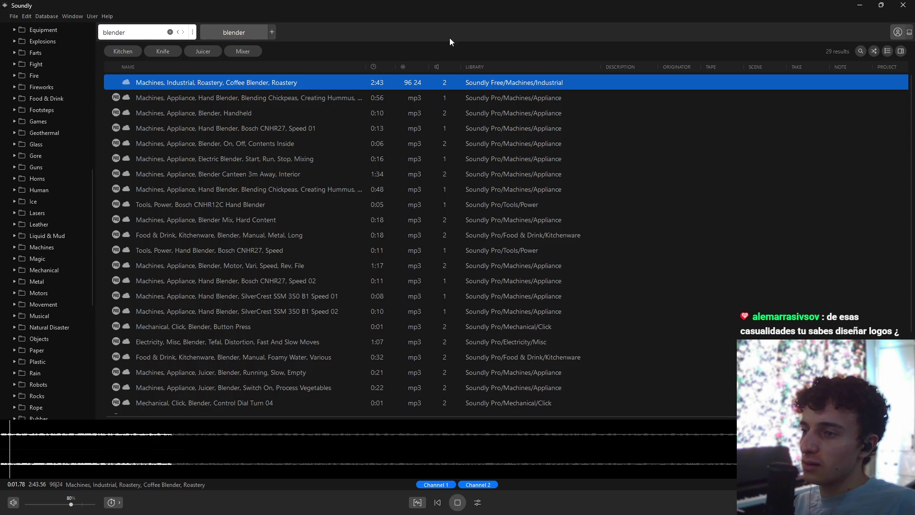
{"action": "key", "text": "alt+Tab"}
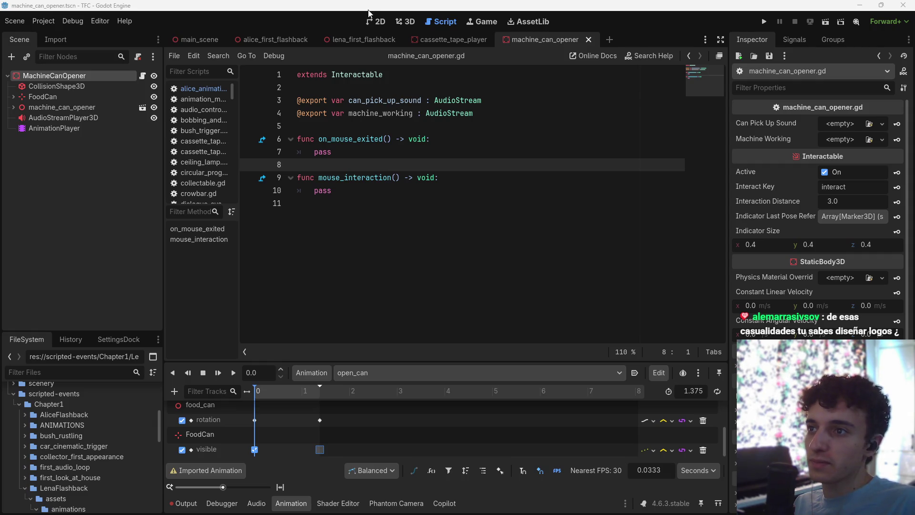
- Load the freesound.org website in Firefox
{"action": "key", "text": "alt+Tab"}
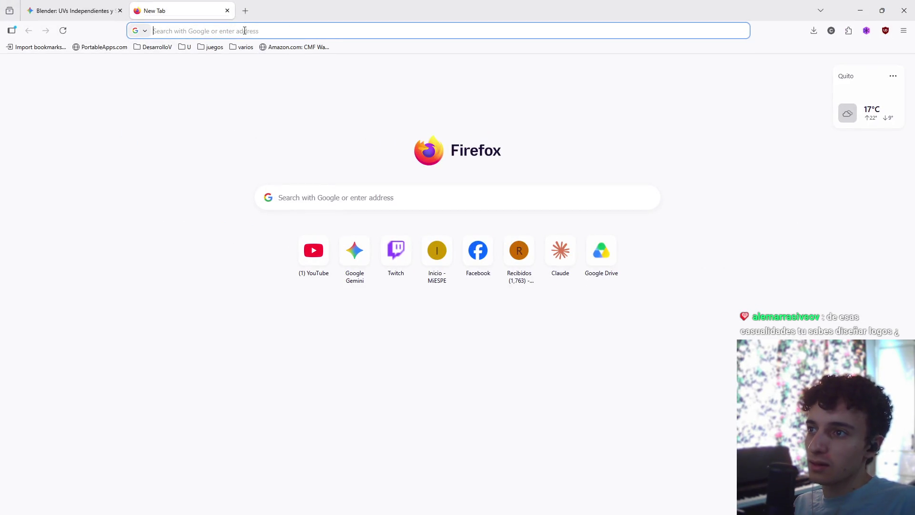
{"action": "left_click", "coordinate": [245, 30]}
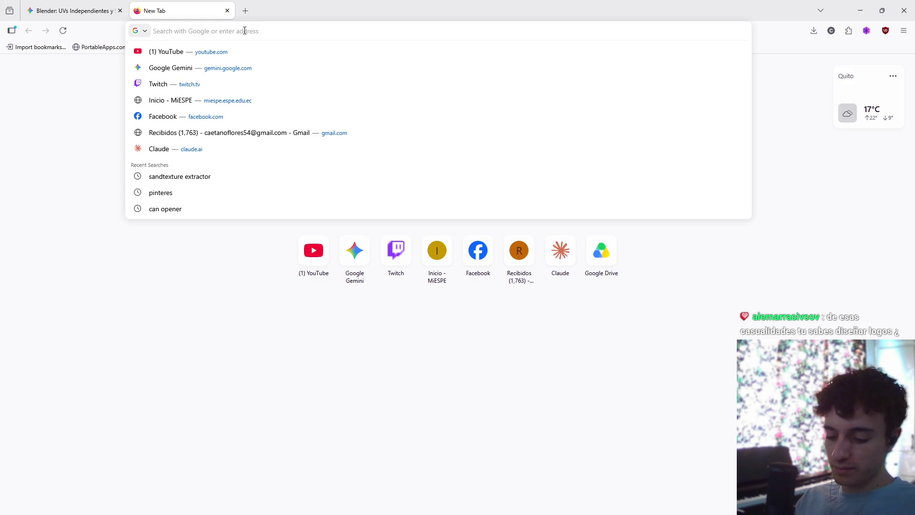
{"action": "type", "text": "freesound"}
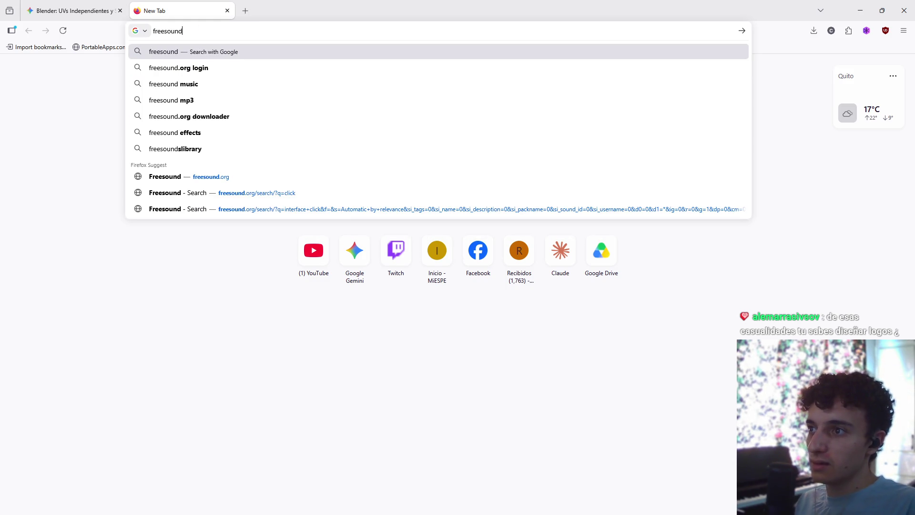
{"action": "key", "text": "Down"}
{"action": "key", "text": "Down"}
{"action": "key", "text": "Down"}
{"action": "key", "text": "Return"}
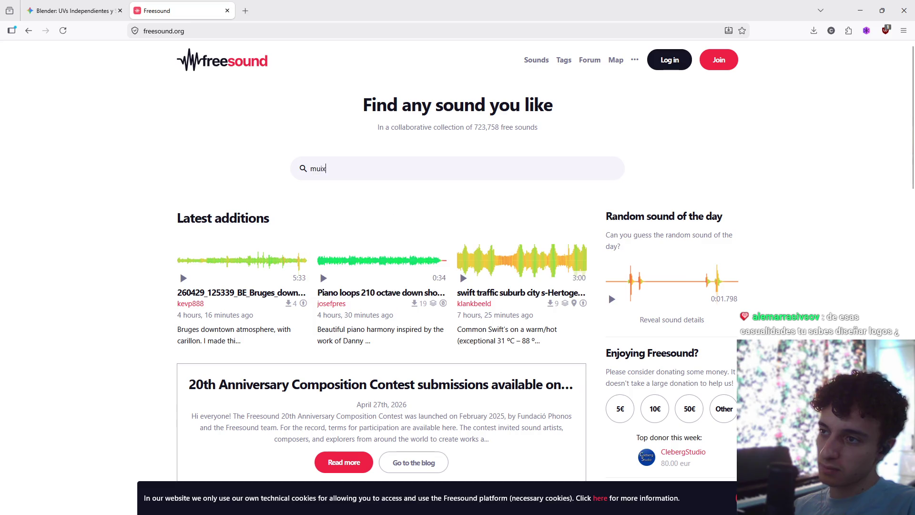
- Search Freesound for 'mixer' and preview the first result
{"action": "key", "text": "BackSpace"}
{"action": "key", "text": "BackSpace"}
{"action": "key", "text": "BackSpace"}
{"action": "type", "text": "ixer"}
{"action": "key", "text": "Return"}
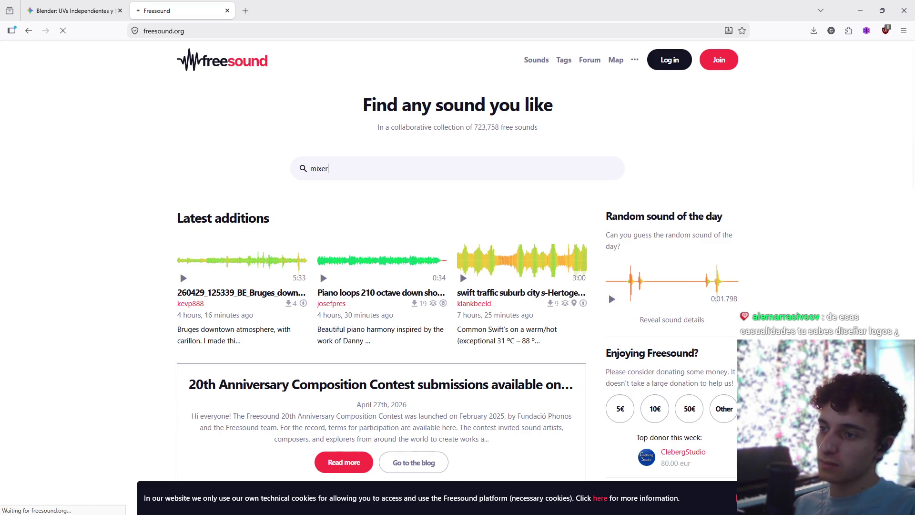
{"action": "left_click", "coordinate": [341, 224]}
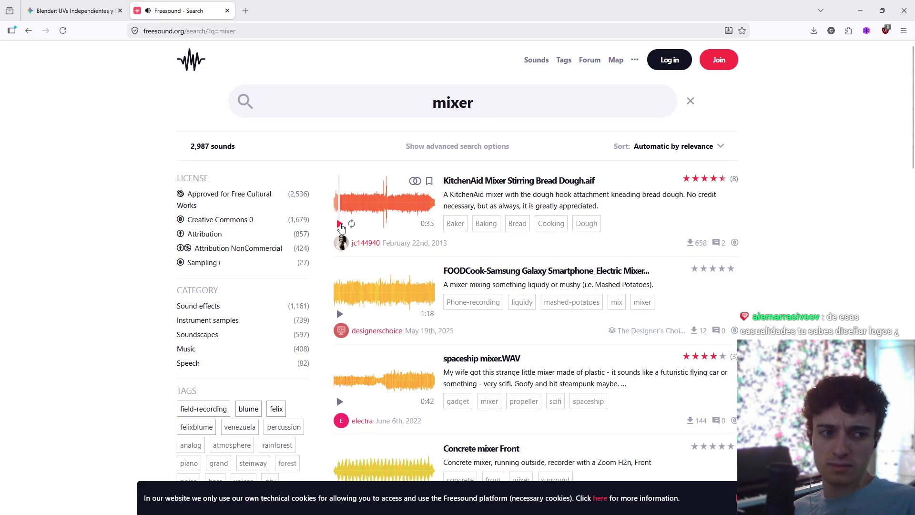
- Preview Concrete mixer Front, SM7.wav and 'inside the mixer', then open the 'inside the mixer' page
{"action": "scroll", "coordinate": [340, 227], "scroll_direction": "down", "scroll_amount": 2}
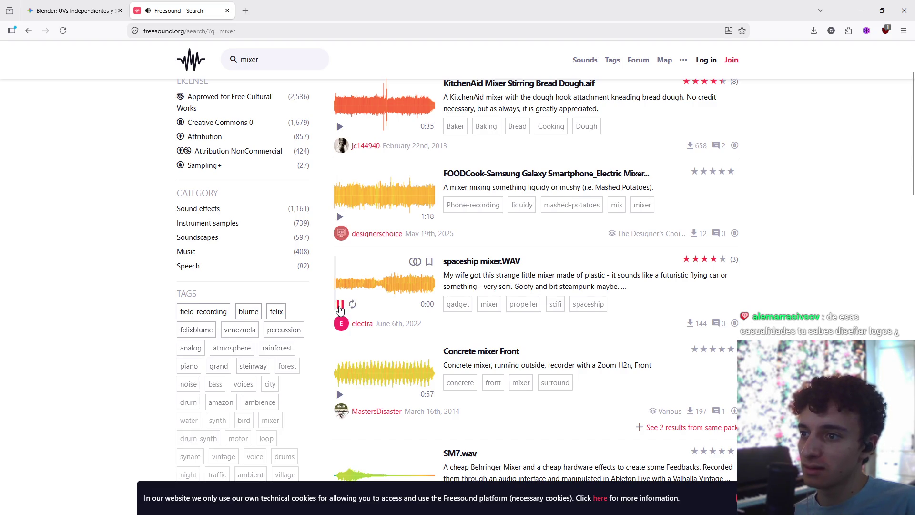
{"action": "left_click", "coordinate": [340, 394]}
{"action": "scroll", "coordinate": [346, 327], "scroll_direction": "down", "scroll_amount": 2}
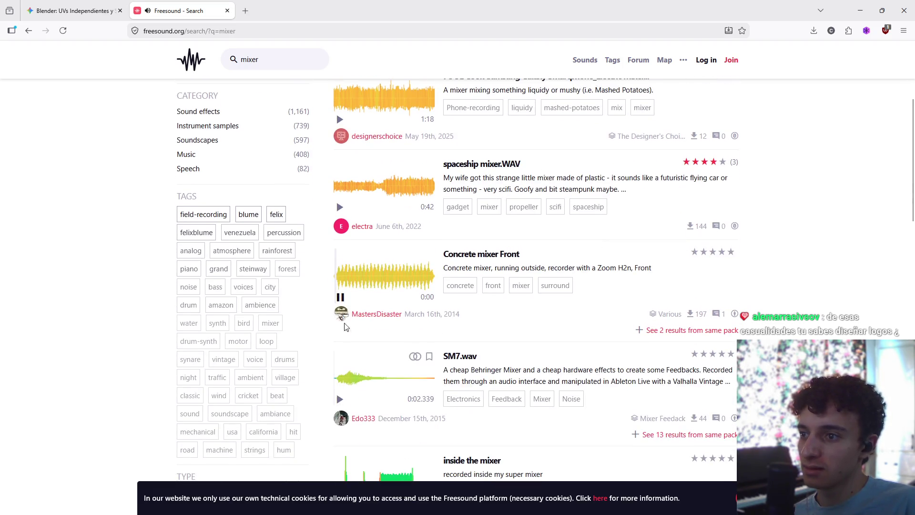
{"action": "left_click", "coordinate": [339, 399]}
{"action": "scroll", "coordinate": [341, 401], "scroll_direction": "down", "scroll_amount": 2}
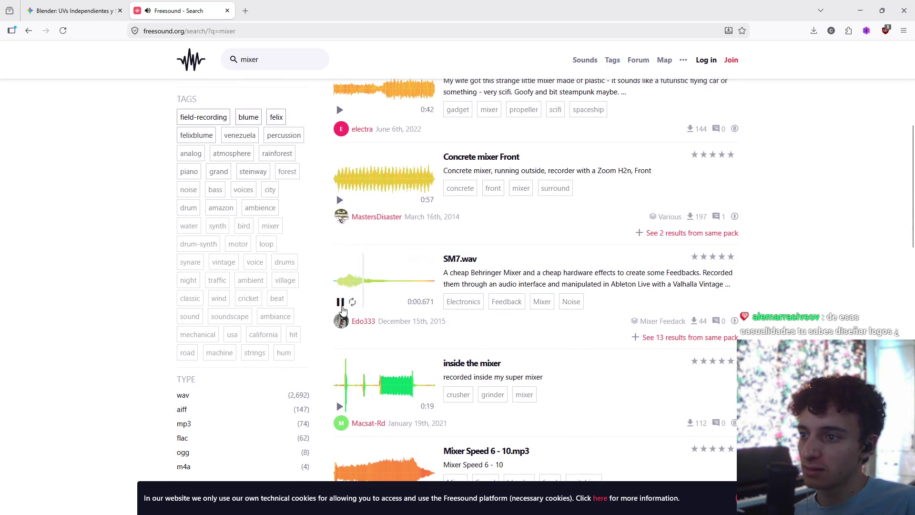
{"action": "scroll", "coordinate": [349, 318], "scroll_direction": "down", "scroll_amount": 2}
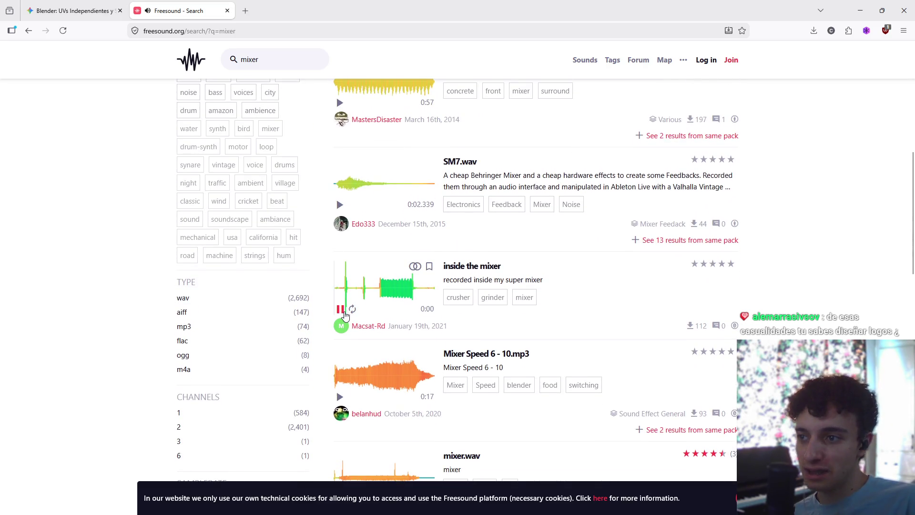
{"action": "left_click", "coordinate": [372, 296]}
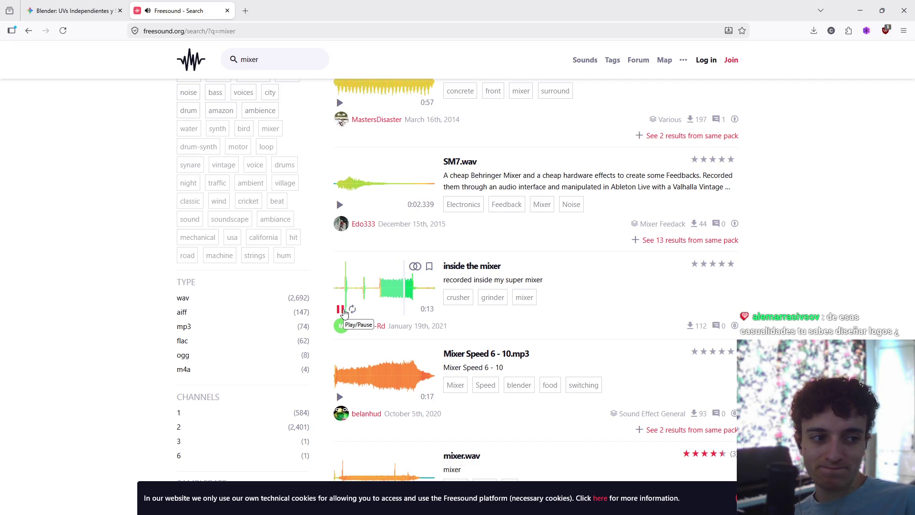
{"action": "left_click", "coordinate": [343, 310]}
{"action": "scroll", "coordinate": [344, 314], "scroll_direction": "down", "scroll_amount": 2}
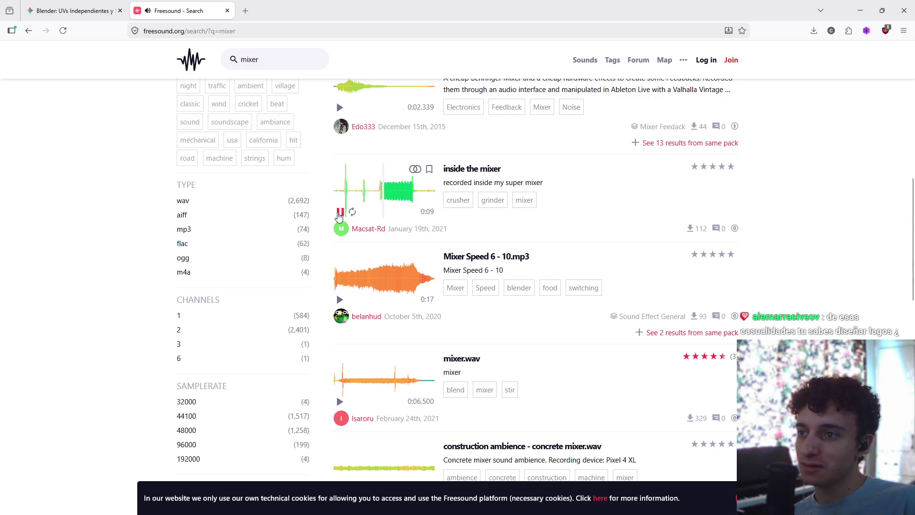
{"action": "left_click", "coordinate": [455, 171]}
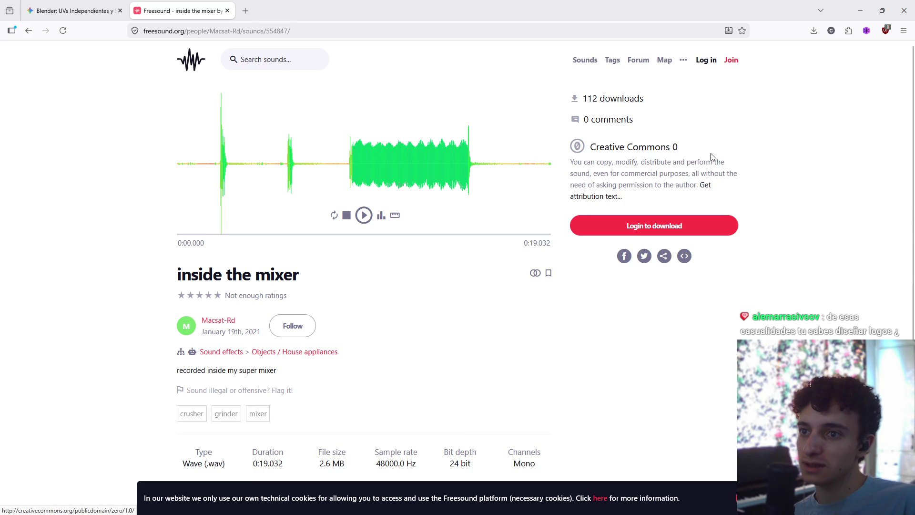
- Log in to Freesound, unlocking the password manager with its master password to autofill credentials
{"action": "left_click", "coordinate": [682, 228]}
{"action": "left_click", "coordinate": [286, 163]}
{"action": "left_click", "coordinate": [257, 166]}
{"action": "left_click", "coordinate": [290, 163]}
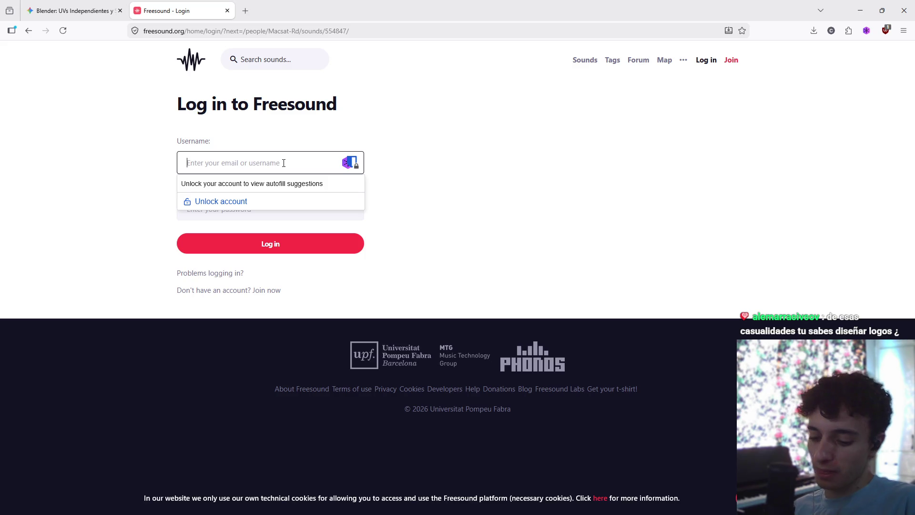
{"action": "left_click", "coordinate": [221, 201]}
{"action": "type", "text": "*******"}
{"action": "key", "text": "Return"}
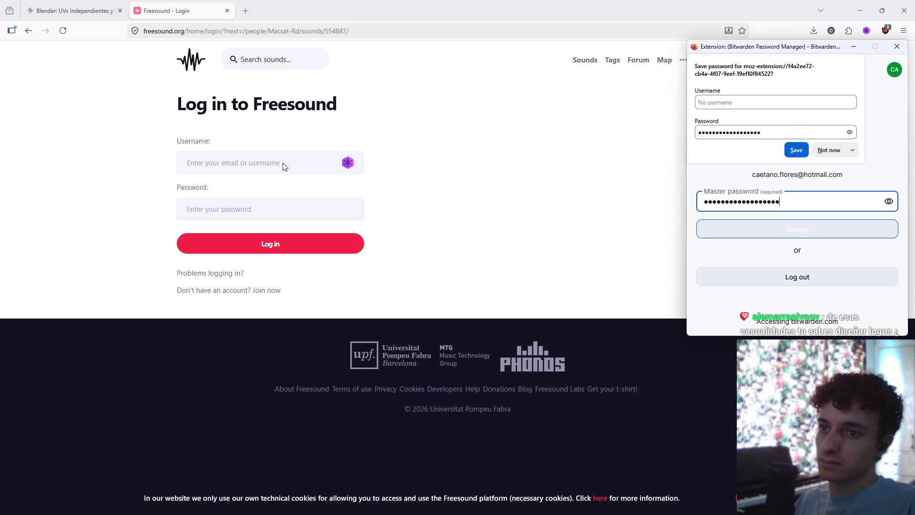
{"action": "left_click", "coordinate": [826, 150]}
{"action": "key", "text": "Return"}
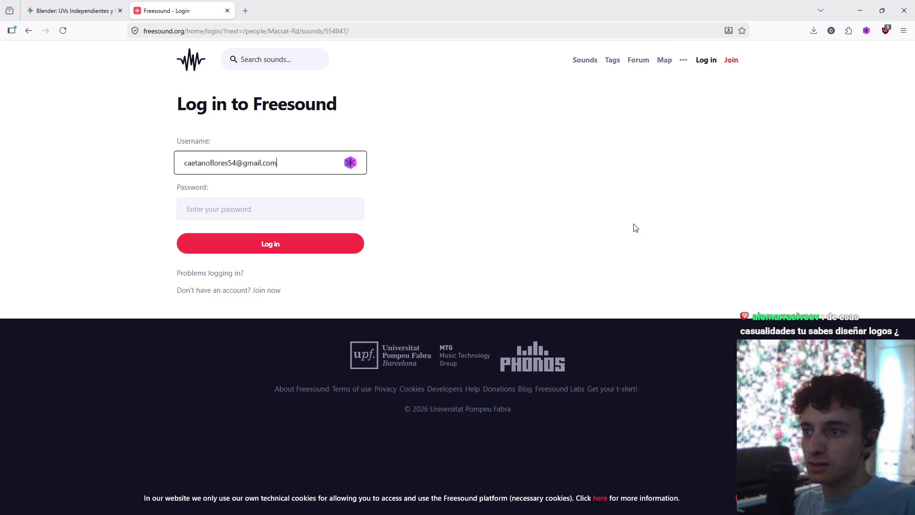
{"action": "left_click", "coordinate": [271, 243]}
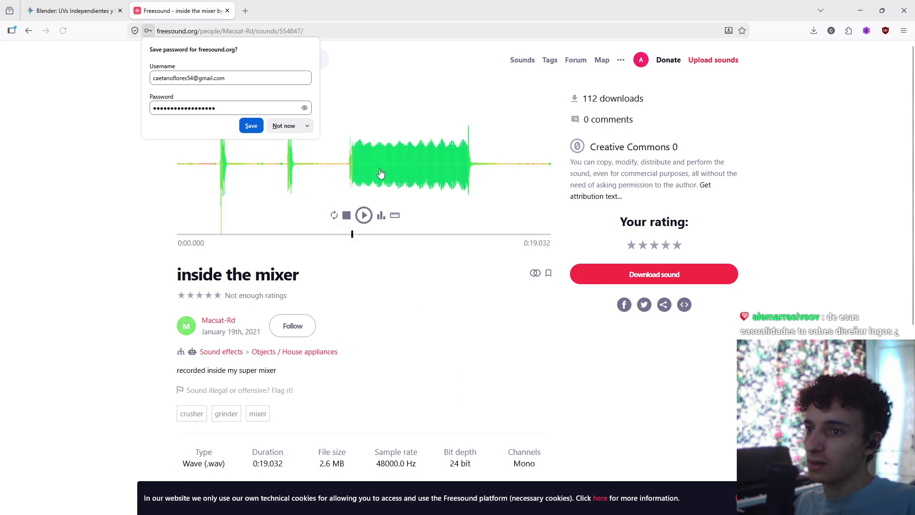
- Download the 'inside the mixer' WAV file and launch REAPER from the Start menu
{"action": "left_click", "coordinate": [703, 280]}
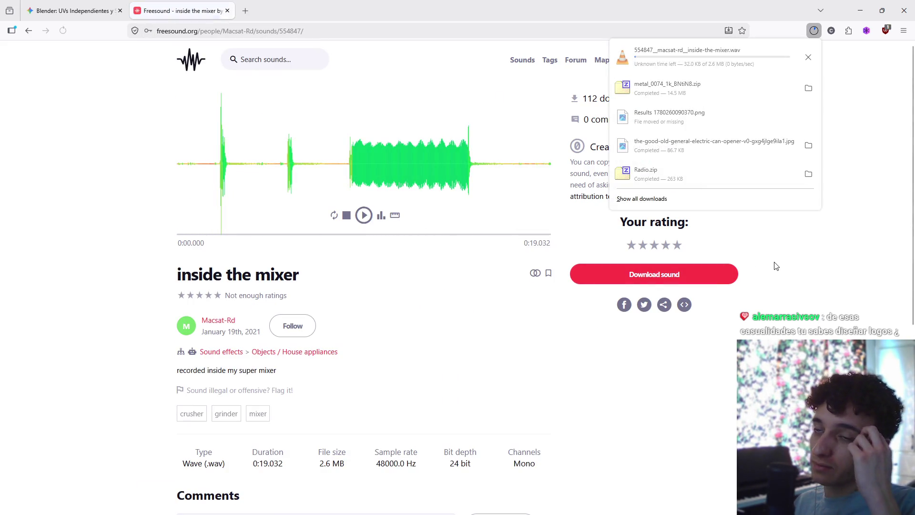
{"action": "key", "text": "super"}
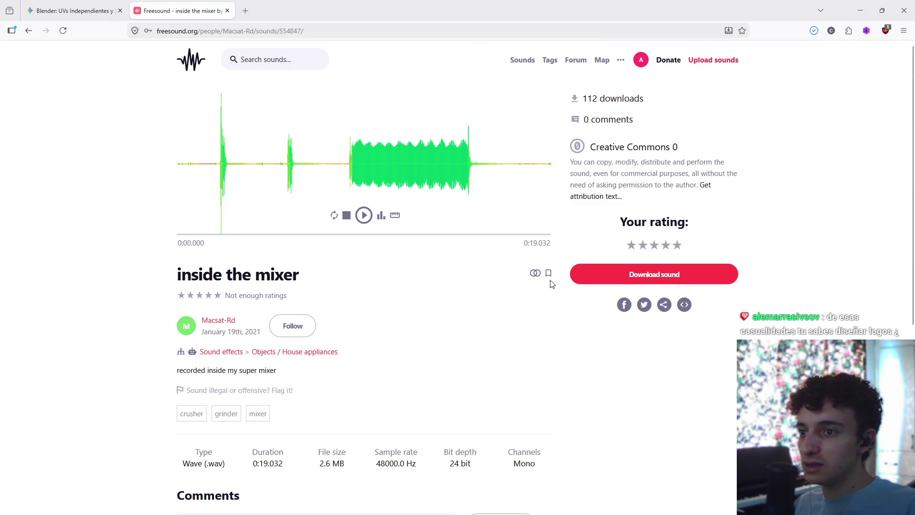
{"action": "type", "text": "reaper"}
{"action": "key", "text": "Return"}
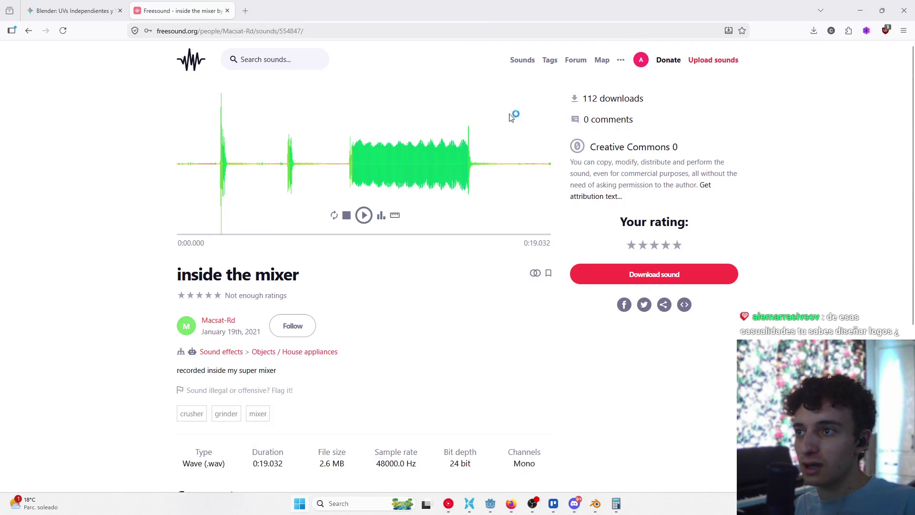
- Close the Freesound tab and bring the newly launched REAPER window to the front
{"action": "left_click", "coordinate": [227, 10]}
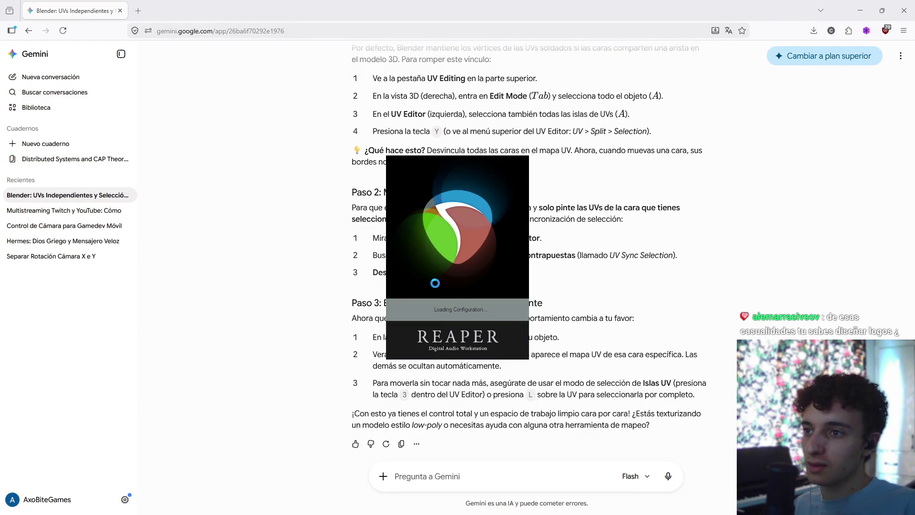
{"action": "left_click", "coordinate": [585, 510]}
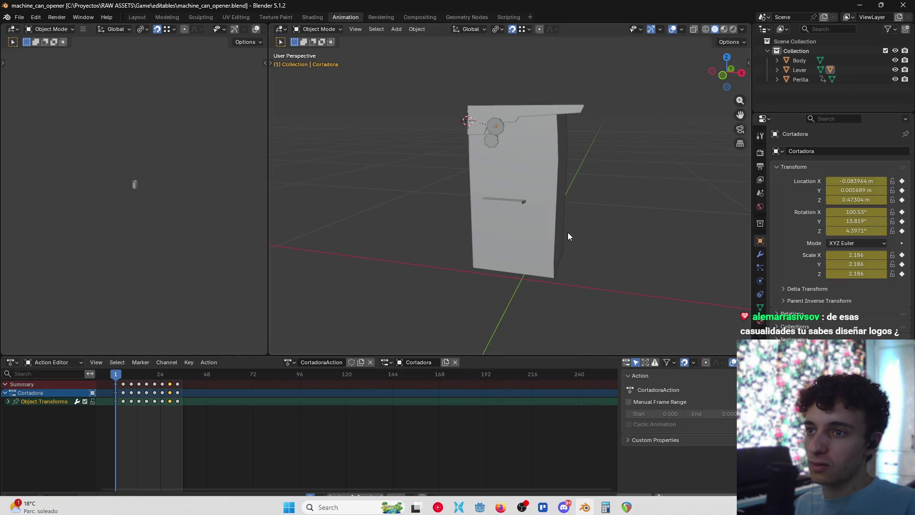
{"action": "left_click", "coordinate": [595, 506]}
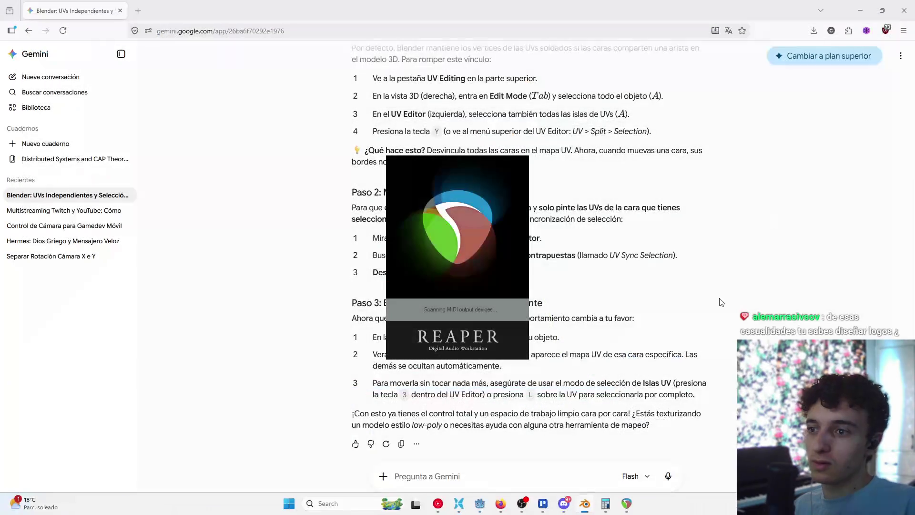
{"action": "left_click", "coordinate": [553, 504]}
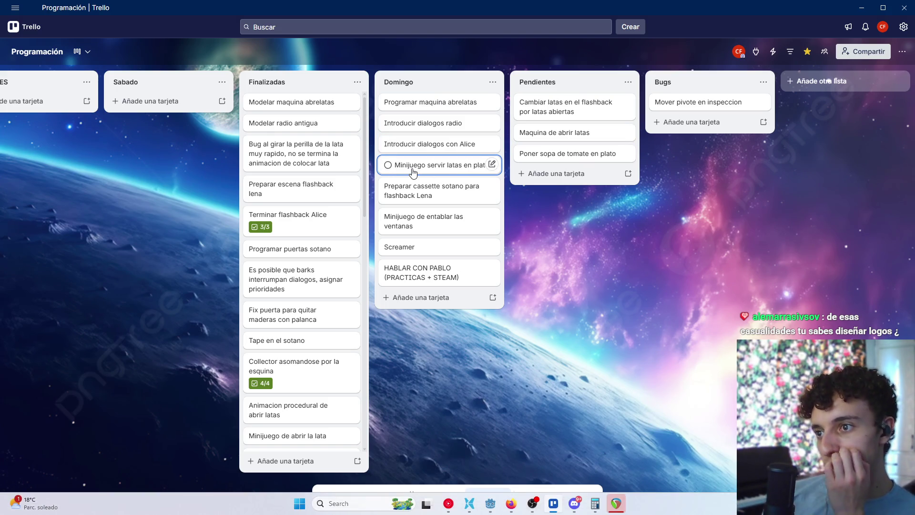
{"action": "left_click", "coordinate": [617, 503]}
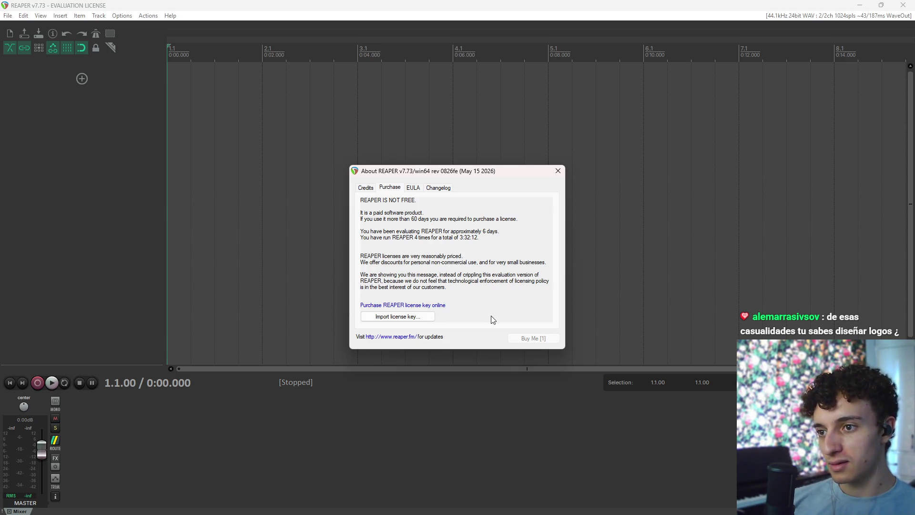
- Dismiss REAPER's evaluation-license notice and return the edit cursor to the project start
{"action": "left_click", "coordinate": [521, 338]}
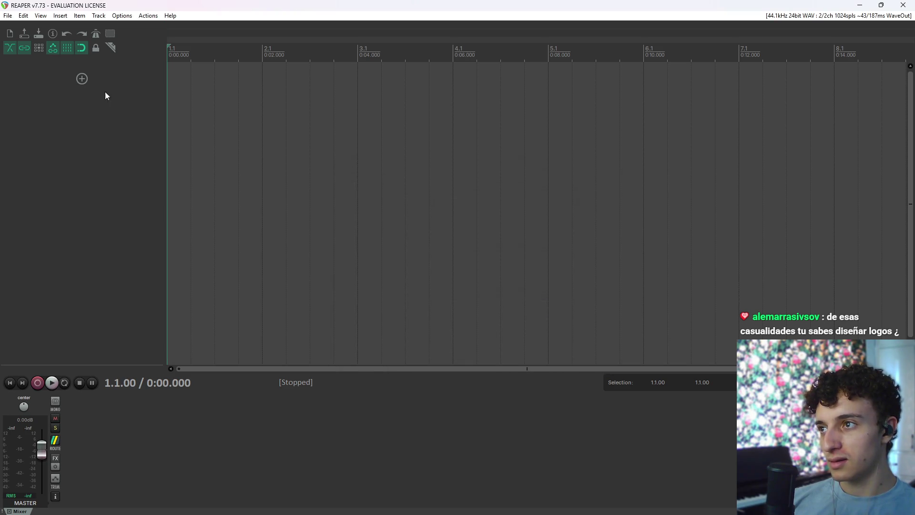
{"action": "key", "text": "Right"}
{"action": "key", "text": "Right"}
{"action": "key", "text": "Right"}
{"action": "key", "text": "Left"}
{"action": "key", "text": "Left"}
{"action": "key", "text": "Left"}
{"action": "key", "text": "Home"}
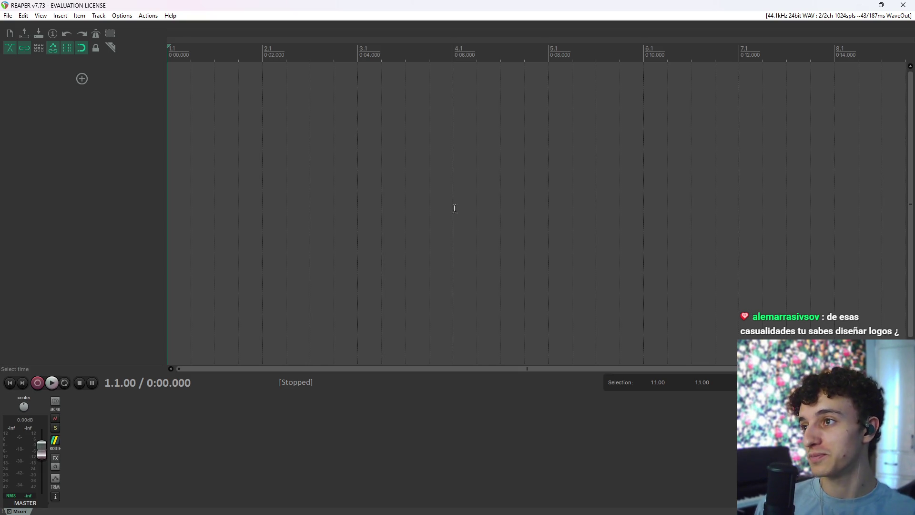
- Bring up a File Explorer window over REAPER with Win+E
{"action": "left_click", "coordinate": [7, 16]}
{"action": "left_click", "coordinate": [292, 435]}
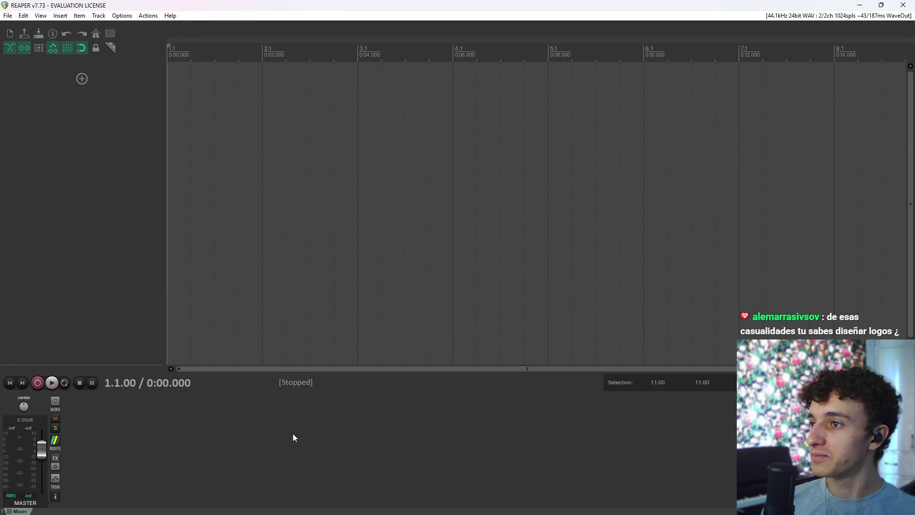
{"action": "left_click", "coordinate": [534, 509]}
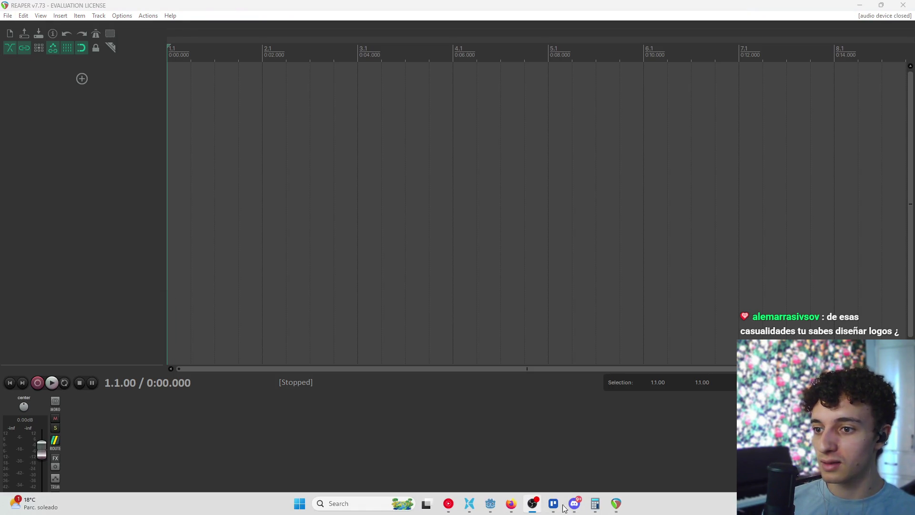
{"action": "left_click", "coordinate": [616, 504]}
{"action": "mouse_move", "coordinate": [423, 513]}
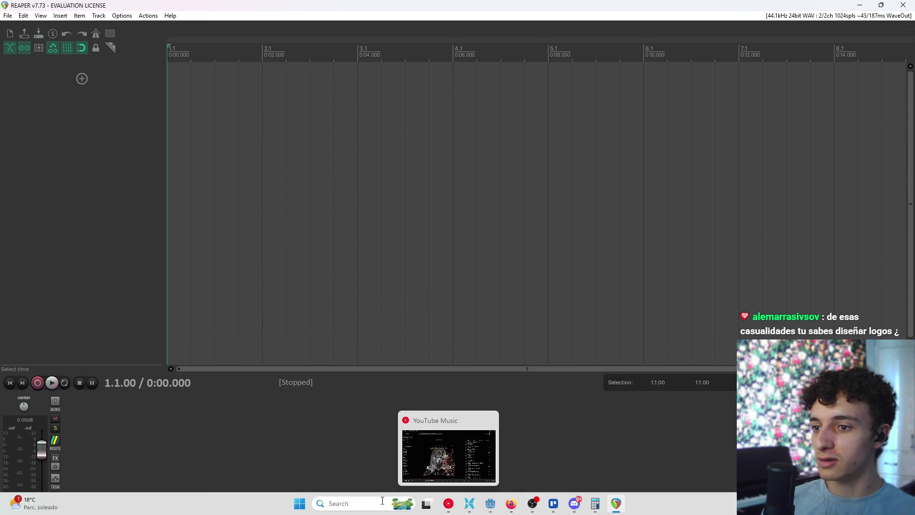
{"action": "key", "text": "super+e"}
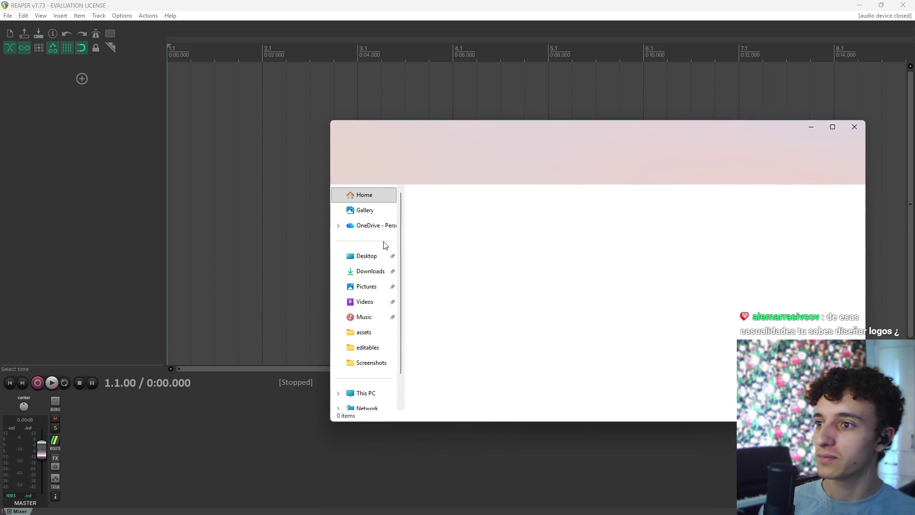
- Import the downloaded WAV from Downloads as a REAPER track and move it to the project start
{"action": "left_click", "coordinate": [371, 270]}
{"action": "left_click_drag", "start_coordinate": [479, 219], "coordinate": [266, 188]}
{"action": "left_click", "coordinate": [851, 126]}
{"action": "left_click_drag", "start_coordinate": [434, 86], "coordinate": [337, 90]}
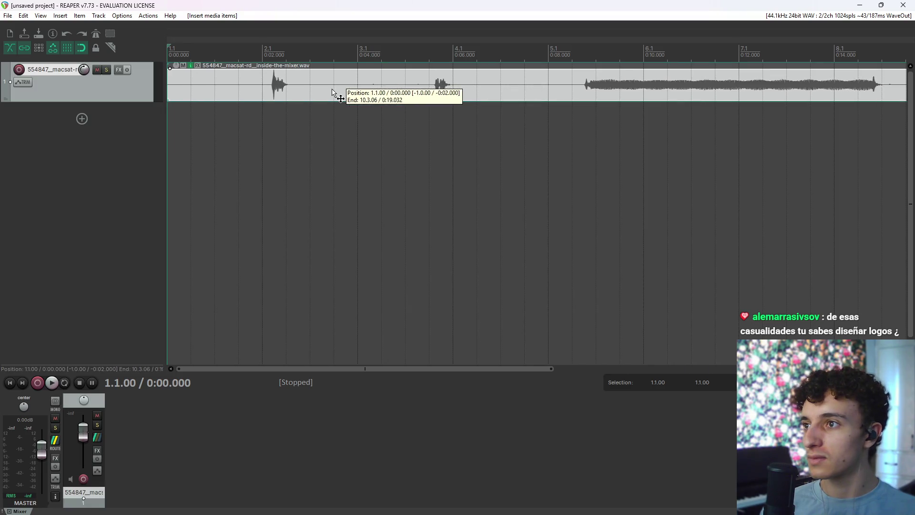
- Play the clip from just before the machine hum begins
{"action": "left_click", "coordinate": [590, 85]}
{"action": "left_click", "coordinate": [573, 88]}
{"action": "key", "text": "space"}
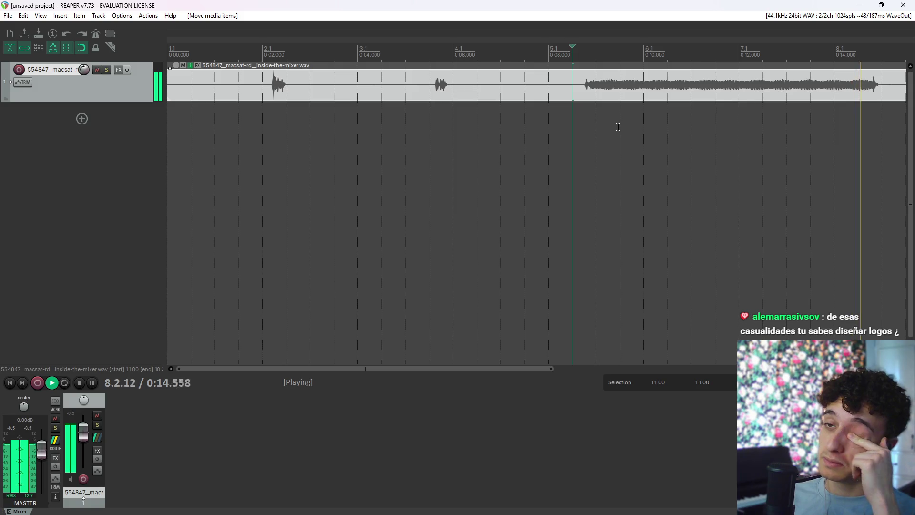
{"action": "key", "text": "space"}
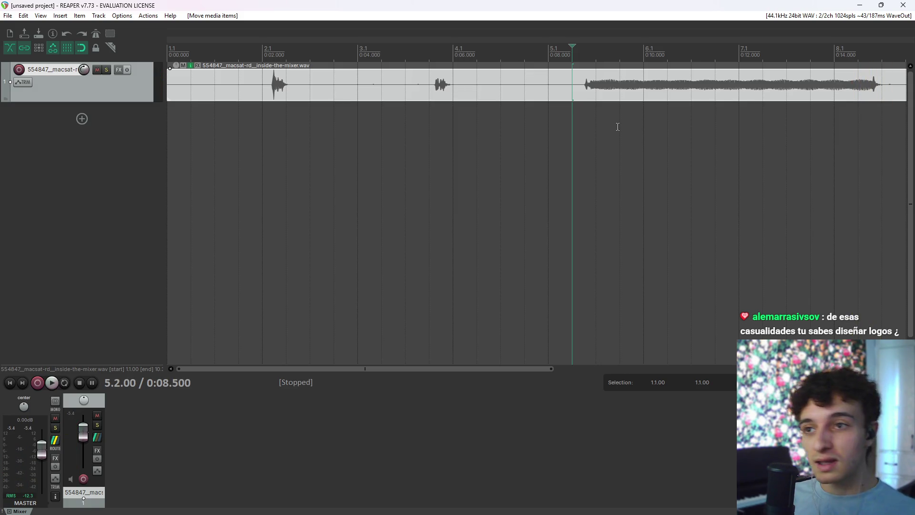
- Split the clip at about 8.5 s where the hum begins and delete the opening clicks
{"action": "left_click", "coordinate": [698, 143]}
{"action": "left_click", "coordinate": [675, 138]}
{"action": "scroll", "coordinate": [667, 119], "scroll_direction": "right", "scroll_amount": 3}
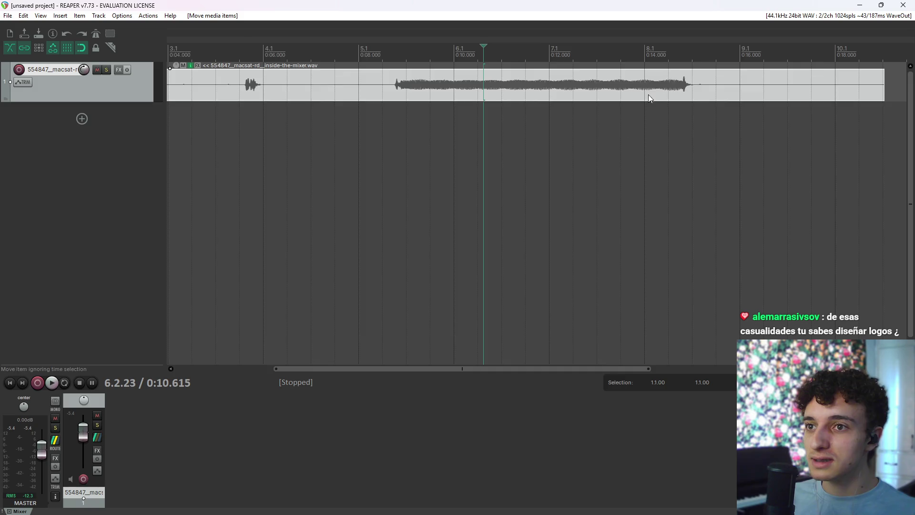
{"action": "scroll", "coordinate": [649, 98], "scroll_direction": "up", "scroll_amount": 5}
{"action": "left_click", "coordinate": [653, 119]}
{"action": "scroll", "coordinate": [708, 141], "scroll_direction": "down", "scroll_amount": 6}
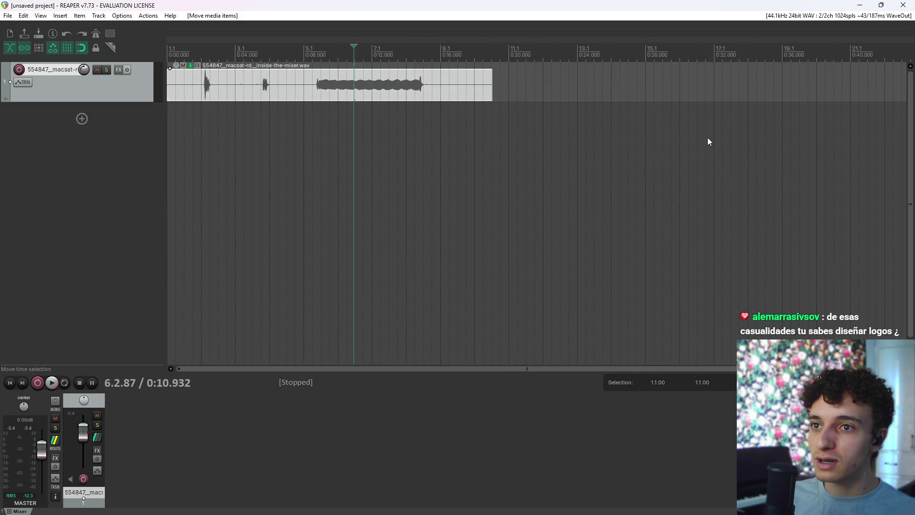
{"action": "scroll", "coordinate": [322, 117], "scroll_direction": "up", "scroll_amount": 8}
{"action": "scroll", "coordinate": [481, 138], "scroll_direction": "down", "scroll_amount": 5}
{"action": "left_click", "coordinate": [470, 58]}
{"action": "left_click", "coordinate": [467, 95]}
{"action": "left_click", "coordinate": [469, 86]}
{"action": "key", "text": "s"}
{"action": "left_click", "coordinate": [431, 87]}
{"action": "key", "text": "Delete"}
- Drag the remaining hum clip to the project start and audition its end around 6–6.5 s
{"action": "scroll", "coordinate": [485, 120], "scroll_direction": "down", "scroll_amount": 7}
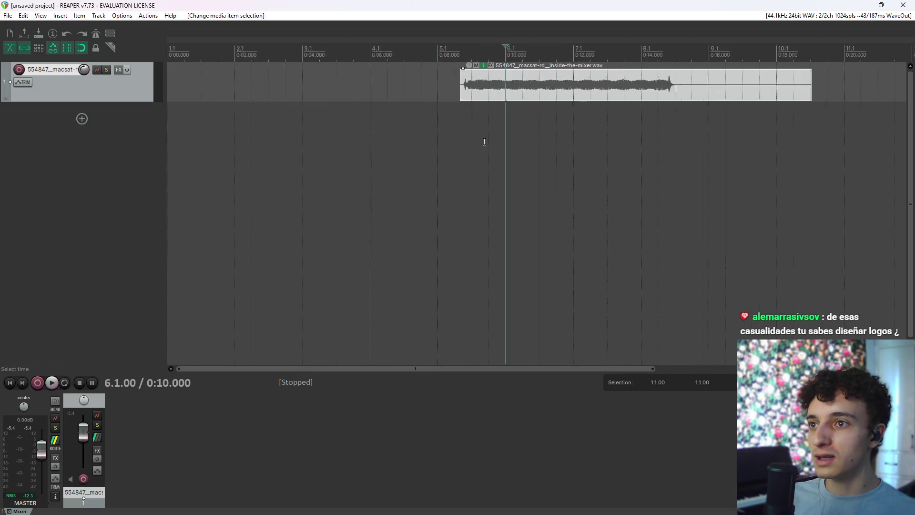
{"action": "left_click", "coordinate": [307, 143]}
{"action": "left_click_drag", "start_coordinate": [272, 93], "coordinate": [181, 82]}
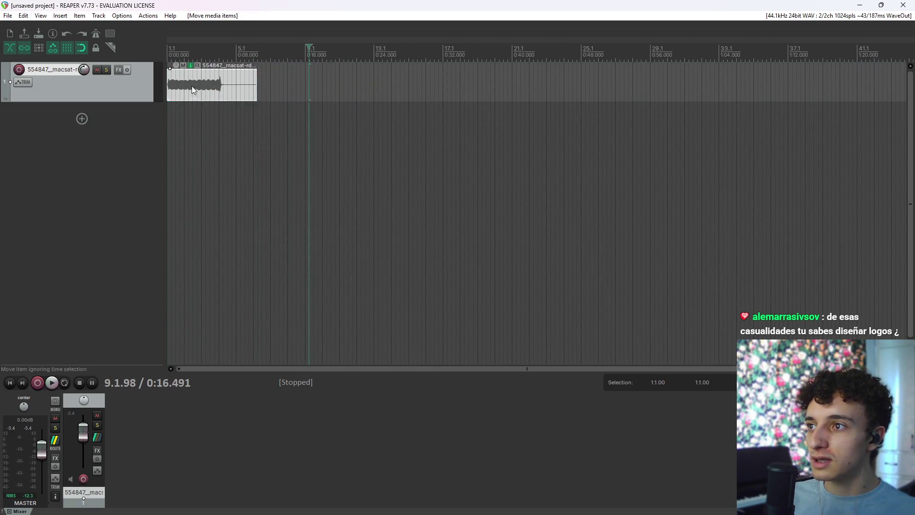
{"action": "scroll", "coordinate": [172, 86], "scroll_direction": "up", "scroll_amount": 6}
{"action": "key", "text": "Home"}
{"action": "left_click", "coordinate": [212, 84]}
{"action": "left_click", "coordinate": [734, 88]}
{"action": "left_click", "coordinate": [759, 88]}
{"action": "key", "text": "space"}
{"action": "key", "text": "space"}
{"action": "left_click", "coordinate": [742, 85]}
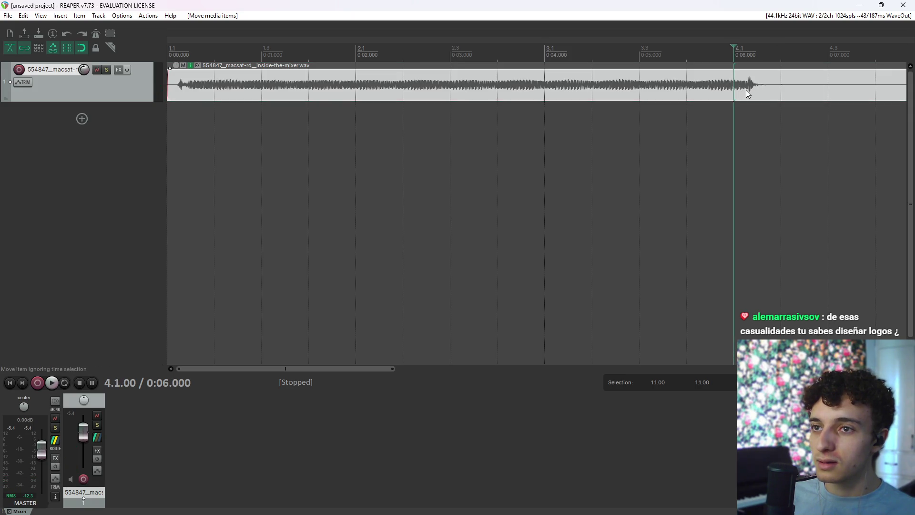
{"action": "left_click_drag", "start_coordinate": [172, 88], "coordinate": [175, 90]}
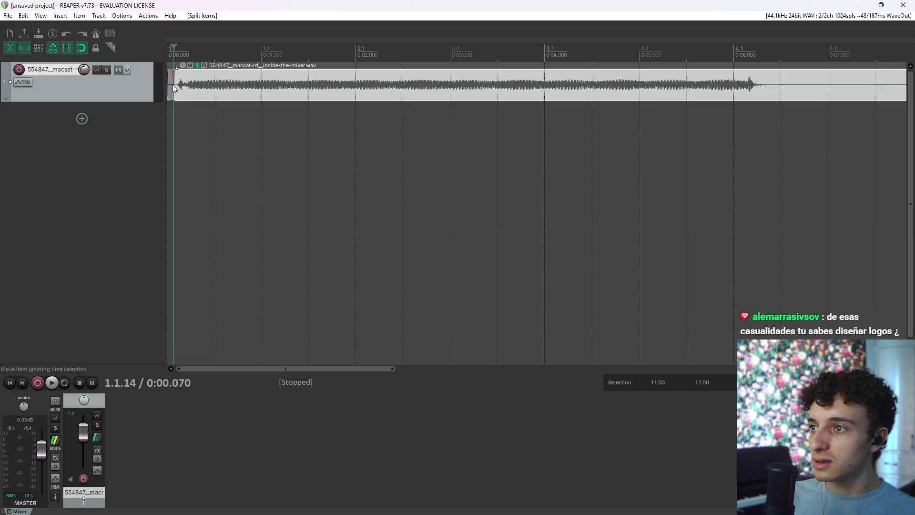
- Delete the tiny piece at the clip's start, snap the clip to 0:00, and play from 2.5 s
{"action": "left_click", "coordinate": [173, 88]}
{"action": "key", "text": "Delete"}
{"action": "left_click_drag", "start_coordinate": [204, 88], "coordinate": [197, 89]}
{"action": "left_click", "coordinate": [329, 87]}
{"action": "left_click", "coordinate": [360, 124]}
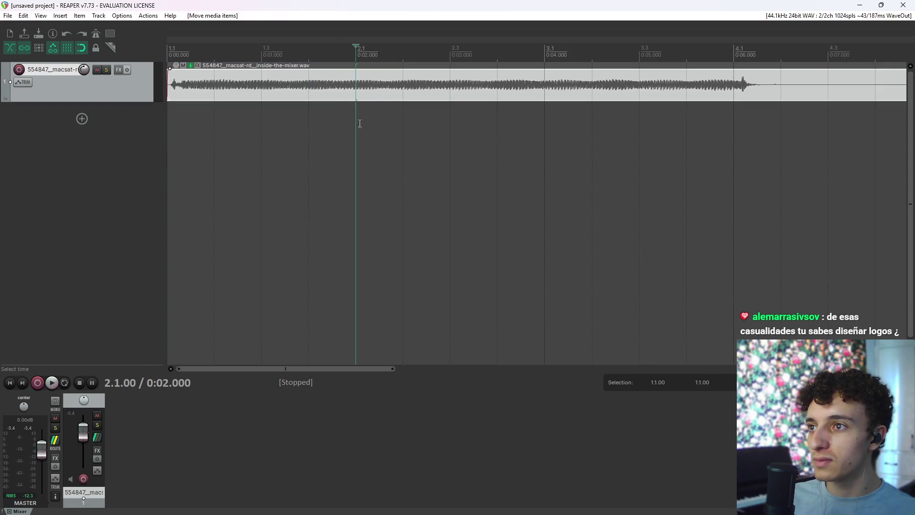
{"action": "left_click", "coordinate": [395, 101]}
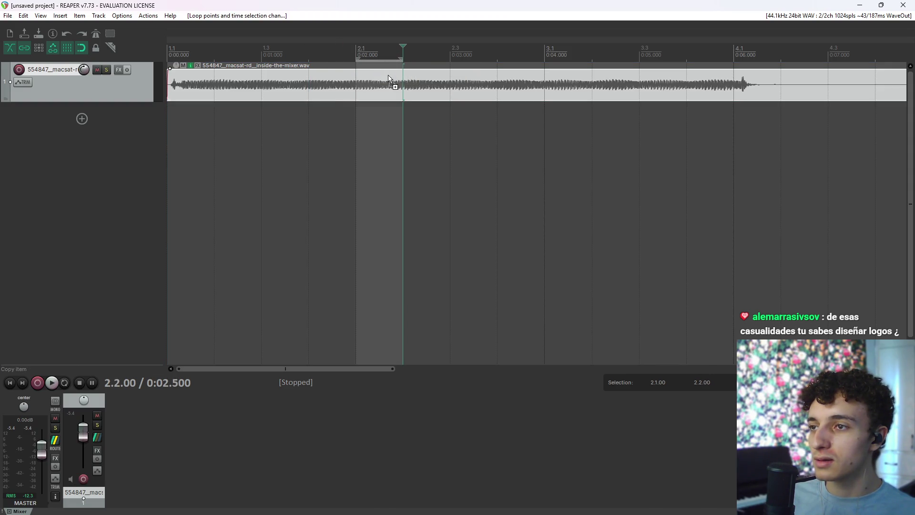
{"action": "key", "text": "space"}
{"action": "key", "text": "space"}
- Reselect the hum clip and play it from 1 second
{"action": "right_click", "coordinate": [547, 89]}
{"action": "left_click", "coordinate": [452, 151]}
{"action": "left_click", "coordinate": [437, 89]}
{"action": "left_click", "coordinate": [394, 56]}
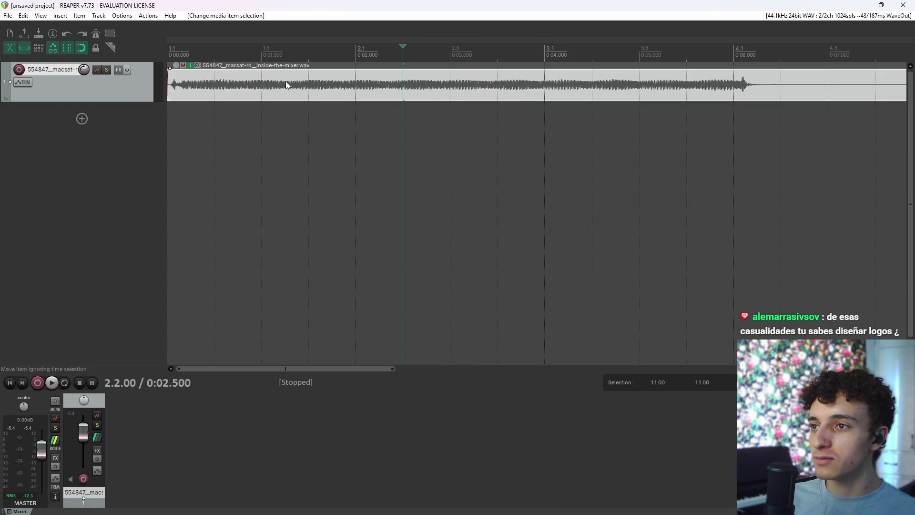
{"action": "left_click", "coordinate": [262, 143]}
{"action": "key", "text": "space"}
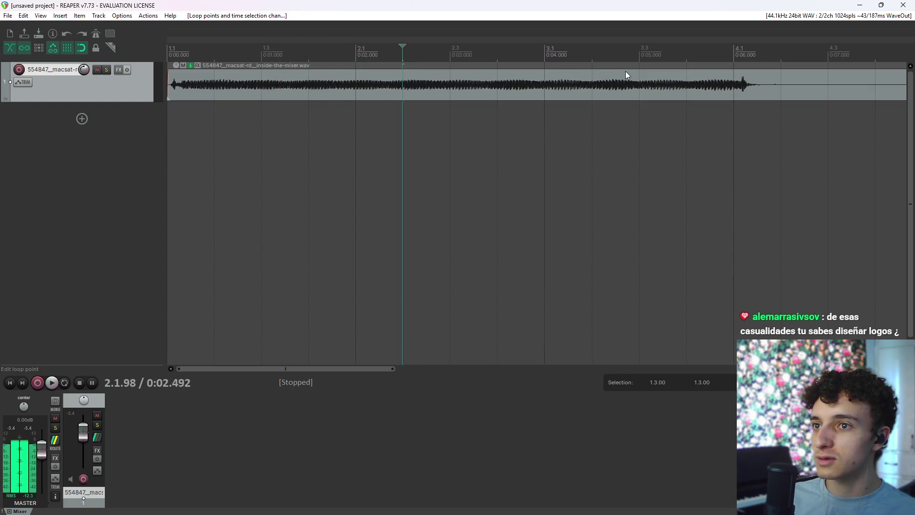
- Audition the hum around 3–4 s and place the cut point at 1.5 s
{"action": "right_click", "coordinate": [626, 56]}
{"action": "left_click", "coordinate": [561, 57]}
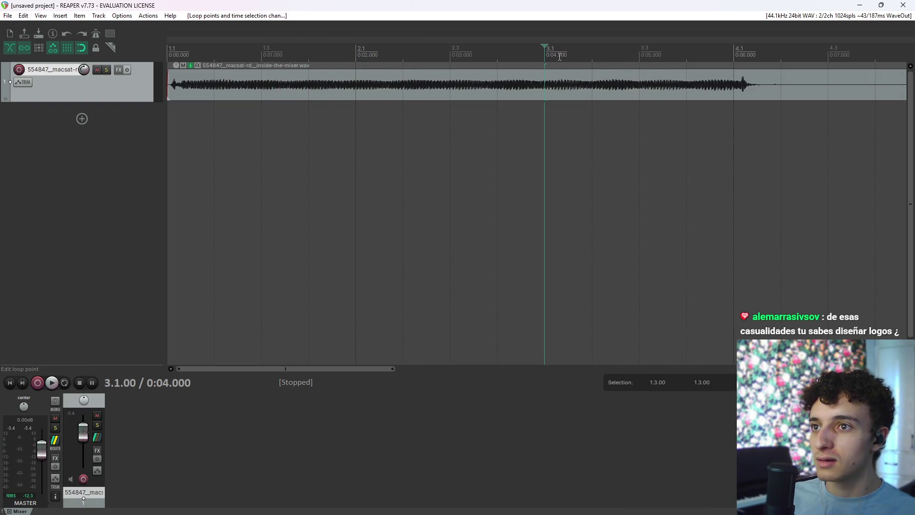
{"action": "left_click", "coordinate": [615, 58]}
{"action": "left_click", "coordinate": [496, 57]}
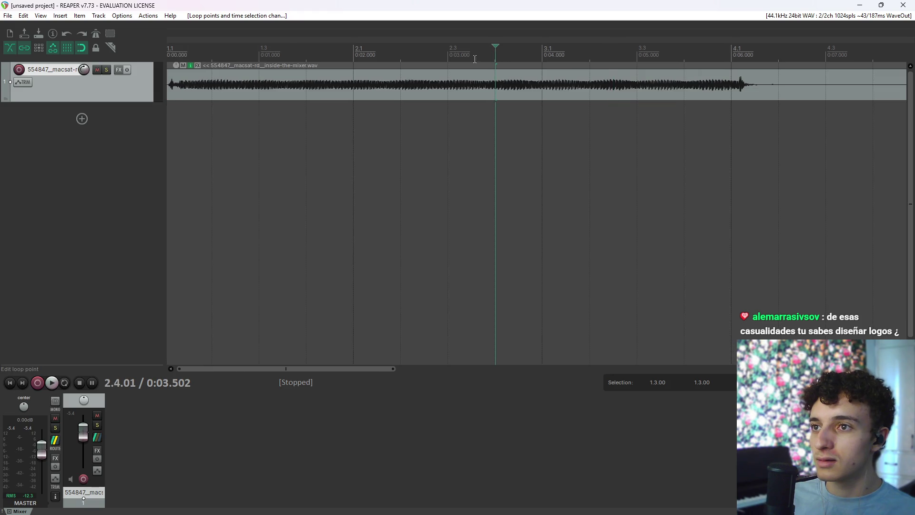
{"action": "left_click_drag", "start_coordinate": [542, 58], "coordinate": [444, 60]}
{"action": "left_click", "coordinate": [446, 64]}
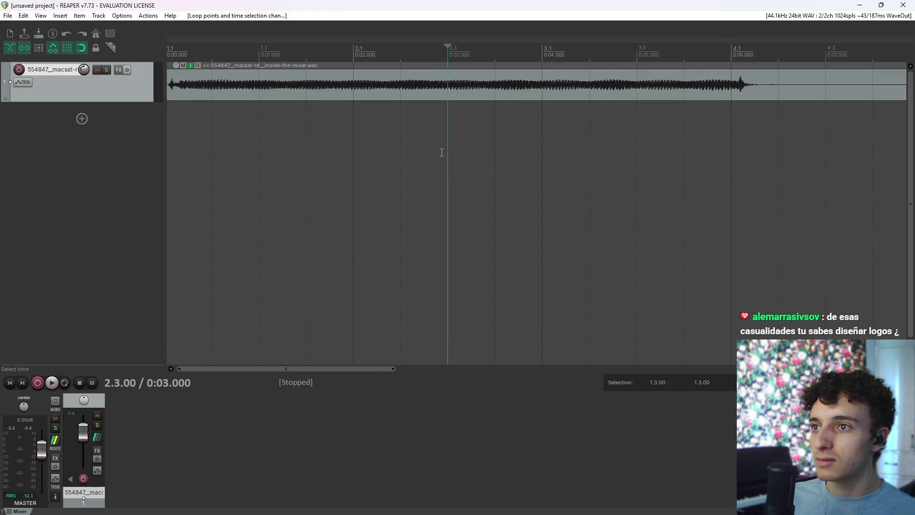
{"action": "left_click", "coordinate": [465, 65]}
{"action": "key", "text": "space"}
{"action": "key", "text": "space"}
{"action": "mouse_move", "coordinate": [460, 66]}
{"action": "left_mouse_down"}
{"action": "mouse_move", "coordinate": [504, 65]}
{"action": "mouse_move", "coordinate": [228, 73]}
{"action": "mouse_move", "coordinate": [361, 61]}
{"action": "mouse_move", "coordinate": [308, 66]}
{"action": "mouse_move", "coordinate": [306, 56]}
{"action": "left_mouse_up"}
{"action": "left_click", "coordinate": [308, 46]}
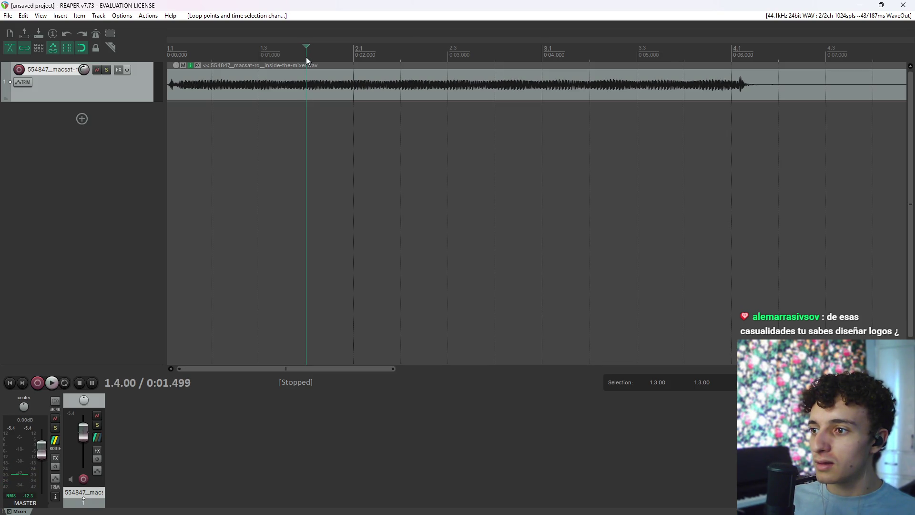
- Split the hum clip at 1.5 s and again where the hum stops
{"action": "key", "text": "s"}
{"action": "left_click_drag", "start_coordinate": [729, 61], "coordinate": [739, 56]}
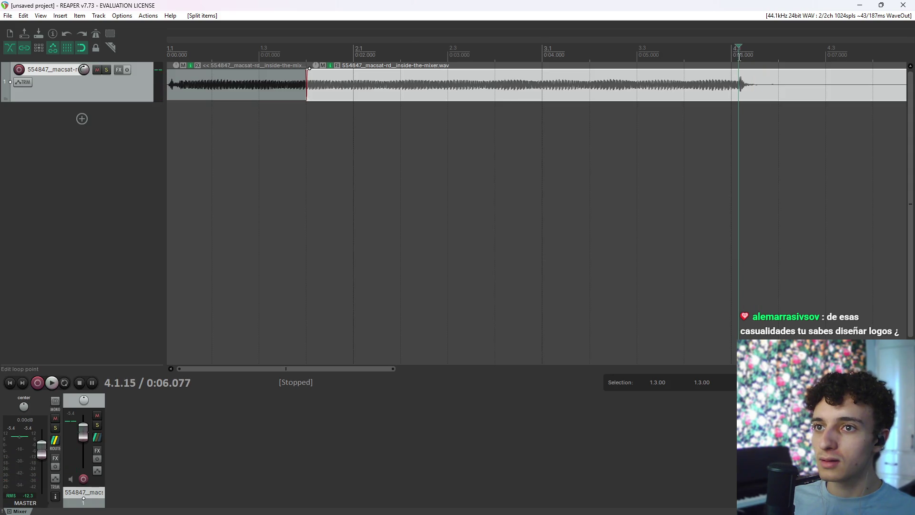
{"action": "key", "text": "space"}
{"action": "key", "text": "s"}
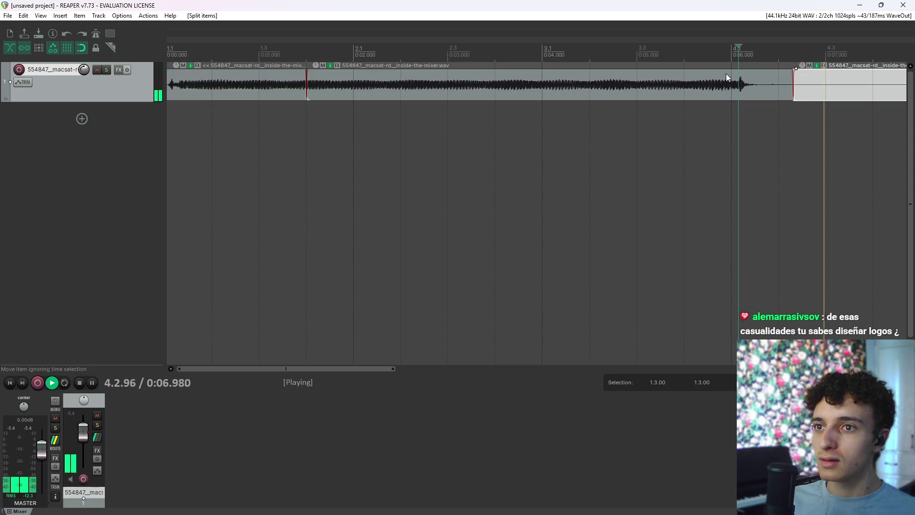
{"action": "key", "text": "space"}
- Delete the long middle hum section and butt the ending clunk against the first piece
{"action": "left_click_drag", "start_coordinate": [483, 372], "coordinate": [319, 369]}
{"action": "left_click", "coordinate": [687, 81]}
{"action": "left_click", "coordinate": [600, 92]}
{"action": "key", "text": "Delete"}
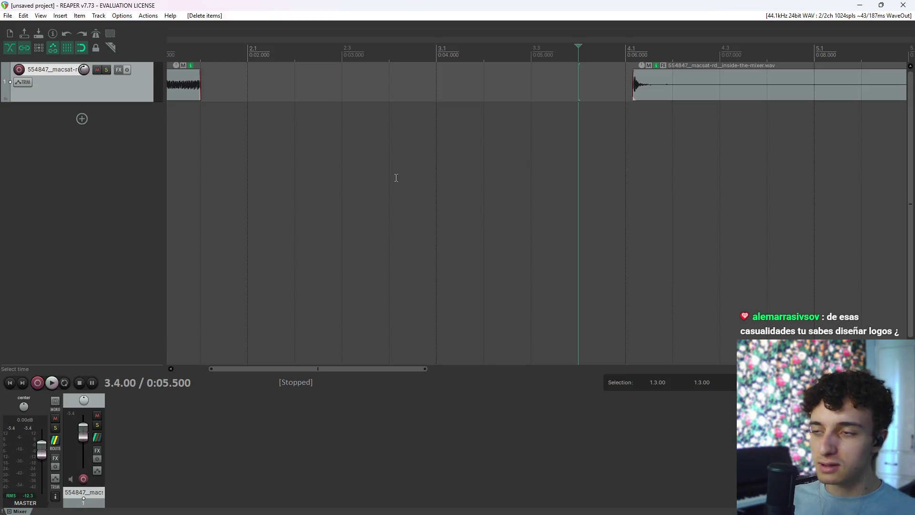
{"action": "left_click_drag", "start_coordinate": [636, 84], "coordinate": [205, 84]}
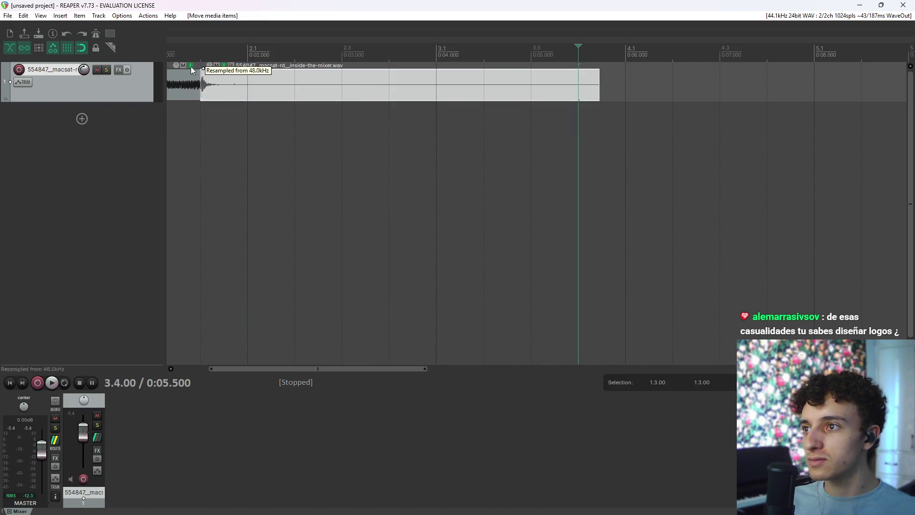
- Play the joined sound from the start to check the edit
{"action": "scroll", "coordinate": [243, 368], "scroll_direction": "left", "scroll_amount": 3}
{"action": "left_click", "coordinate": [245, 52]}
{"action": "key", "text": "space"}
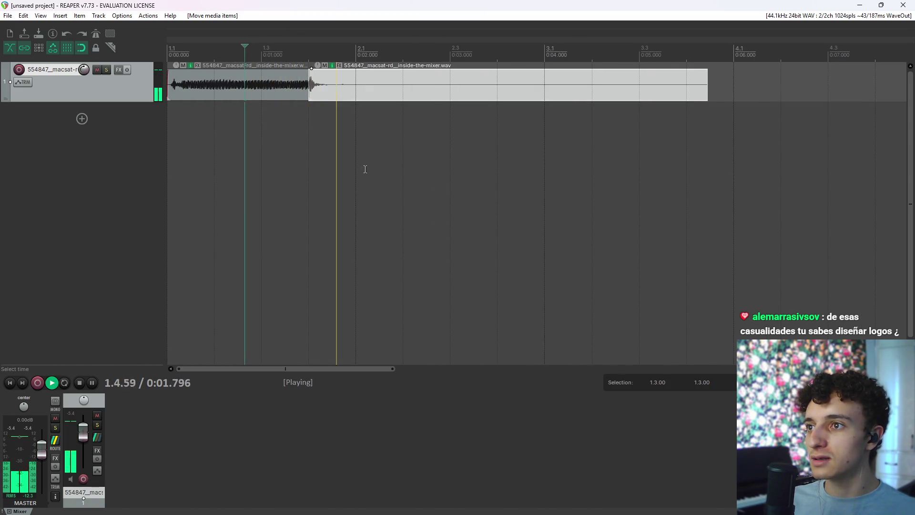
{"action": "key", "text": "space"}
{"action": "left_click_drag", "start_coordinate": [237, 56], "coordinate": [175, 55]}
{"action": "key", "text": "space"}
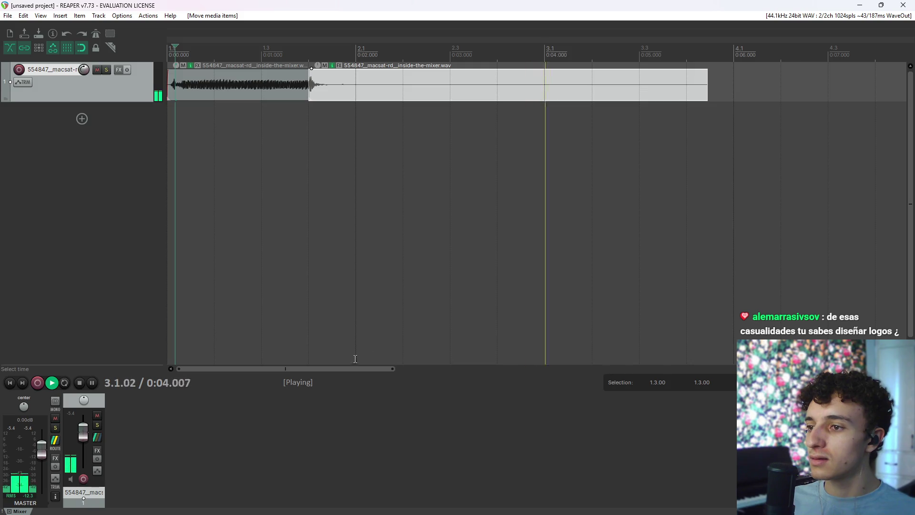
{"action": "left_click", "coordinate": [310, 345]}
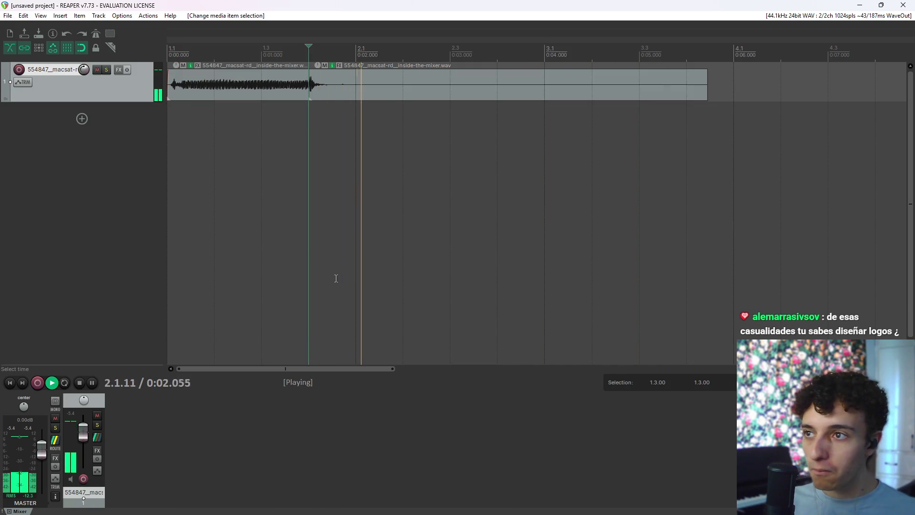
{"action": "key", "text": "space"}
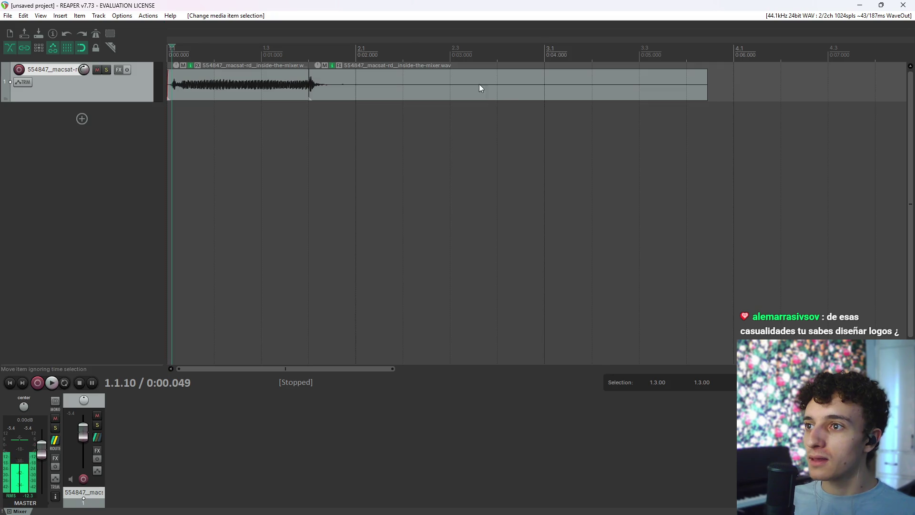
- Cut off the trailing tail after the clunk and add a roughly 0.46 s fade-out
{"action": "left_click", "coordinate": [344, 96]}
{"action": "key", "text": "space"}
{"action": "key", "text": "space"}
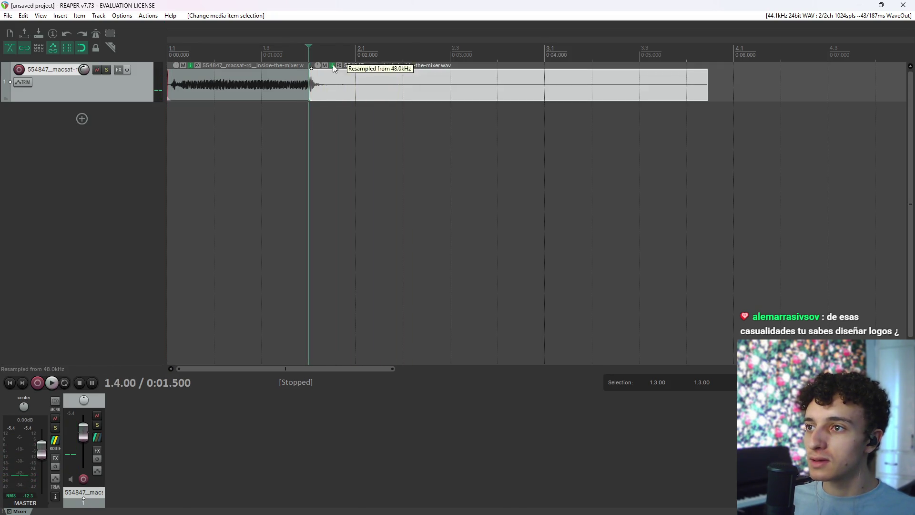
{"action": "left_click", "coordinate": [358, 98]}
{"action": "key", "text": "s"}
{"action": "left_click", "coordinate": [407, 88]}
{"action": "key", "text": "Delete"}
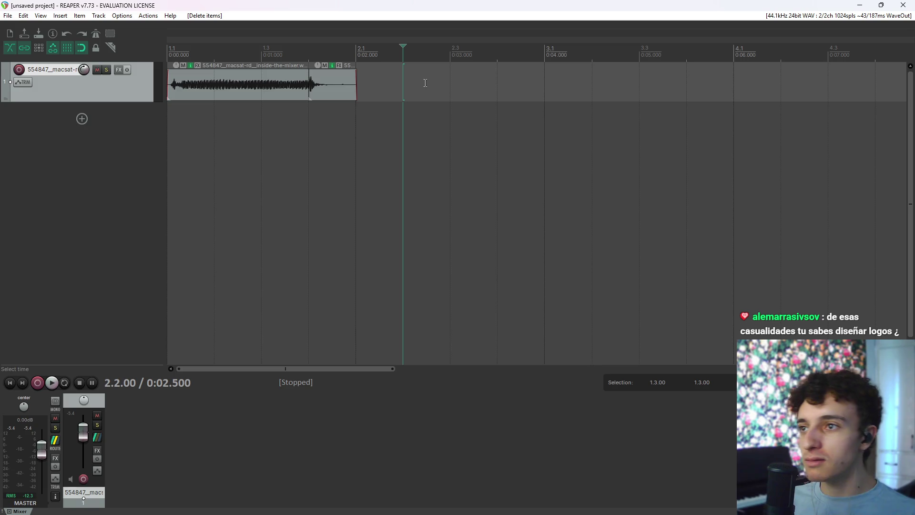
{"action": "mouse_move", "coordinate": [362, 64]}
{"action": "left_mouse_down"}
{"action": "mouse_move", "coordinate": [314, 71]}
{"action": "mouse_move", "coordinate": [317, 79]}
{"action": "left_mouse_up"}
- Play the shortened sound and return the play position to the project start
{"action": "left_click", "coordinate": [207, 83]}
{"action": "key", "text": "space"}
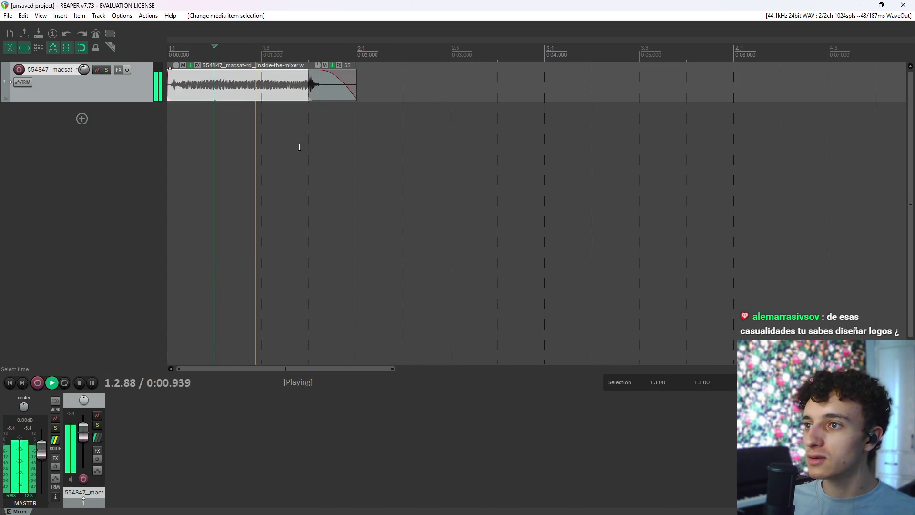
{"action": "key", "text": "space"}
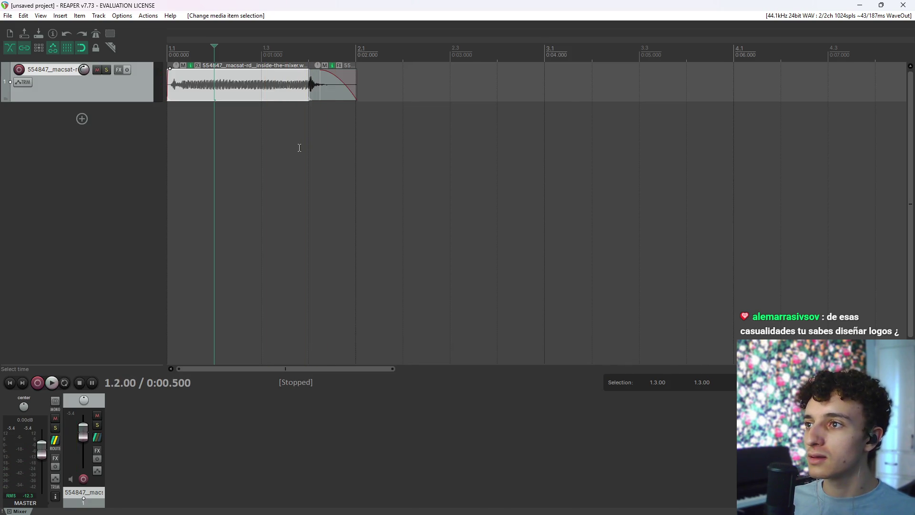
{"action": "mouse_move", "coordinate": [222, 122]}
{"action": "left_mouse_down"}
{"action": "mouse_move", "coordinate": [174, 93]}
{"action": "mouse_move", "coordinate": [130, 95]}
{"action": "left_mouse_up"}
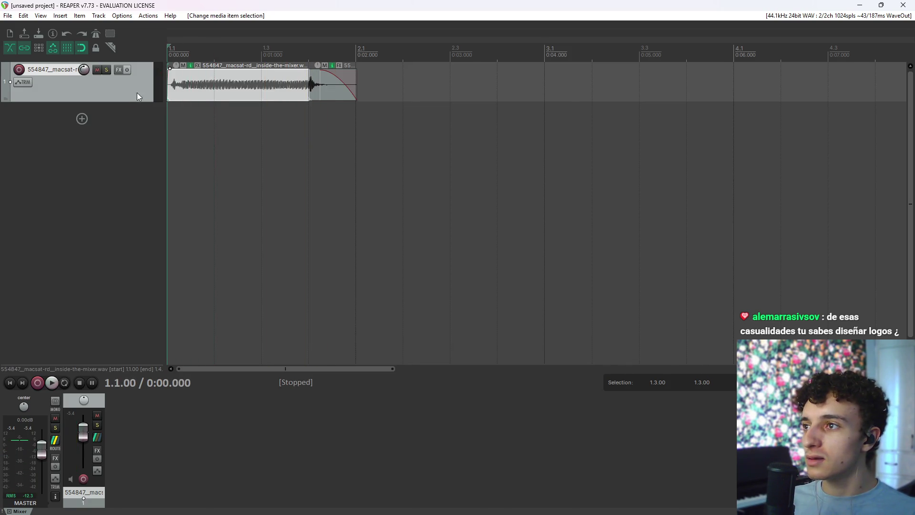
- In Render to File, paste the machine_can_opener assets folder path as the output directory
{"action": "left_click", "coordinate": [8, 16]}
{"action": "left_click", "coordinate": [28, 179]}
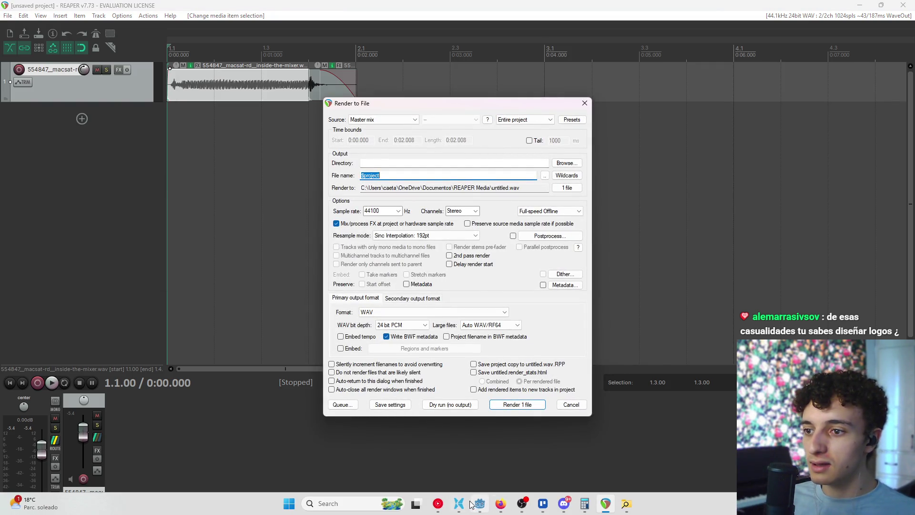
{"action": "left_click", "coordinate": [458, 503]}
{"action": "left_click", "coordinate": [451, 23]}
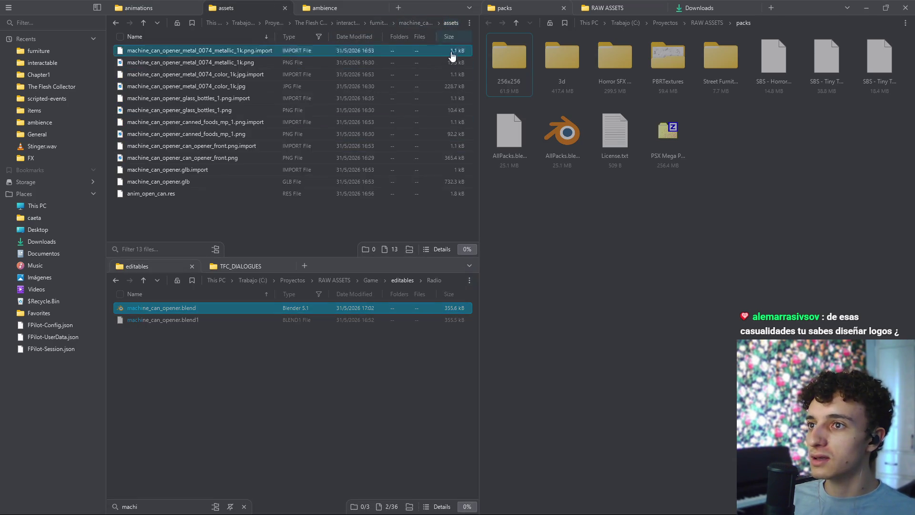
{"action": "left_click", "coordinate": [457, 23]}
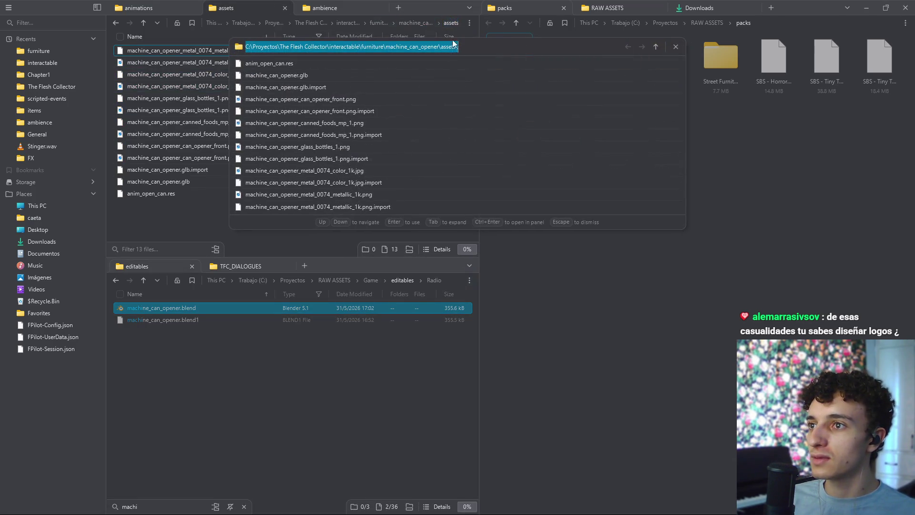
{"action": "key", "text": "alt+Tab"}
{"action": "left_click", "coordinate": [400, 164]}
{"action": "key", "text": "ctrl+v"}
- Set the render file name to machine_working and start rendering
{"action": "left_click", "coordinate": [566, 164]}
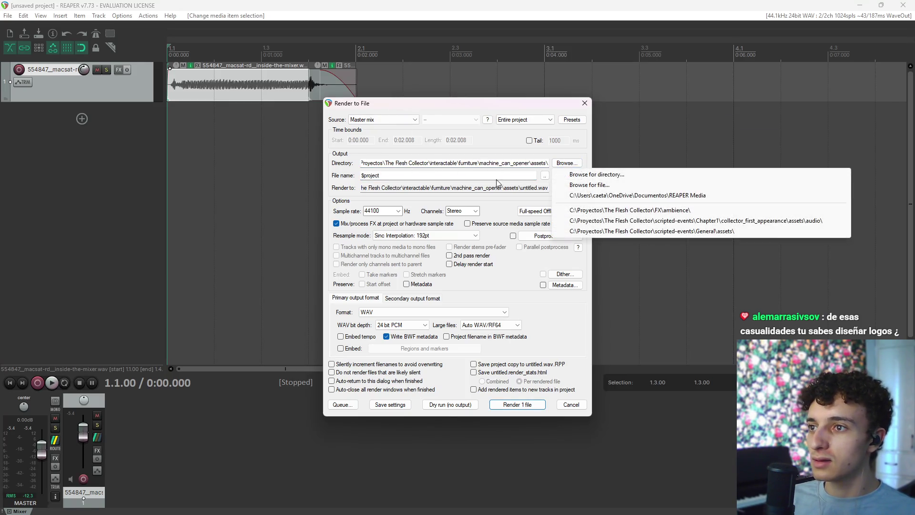
{"action": "left_click", "coordinate": [576, 164]}
{"action": "key", "text": "ctrl+a"}
{"action": "key", "text": "BackSpace"}
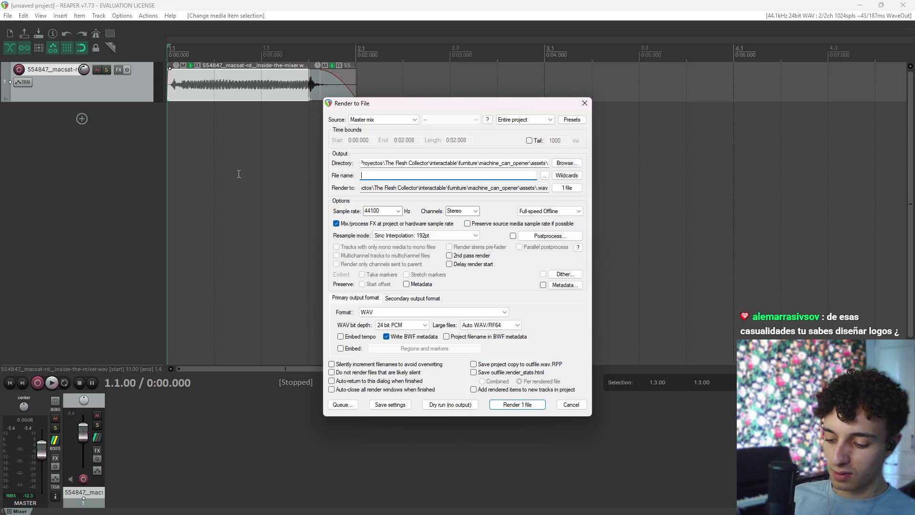
{"action": "type", "text": "machine_working"}
{"action": "key", "text": "Return"}
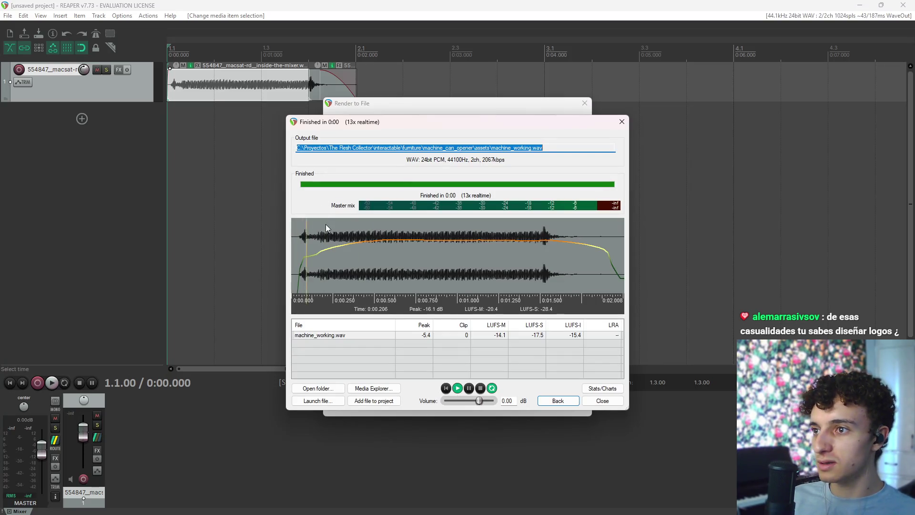
- Render again, overwrite the existing machine_working.wav, close the results and return to Godot
{"action": "left_click", "coordinate": [558, 400]}
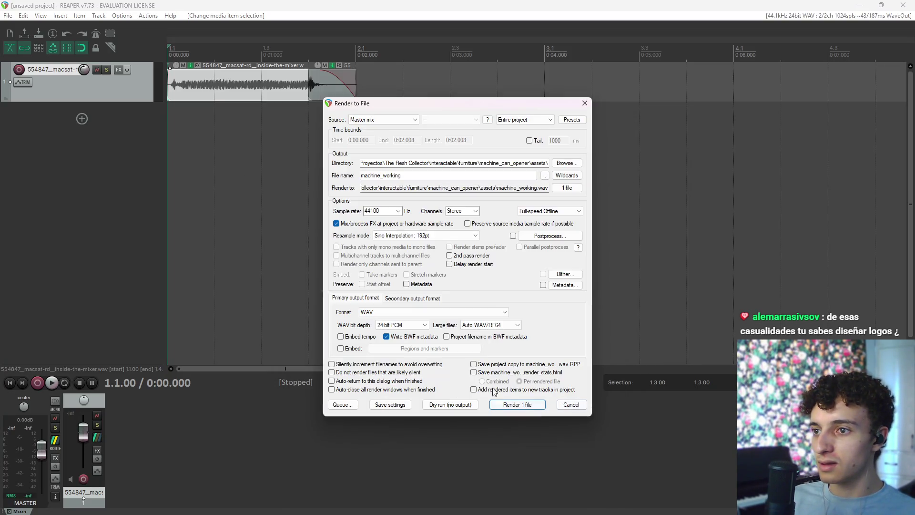
{"action": "left_click", "coordinate": [525, 406]}
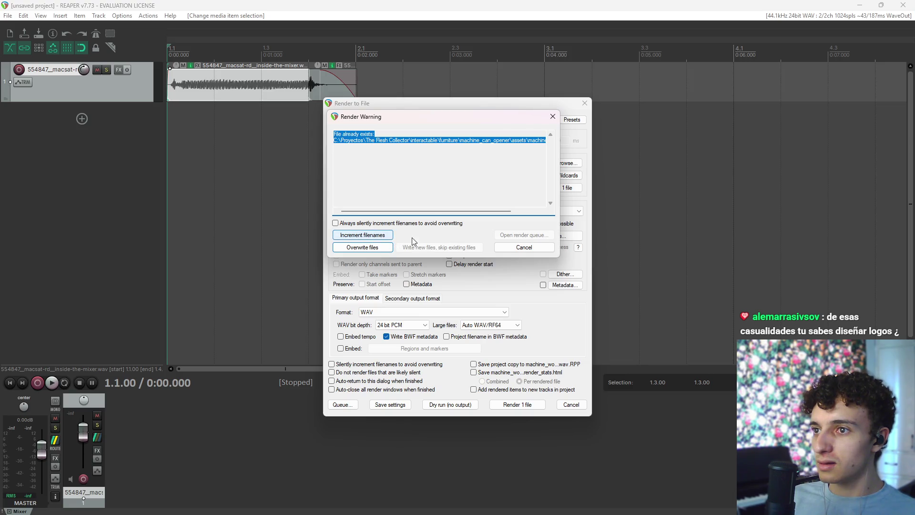
{"action": "left_click", "coordinate": [525, 247]}
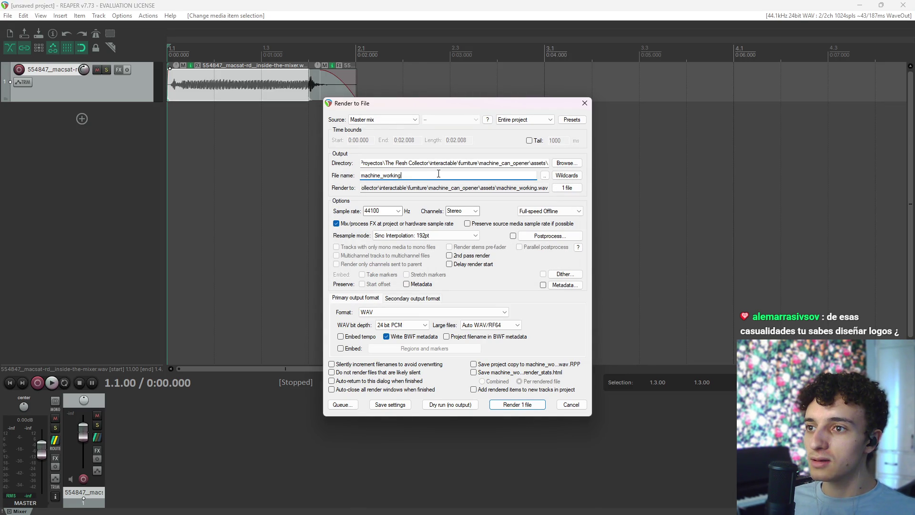
{"action": "left_click", "coordinate": [519, 406]}
{"action": "left_click_drag", "start_coordinate": [431, 210], "coordinate": [458, 211]}
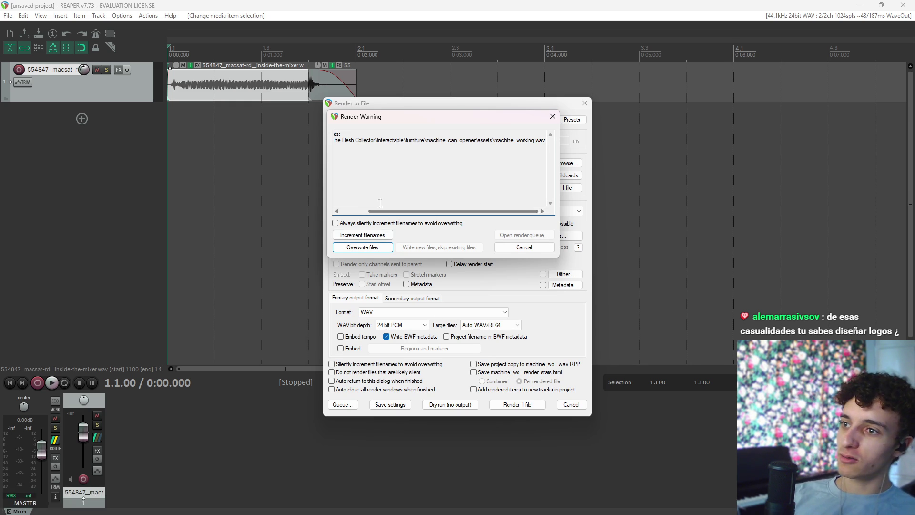
{"action": "left_click", "coordinate": [382, 248]}
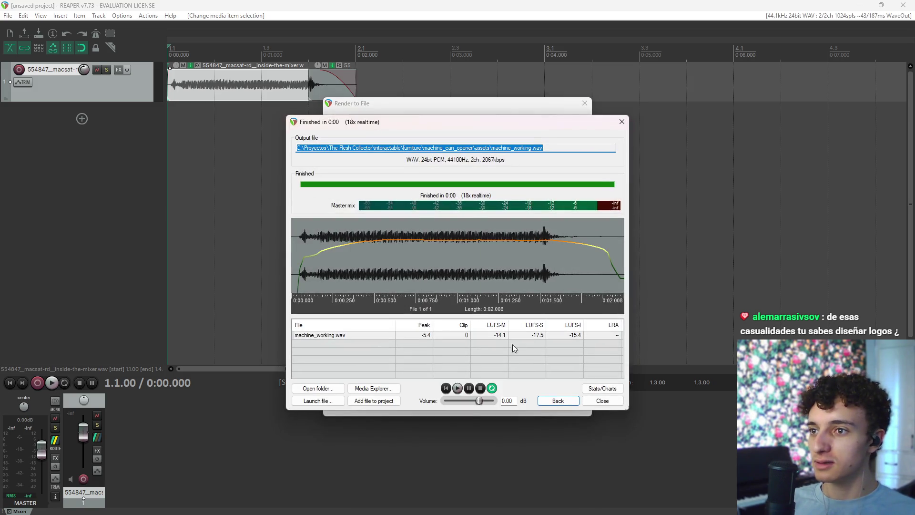
{"action": "left_click", "coordinate": [591, 401]}
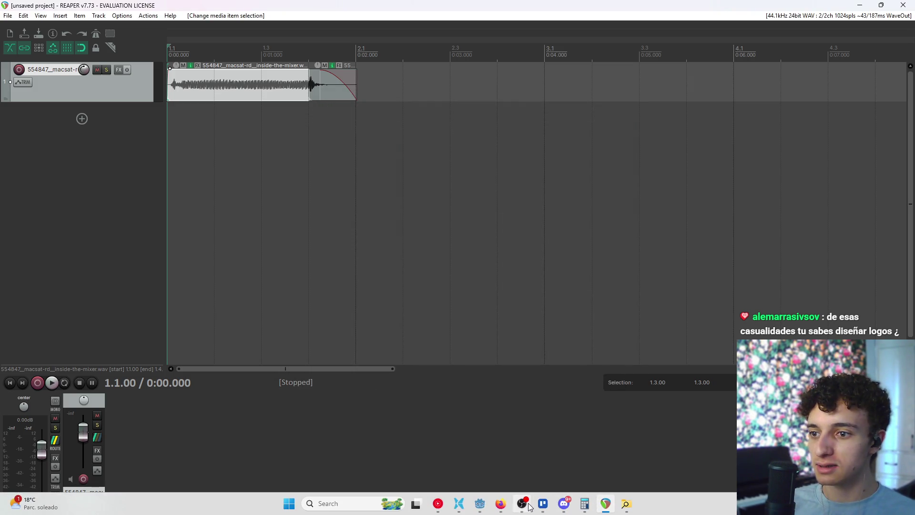
{"action": "left_click", "coordinate": [477, 505]}
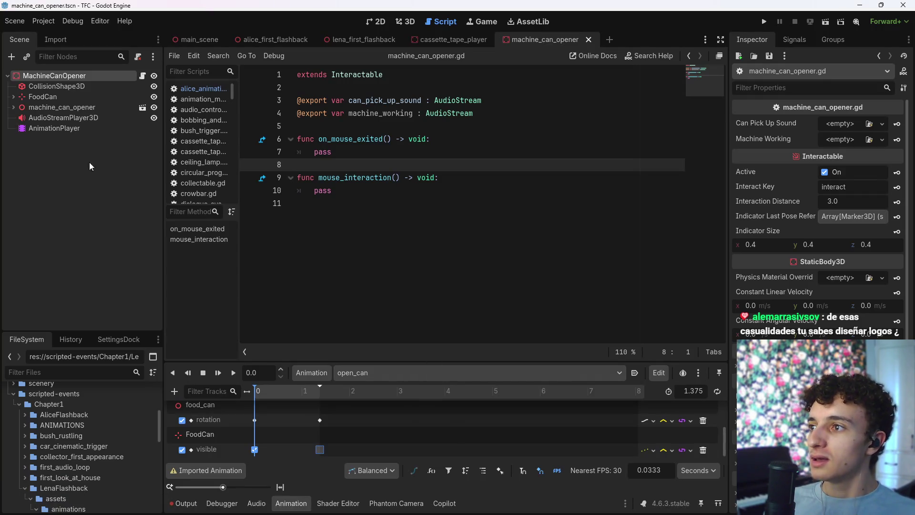
- Select MachineCanOpener, then cut the can_pick_up_sound export line, save, and restore it
{"action": "left_click", "coordinate": [54, 75]}
{"action": "left_click", "coordinate": [851, 120]}
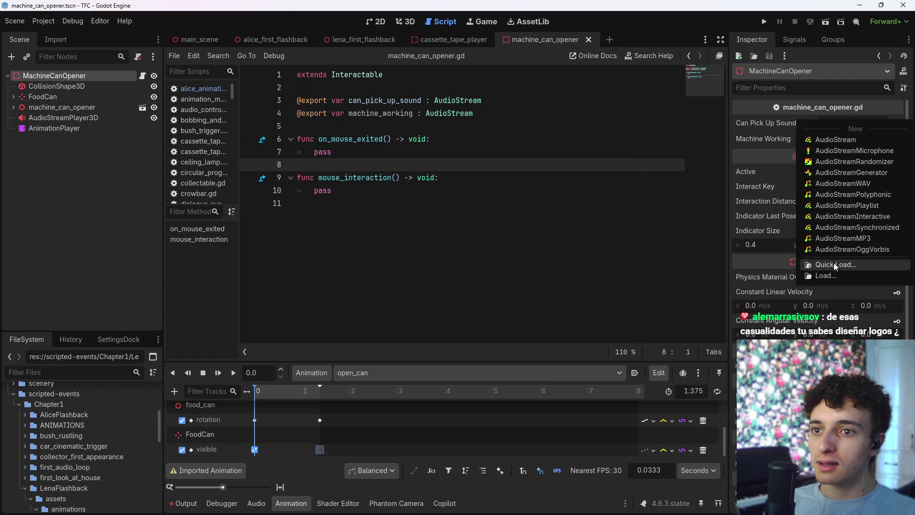
{"action": "left_click", "coordinate": [834, 264]}
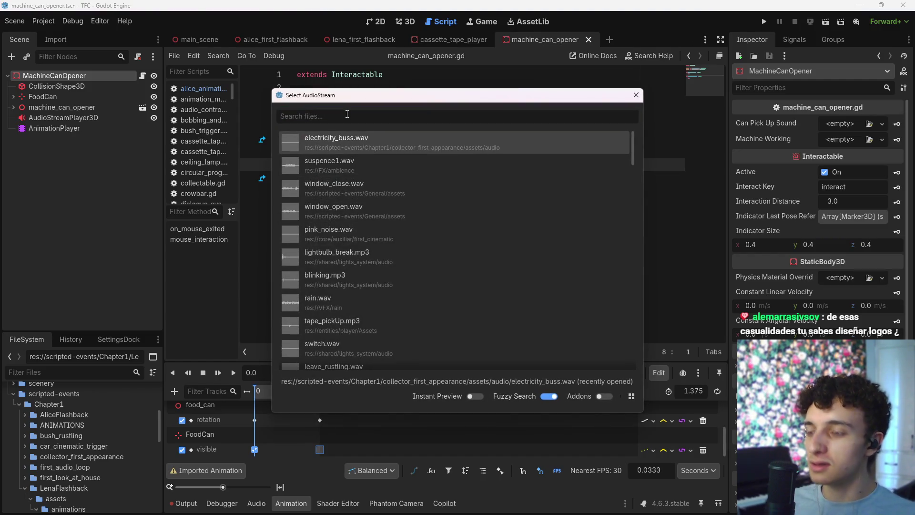
{"action": "type", "text": "mach"}
{"action": "key", "text": "Escape"}
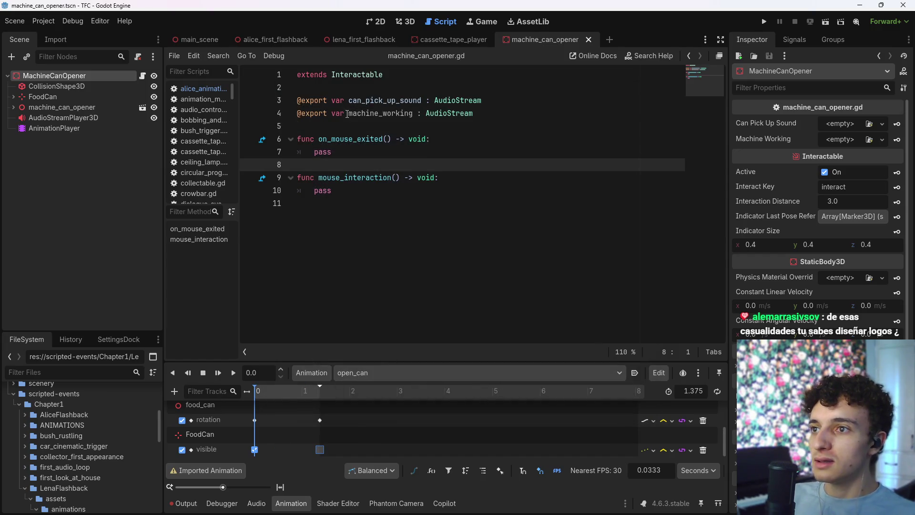
{"action": "left_click", "coordinate": [496, 101]}
{"action": "key", "text": "ctrl+x"}
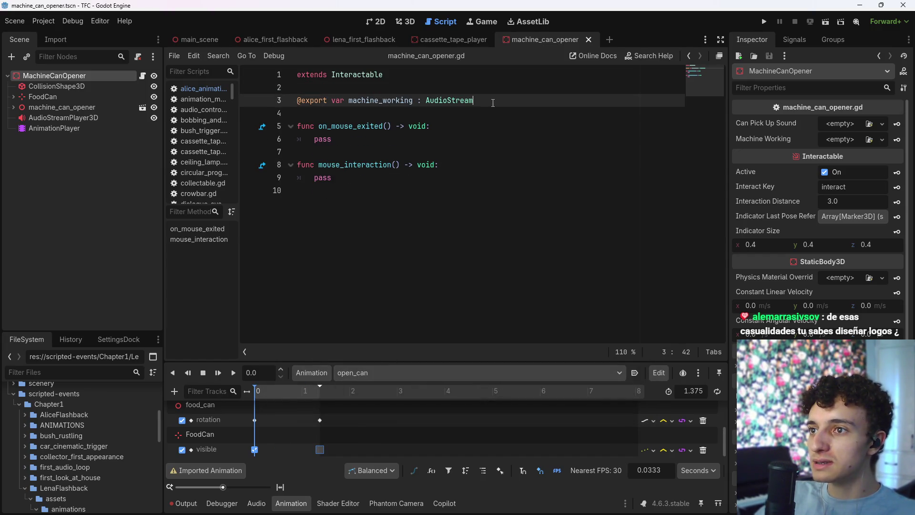
{"action": "key", "text": "ctrl+s"}
{"action": "key", "text": "ctrl+z"}
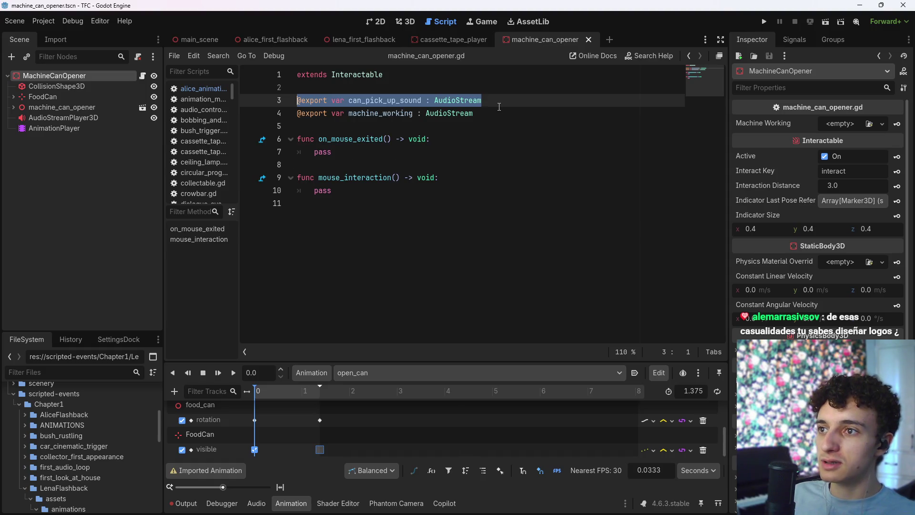
{"action": "left_click", "coordinate": [499, 100]}
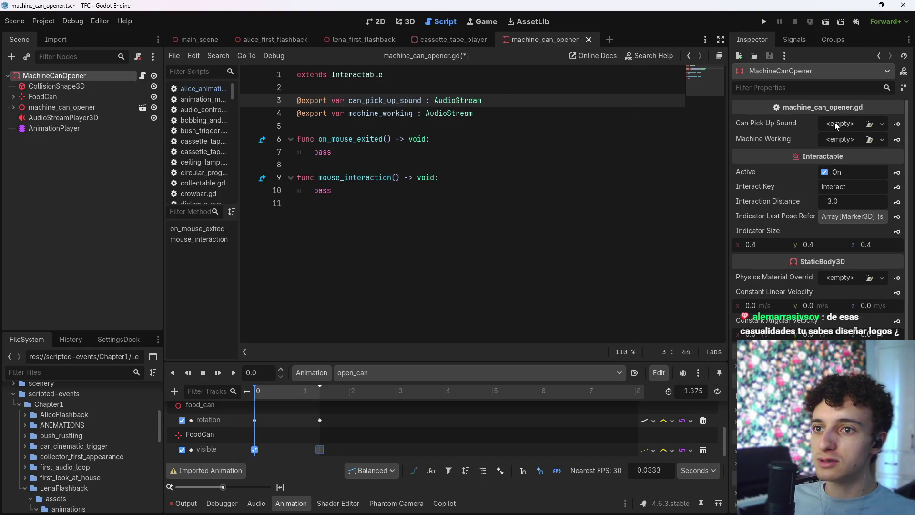
- Quick-load tape_pickUp as the can opener's Can Pick Up Sound
{"action": "left_click", "coordinate": [835, 125]}
{"action": "left_click", "coordinate": [831, 269]}
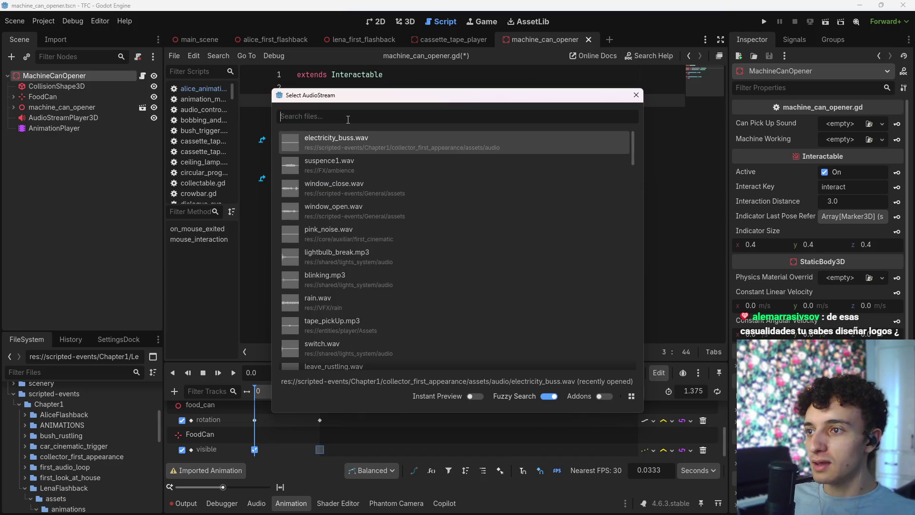
{"action": "type", "text": "pick"}
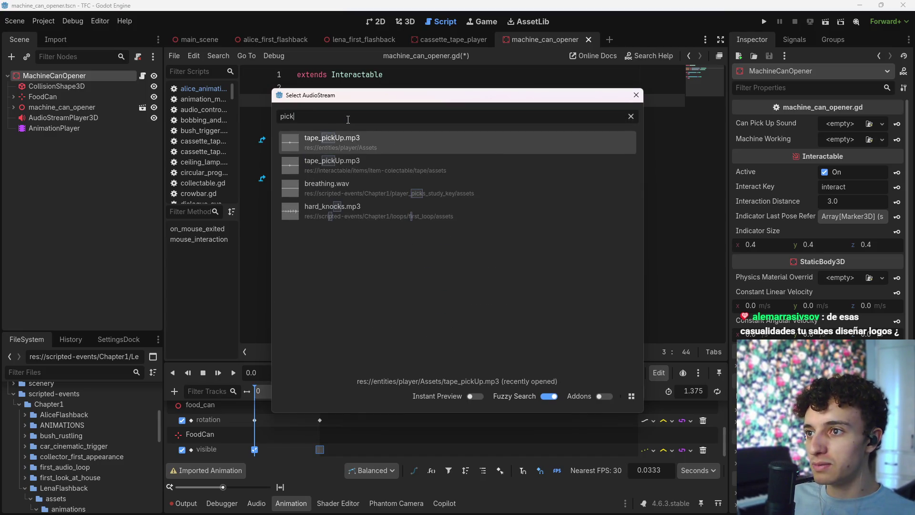
{"action": "key", "text": "Return"}
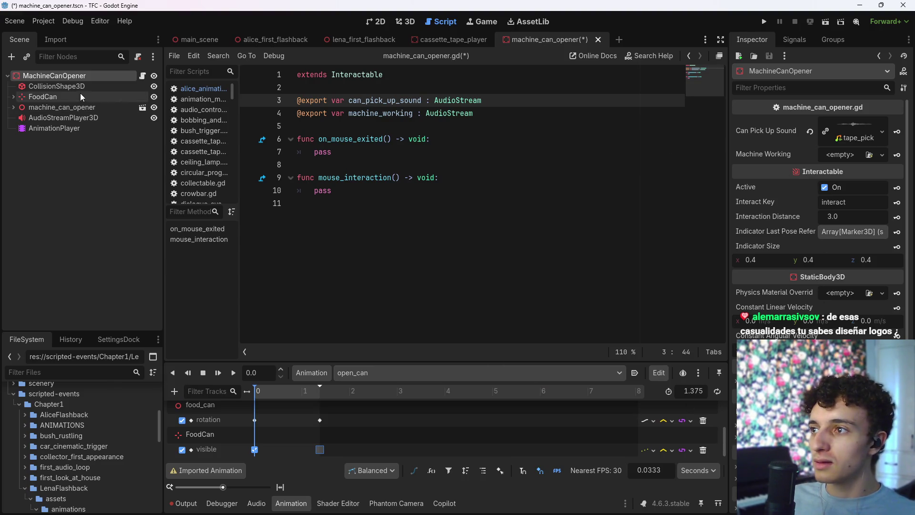
{"action": "left_click", "coordinate": [838, 138]}
{"action": "left_click", "coordinate": [847, 132]}
{"action": "left_click", "coordinate": [870, 129]}
{"action": "left_click", "coordinate": [851, 139]}
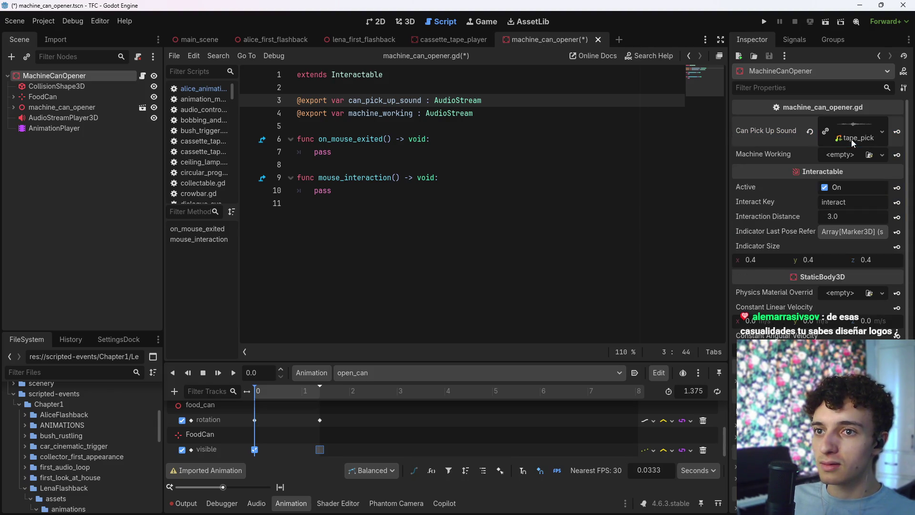
- Assign machine_working.wav to Machine Working and save the scene
{"action": "left_click", "coordinate": [830, 155]}
{"action": "left_click", "coordinate": [824, 299]}
{"action": "type", "text": "machine"}
{"action": "key", "text": "Return"}
{"action": "key", "text": "ctrl+s"}
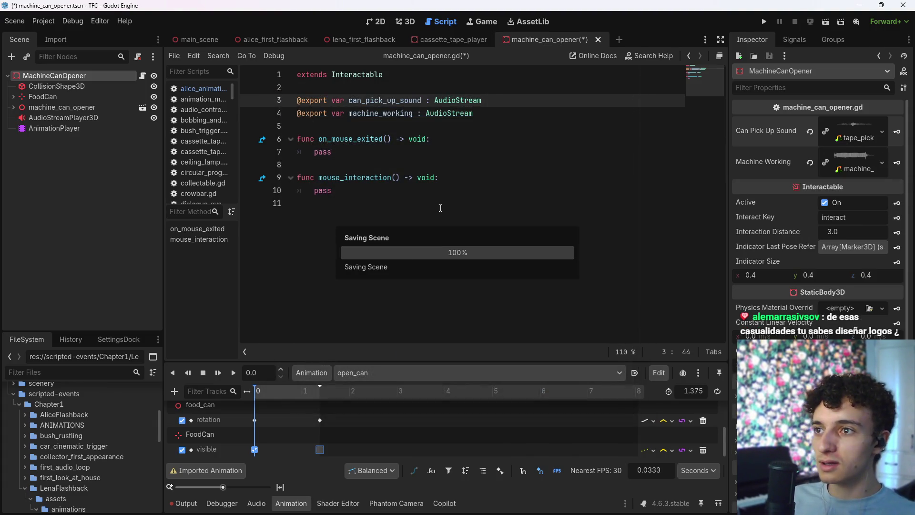
- Set AudioStreamPlayer3D's Stream to machine_working.wav and preview it
{"action": "left_click", "coordinate": [64, 117]}
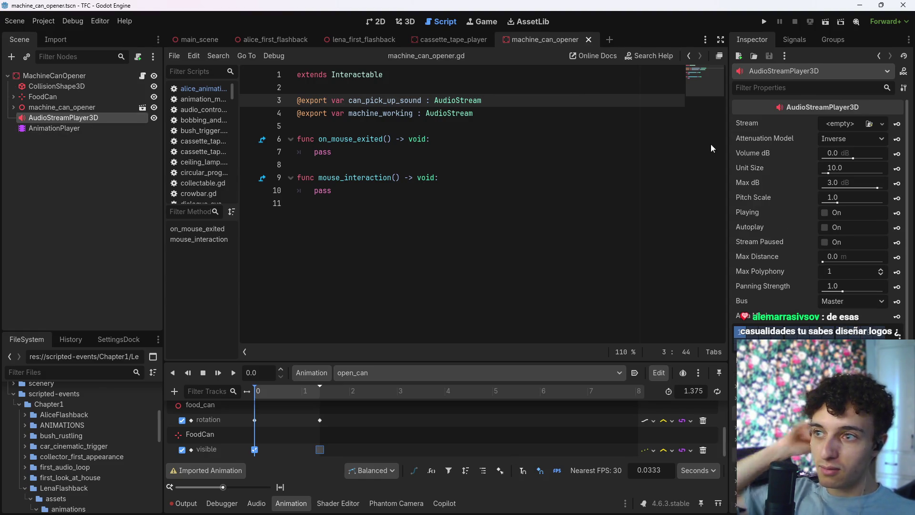
{"action": "left_click", "coordinate": [854, 123]}
{"action": "left_click", "coordinate": [830, 267]}
{"action": "type", "text": "machine"}
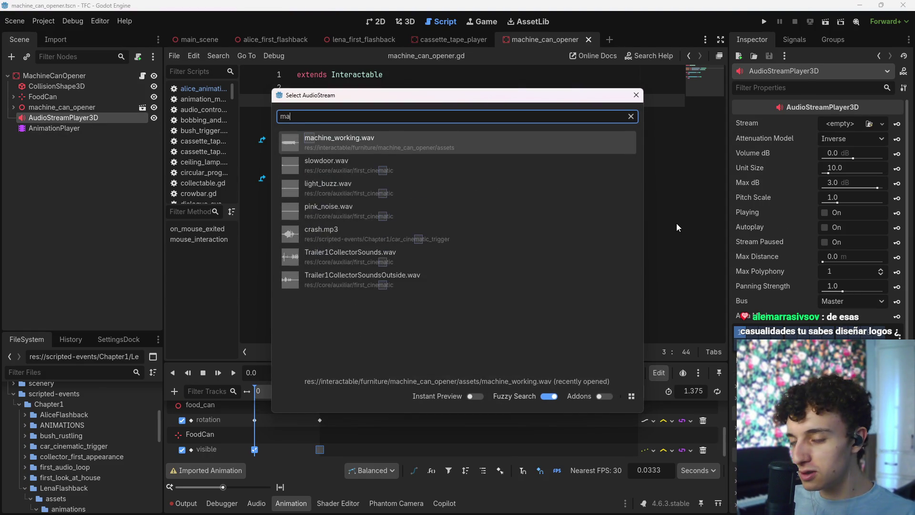
{"action": "key", "text": "Return"}
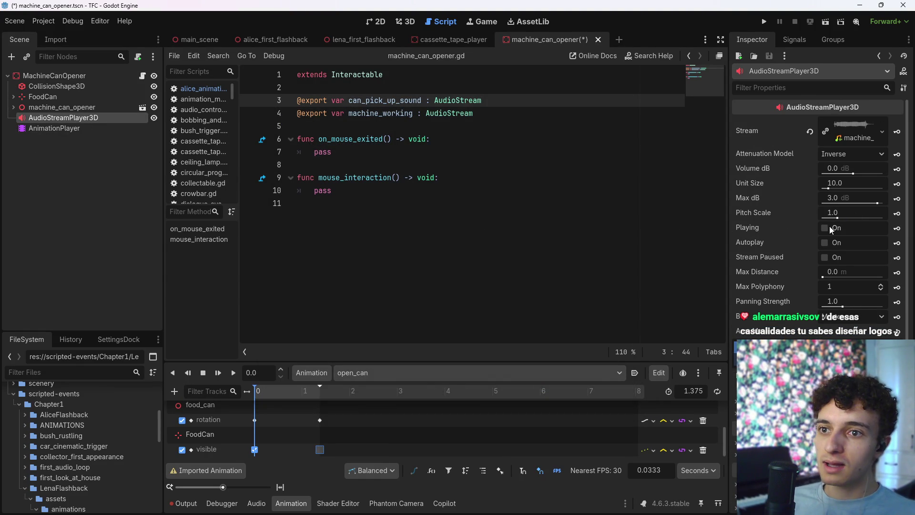
{"action": "left_click", "coordinate": [825, 228]}
{"action": "left_click", "coordinate": [406, 21]}
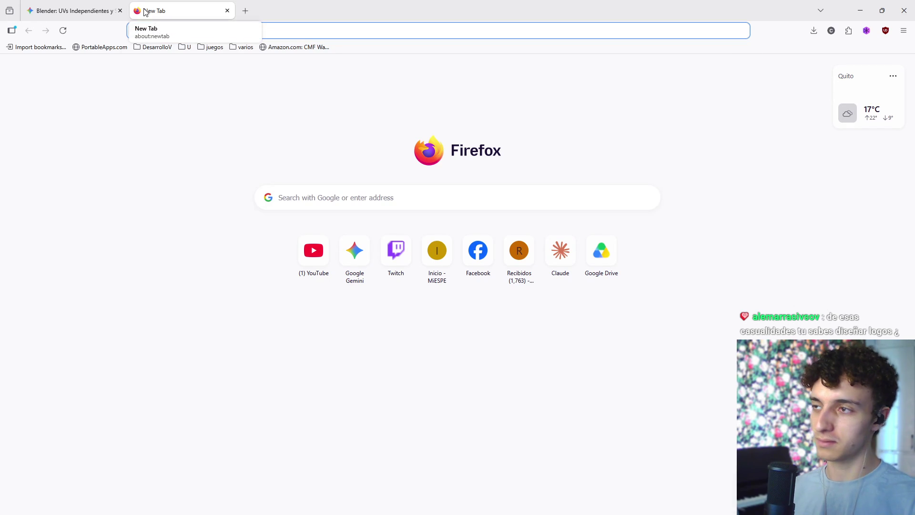
- Go to speedtest.net from Firefox's address bar
{"action": "type", "text": "sp"}
{"action": "key", "text": "Return"}
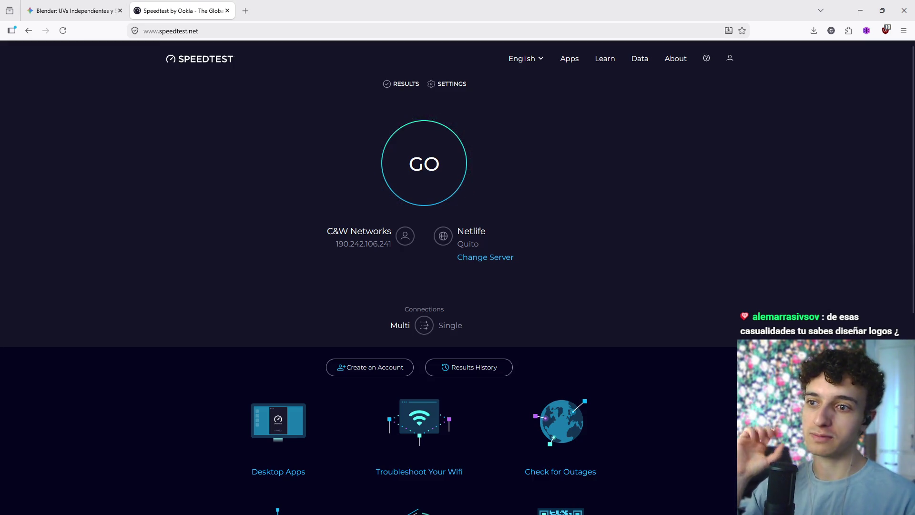
- Close the blank popup window and the Speedtest page
{"action": "mouse_move", "coordinate": [458, 513]}
{"action": "key", "text": "super+n"}
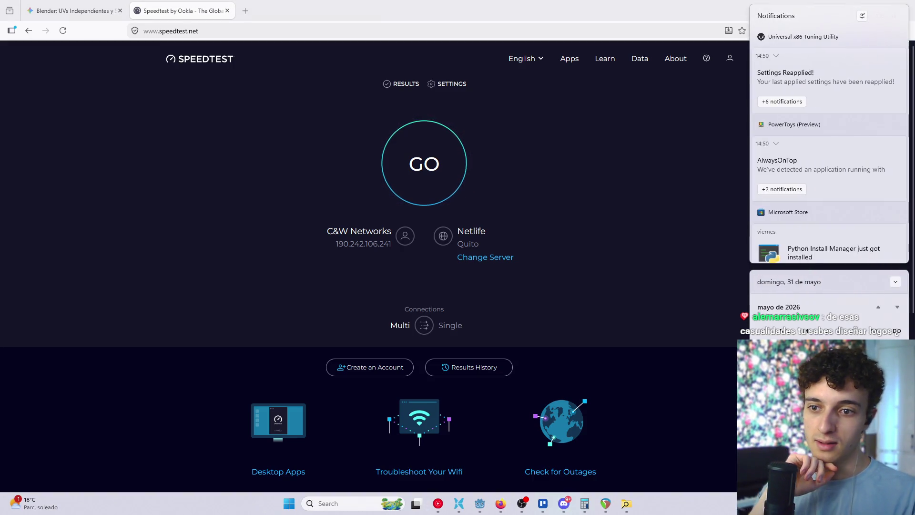
{"action": "left_click", "coordinate": [632, 509]}
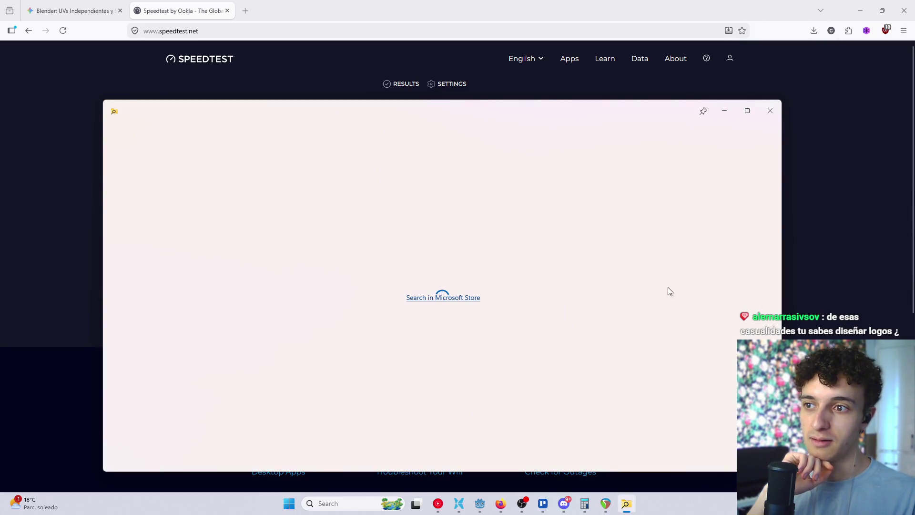
{"action": "left_click", "coordinate": [771, 115]}
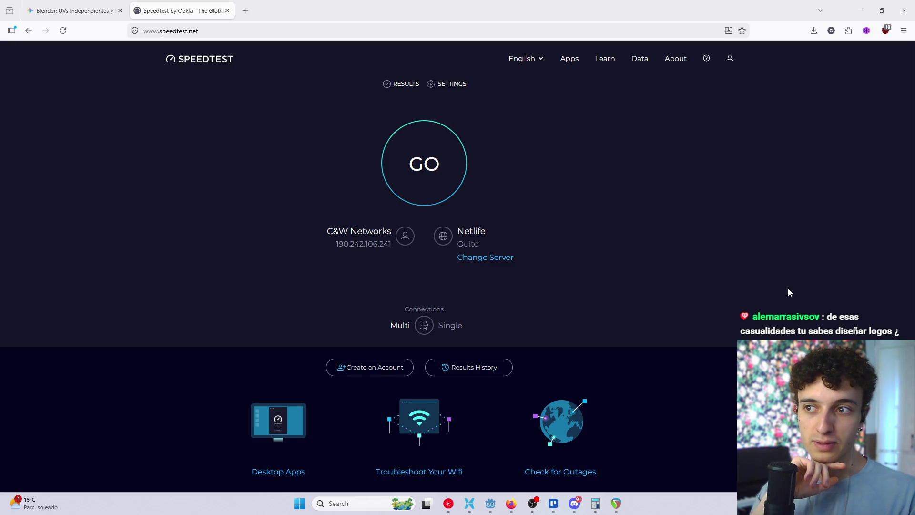
{"action": "left_click", "coordinate": [227, 11]}
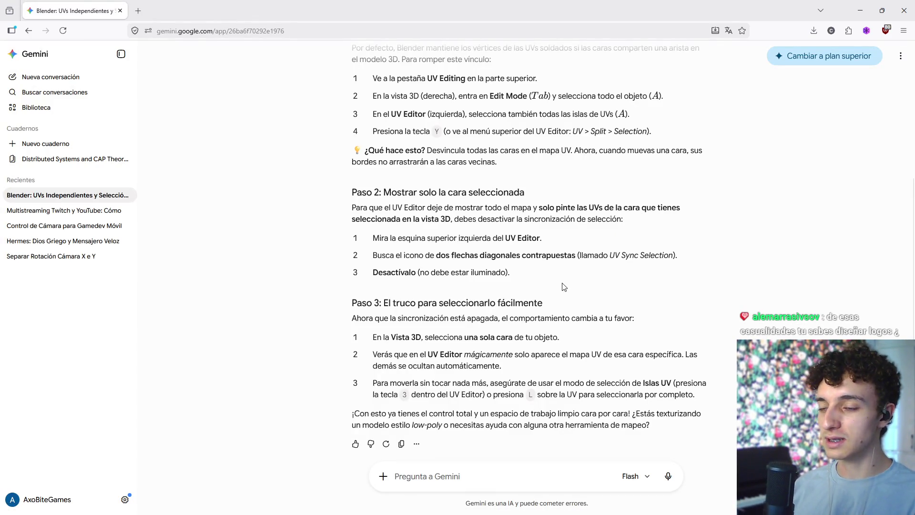
- Return to Godot and rewind the open_can animation preview to the start
{"action": "key", "text": "alt+Tab"}
{"action": "left_click", "coordinate": [307, 392]}
{"action": "mouse_move", "coordinate": [307, 394]}
{"action": "left_mouse_down"}
{"action": "mouse_move", "coordinate": [319, 393]}
{"action": "mouse_move", "coordinate": [252, 399]}
{"action": "left_mouse_up"}
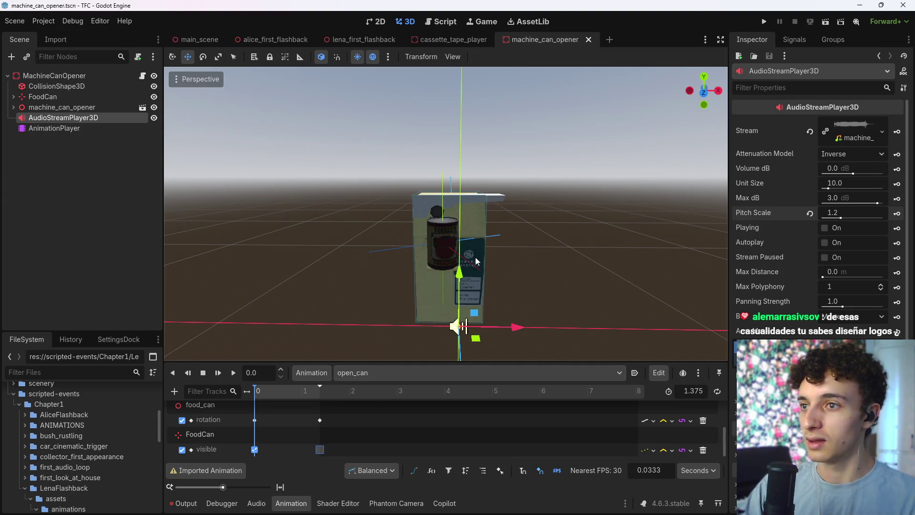
- Replace the audio player's stream with tape_pickUp.mp3 and preview it
{"action": "left_click", "coordinate": [810, 132]}
{"action": "left_click", "coordinate": [833, 125]}
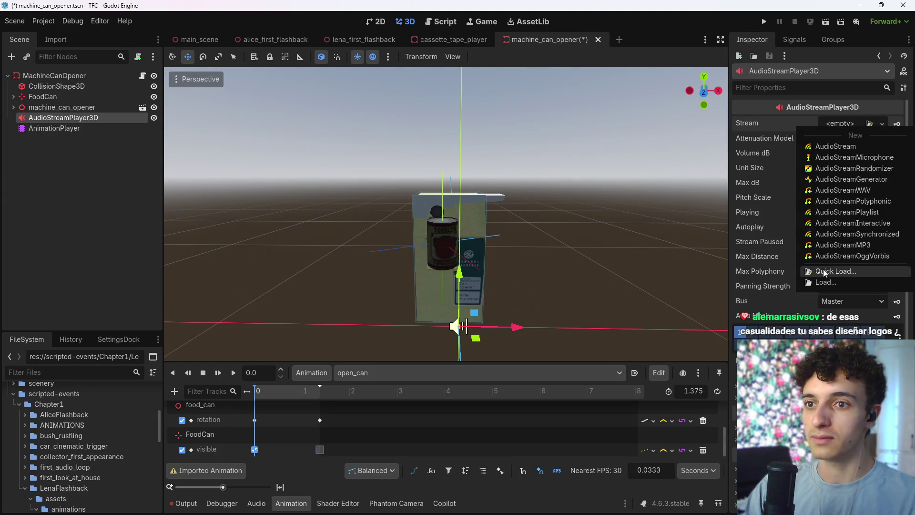
{"action": "left_click", "coordinate": [825, 271]}
{"action": "type", "text": "tape"}
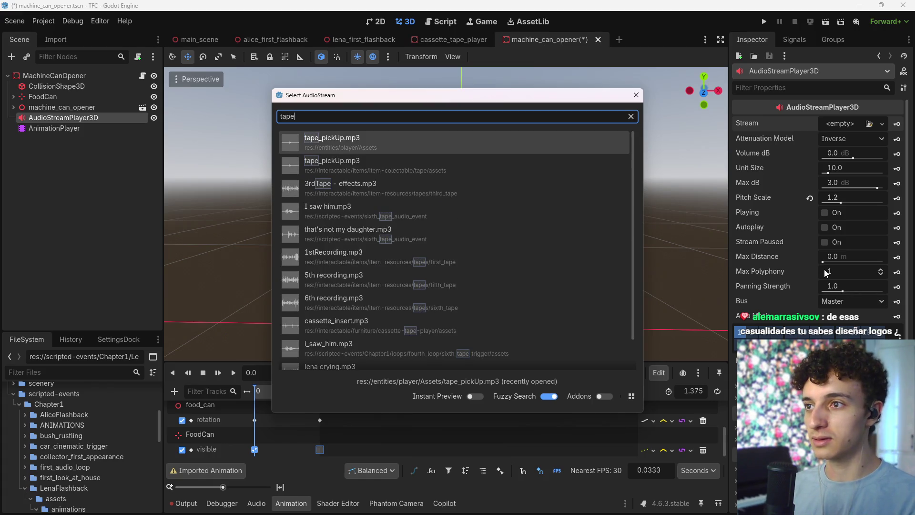
{"action": "key", "text": "Return"}
{"action": "left_click", "coordinate": [825, 227]}
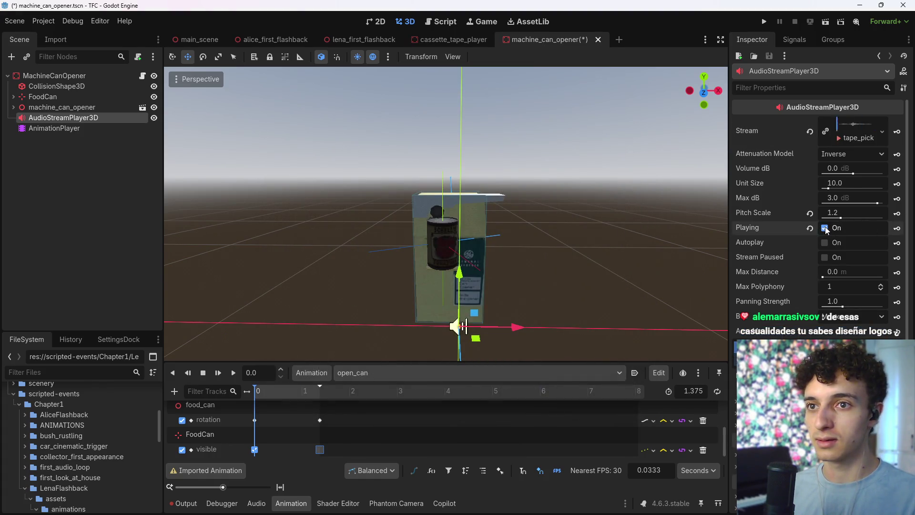
{"action": "left_click", "coordinate": [825, 228]}
- Reset the audio player's pitch scale to 1.0 and replay the sound
{"action": "left_click", "coordinate": [810, 213]}
{"action": "left_click", "coordinate": [825, 228]}
{"action": "left_click", "coordinate": [824, 228]}
{"action": "left_click", "coordinate": [824, 228]}
{"action": "left_click", "coordinate": [825, 228]}
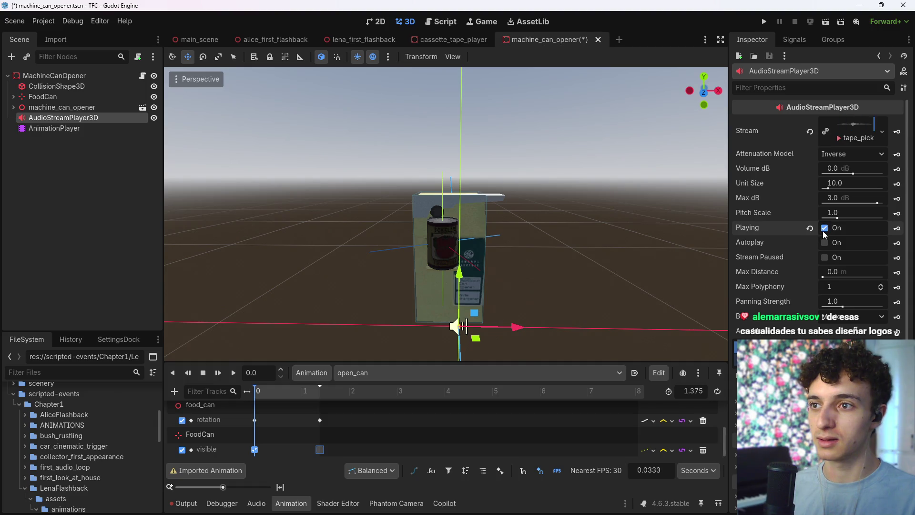
{"action": "left_click", "coordinate": [825, 229]}
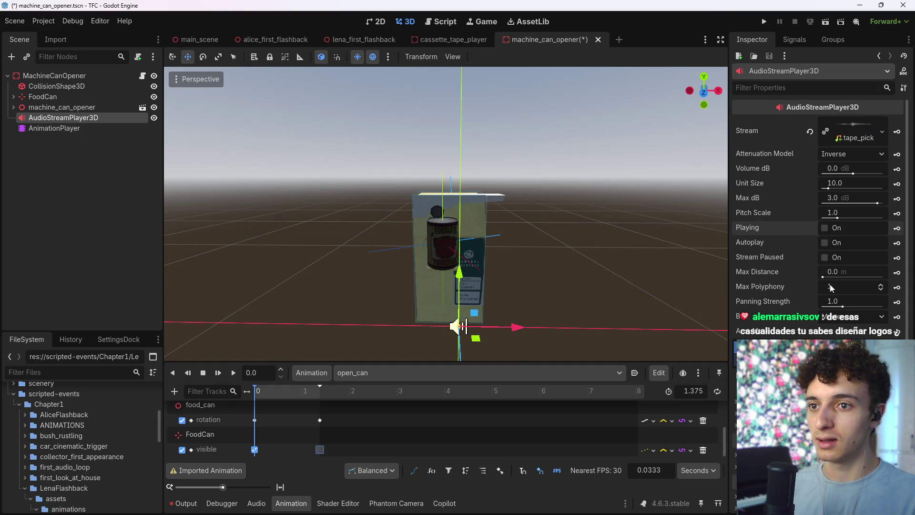
- Set Max Distance to 4 m, briefly trying 2 m, and preview the sound
{"action": "left_click", "coordinate": [845, 274]}
{"action": "type", "text": "4"}
{"action": "key", "text": "Return"}
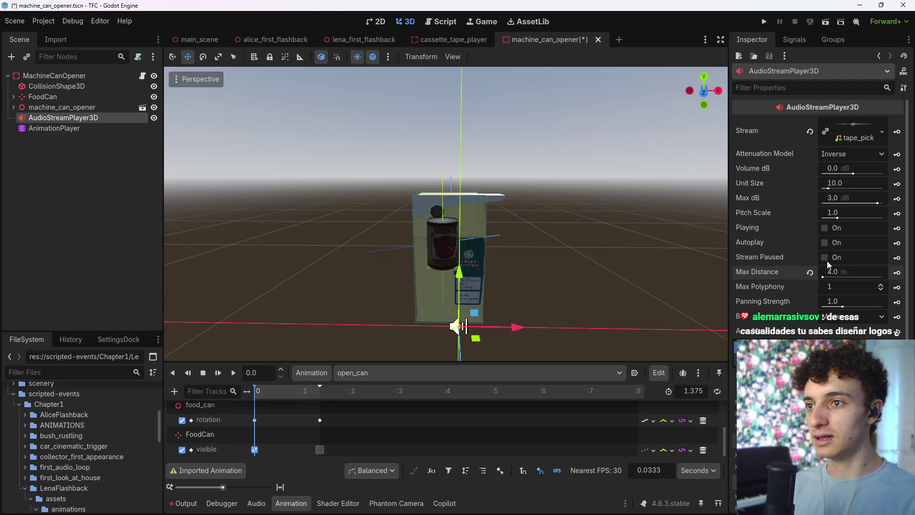
{"action": "scroll", "coordinate": [446, 267], "scroll_direction": "down", "scroll_amount": 5}
{"action": "scroll", "coordinate": [453, 272], "scroll_direction": "up", "scroll_amount": 5}
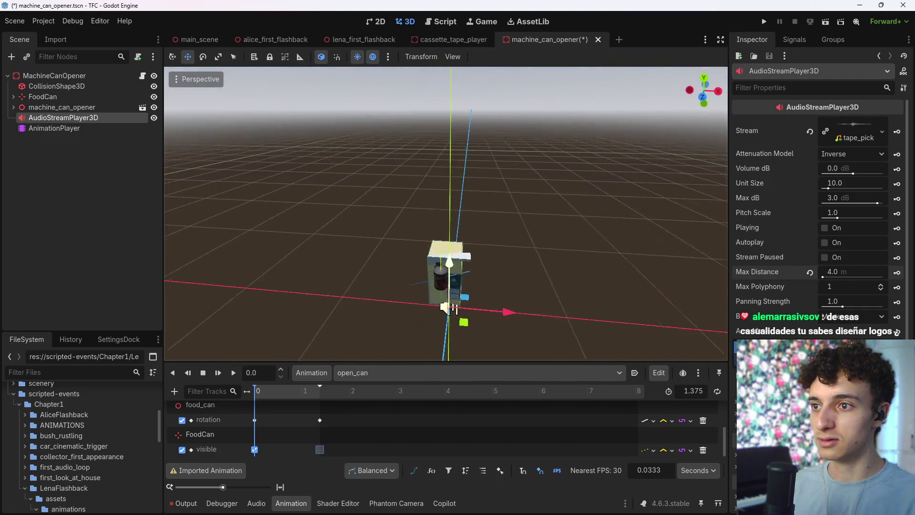
{"action": "left_click", "coordinate": [853, 272]}
{"action": "type", "text": "2"}
{"action": "key", "text": "Return"}
{"action": "scroll", "coordinate": [446, 214], "scroll_direction": "up", "scroll_amount": 3}
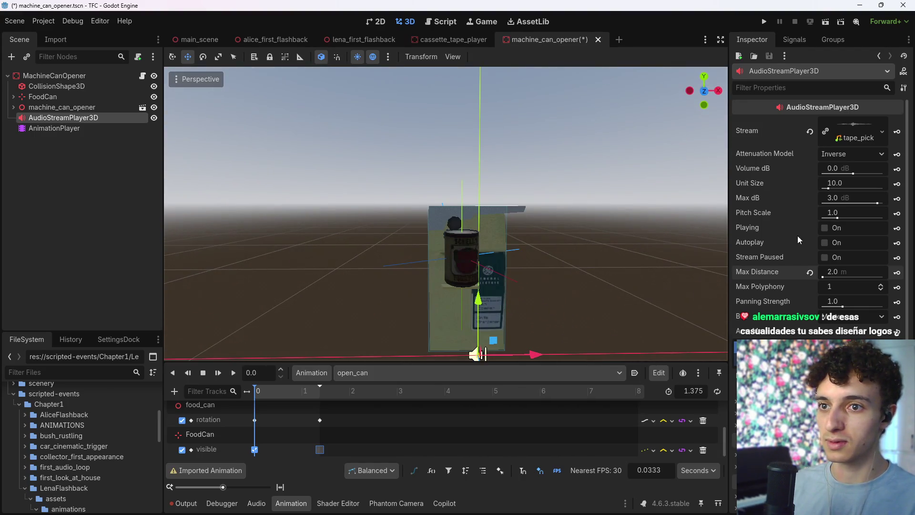
{"action": "left_click", "coordinate": [825, 228]}
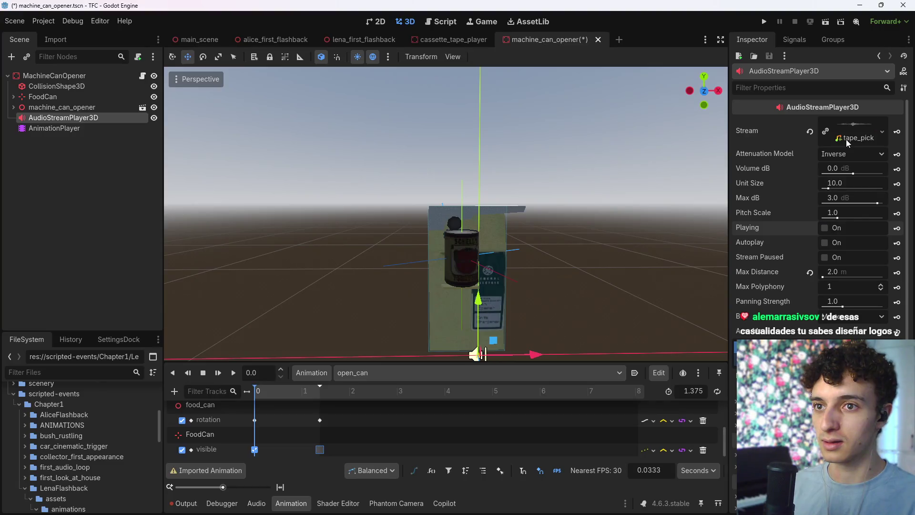
{"action": "scroll", "coordinate": [477, 238], "scroll_direction": "down", "scroll_amount": 5}
{"action": "left_click", "coordinate": [826, 228]}
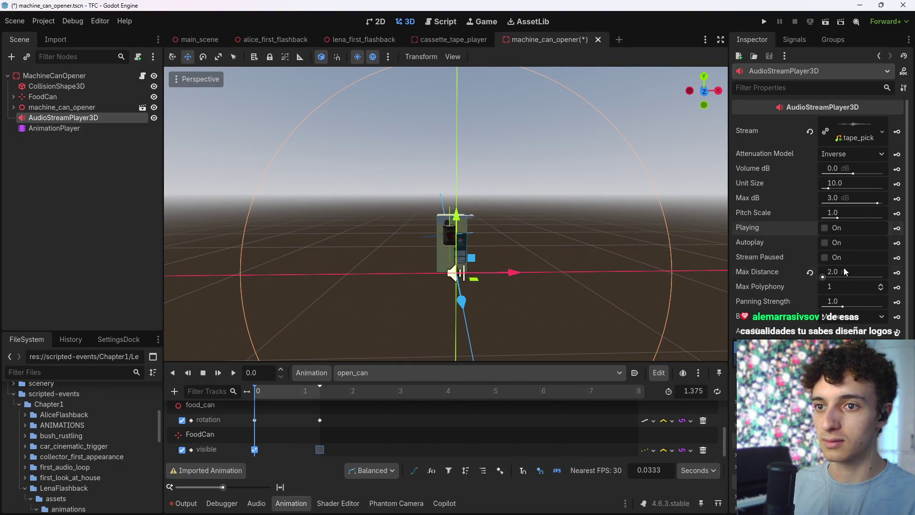
{"action": "left_click_drag", "start_coordinate": [844, 271], "coordinate": [858, 270]}
{"action": "left_click", "coordinate": [825, 228]}
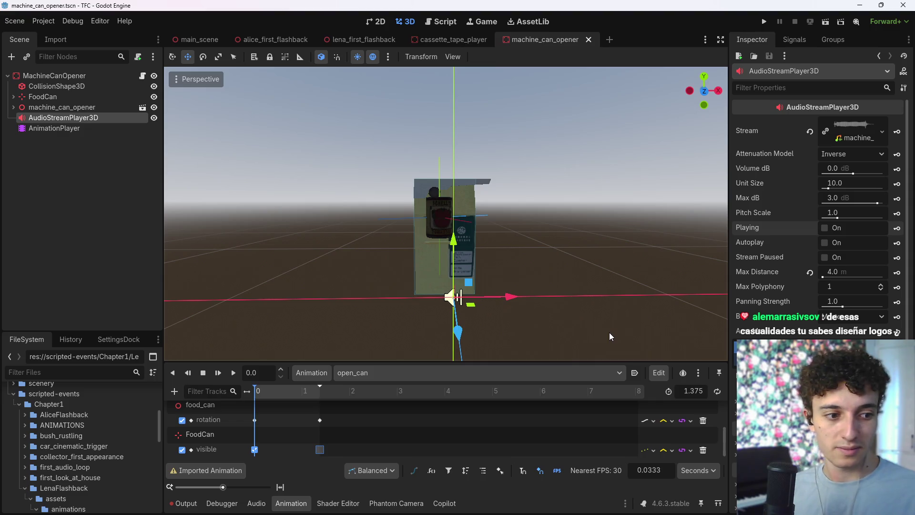
- Save the scene with the machine sound restored and preview it
{"action": "mouse_move", "coordinate": [588, 274]}
{"action": "left_mouse_down"}
{"action": "mouse_move", "coordinate": [629, 264]}
{"action": "mouse_move", "coordinate": [602, 259]}
{"action": "left_mouse_up"}
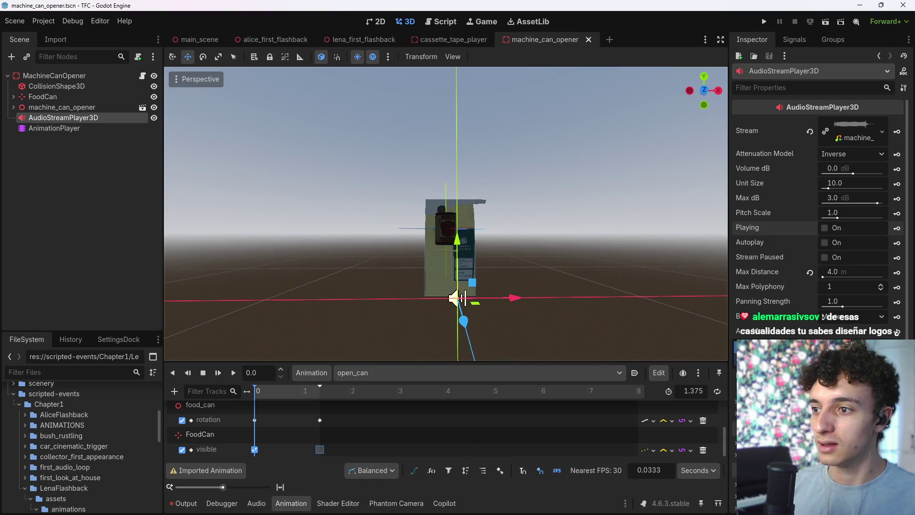
{"action": "key", "text": "ctrl+s"}
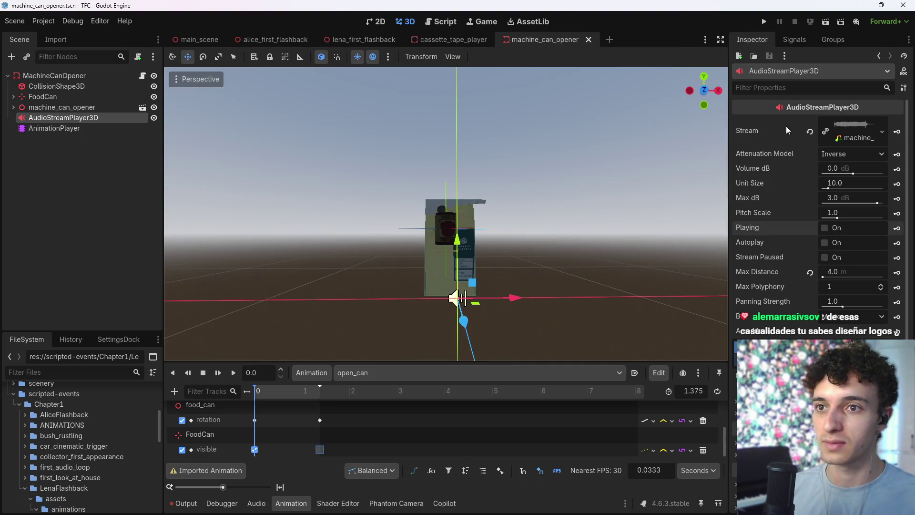
{"action": "left_click", "coordinate": [825, 228]}
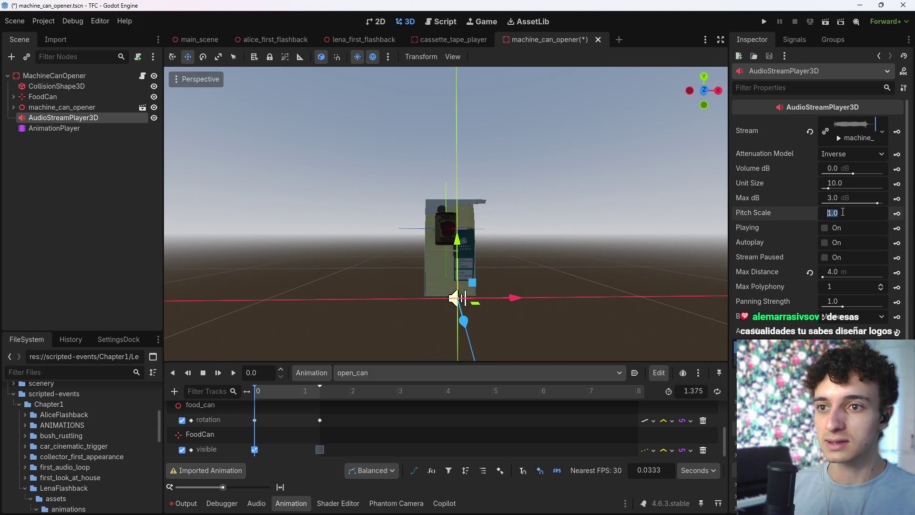
- Raise the machine sound's pitch scale to 1.2
{"action": "left_click", "coordinate": [843, 212]}
{"action": "type", "text": "1.2"}
{"action": "key", "text": "Return"}
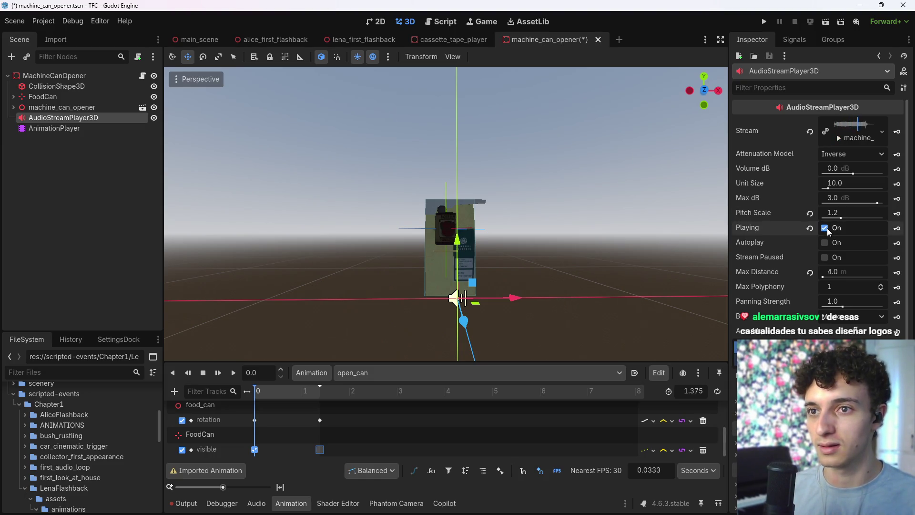
{"action": "scroll", "coordinate": [405, 239], "scroll_direction": "up", "scroll_amount": 2}
{"action": "scroll", "coordinate": [299, 425], "scroll_direction": "down", "scroll_amount": 5}
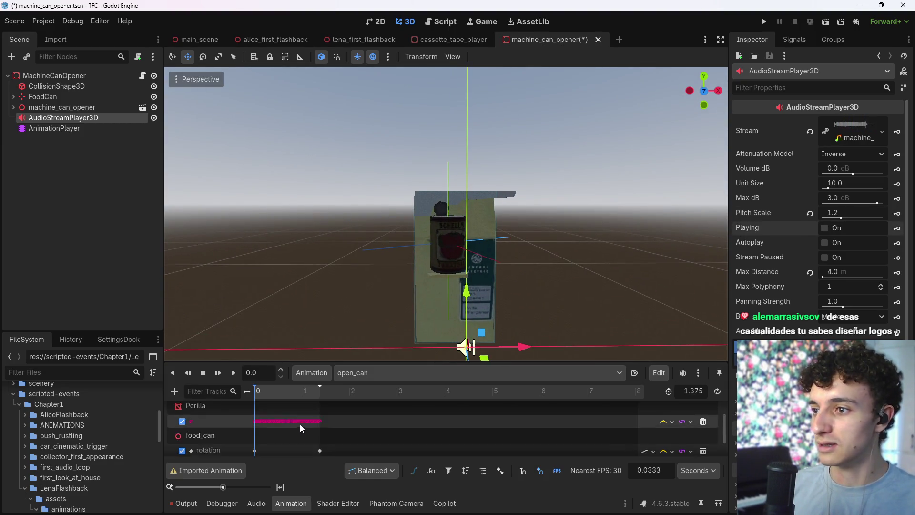
{"action": "scroll", "coordinate": [279, 415], "scroll_direction": "up", "scroll_amount": 4}
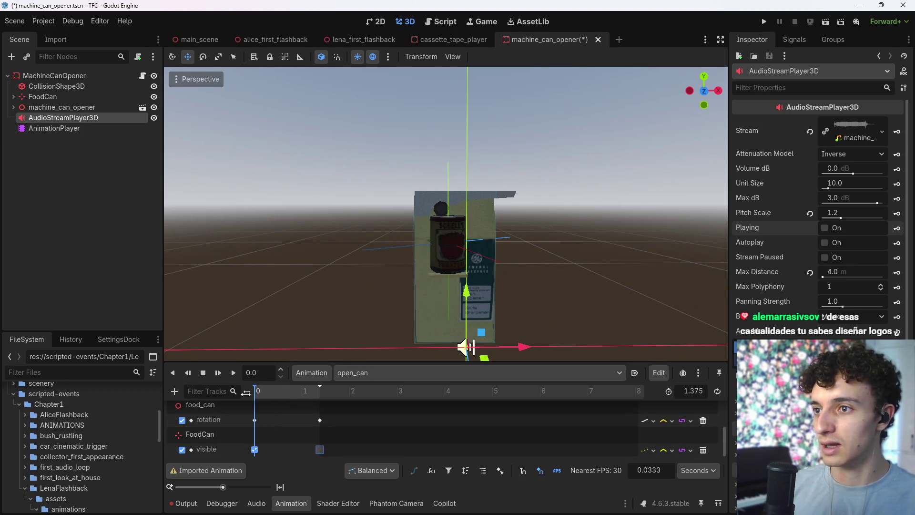
{"action": "left_click", "coordinate": [457, 191]}
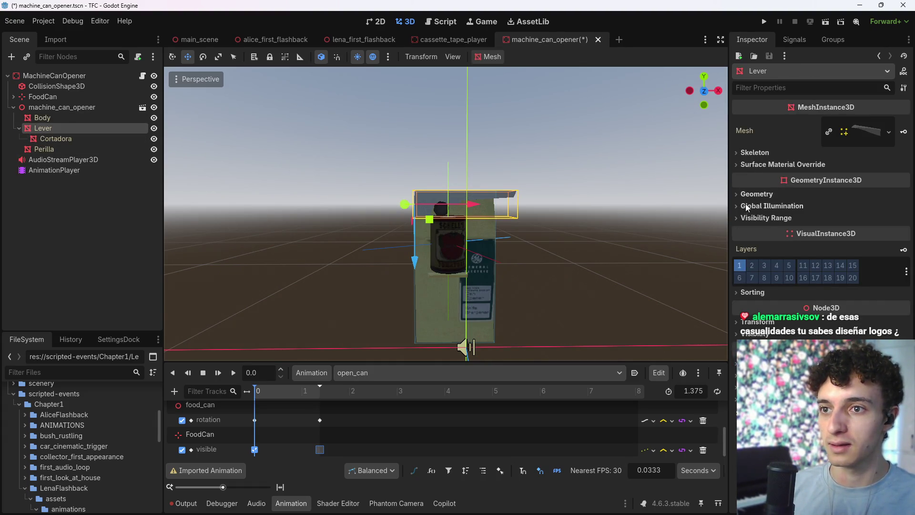
- Key the Lever's Transform rotation to create a Lever rotation track in open_can
{"action": "left_click", "coordinate": [748, 323]}
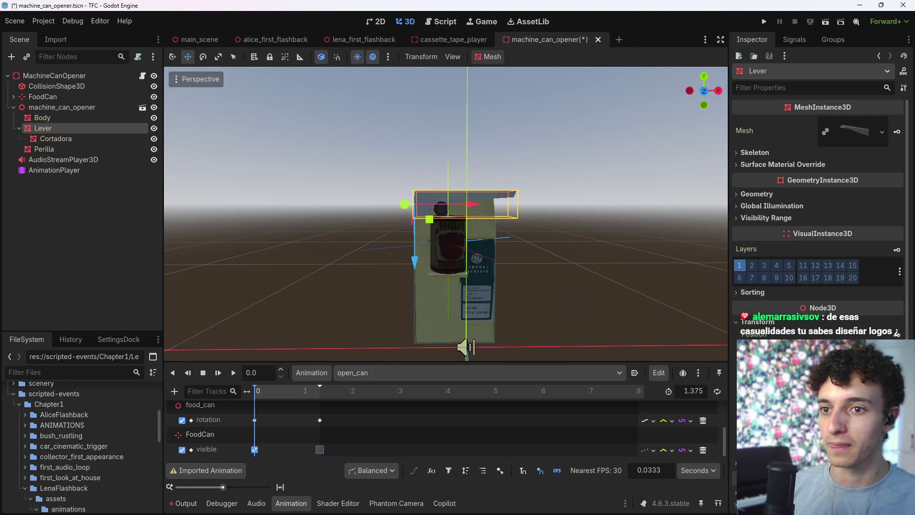
{"action": "left_click", "coordinate": [899, 372]}
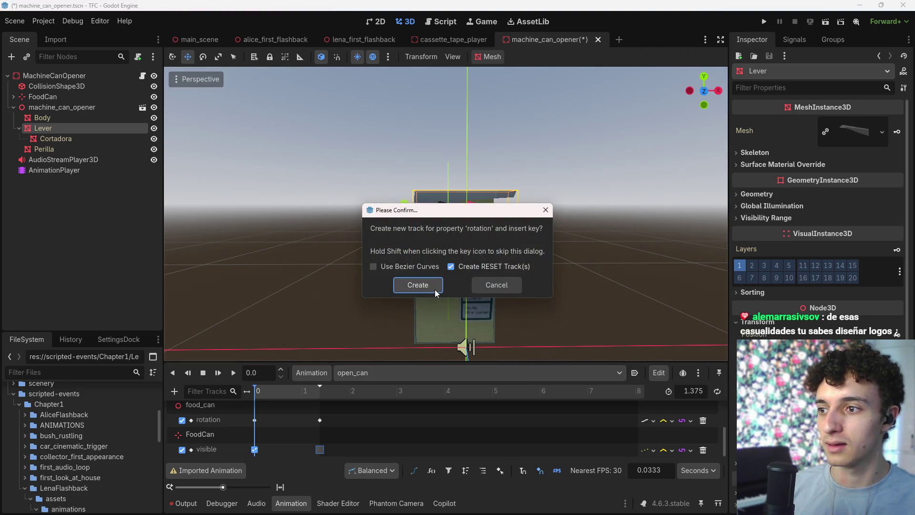
{"action": "left_click", "coordinate": [418, 285]}
{"action": "scroll", "coordinate": [283, 419], "scroll_direction": "down", "scroll_amount": 3}
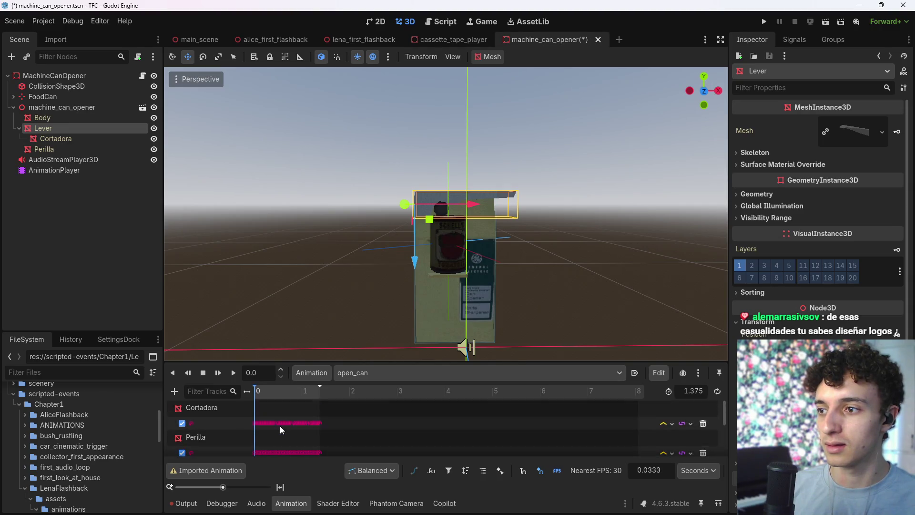
{"action": "scroll", "coordinate": [279, 426], "scroll_direction": "down", "scroll_amount": 3}
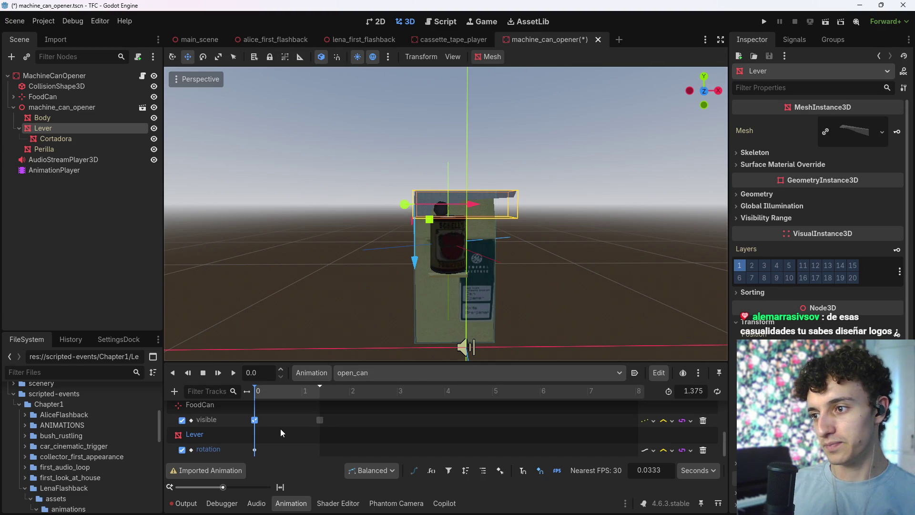
{"action": "scroll", "coordinate": [281, 428], "scroll_direction": "down", "scroll_amount": 3}
{"action": "scroll", "coordinate": [280, 430], "scroll_direction": "up", "scroll_amount": 3}
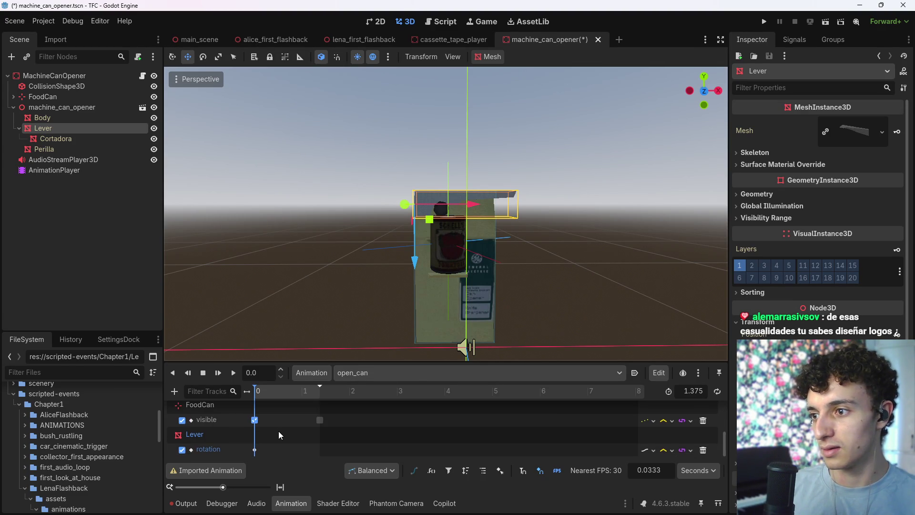
{"action": "scroll", "coordinate": [278, 431], "scroll_direction": "down", "scroll_amount": 3}
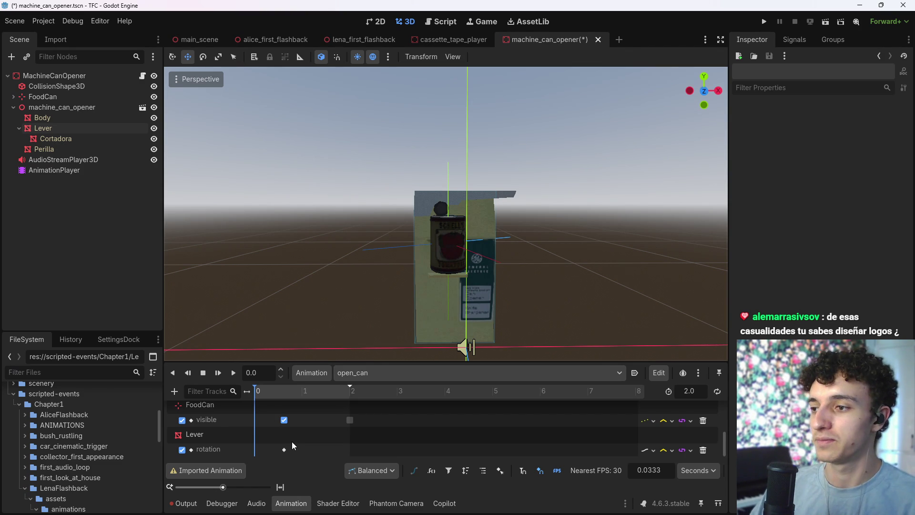
{"action": "scroll", "coordinate": [216, 449], "scroll_direction": "down", "scroll_amount": 3}
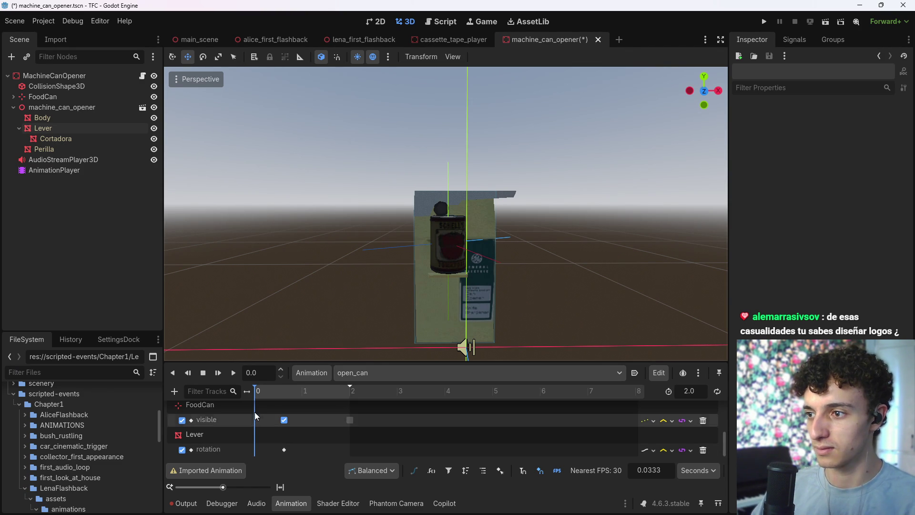
{"action": "scroll", "coordinate": [305, 432], "scroll_direction": "up", "scroll_amount": 3}
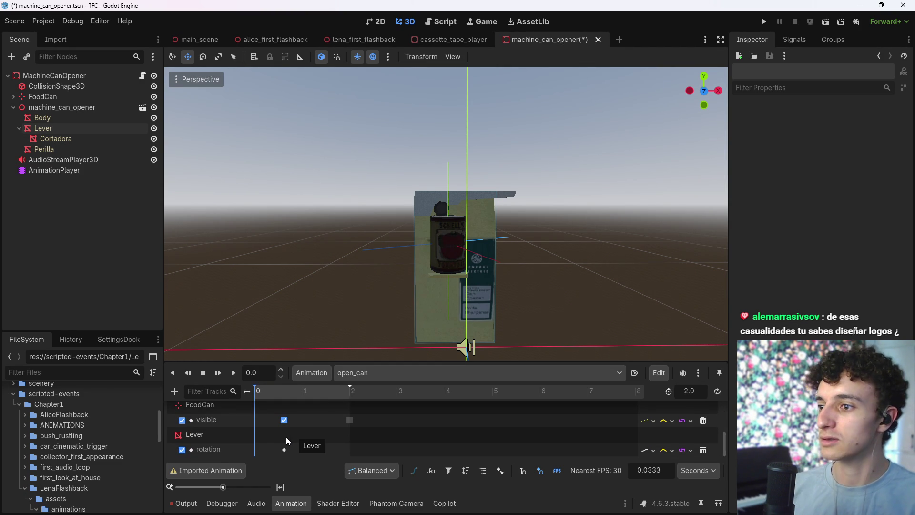
{"action": "scroll", "coordinate": [266, 445], "scroll_direction": "down", "scroll_amount": 3}
{"action": "scroll", "coordinate": [262, 438], "scroll_direction": "up", "scroll_amount": 3}
- Select the Lever's rotation key at 0 and tilt its Y rotation to about -13.5°
{"action": "left_click", "coordinate": [495, 193]}
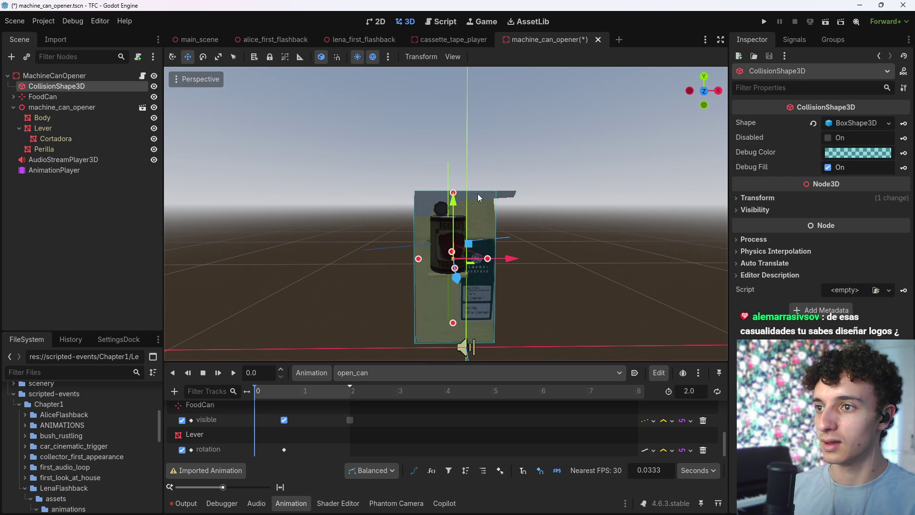
{"action": "left_click", "coordinate": [477, 194]}
{"action": "left_click", "coordinate": [49, 120]}
{"action": "left_click", "coordinate": [49, 126]}
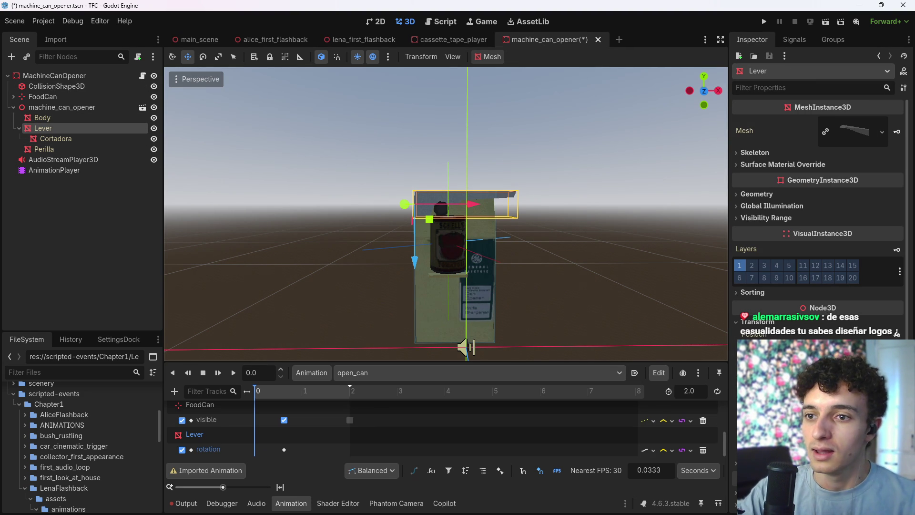
{"action": "left_click", "coordinate": [285, 449]}
{"action": "left_click", "coordinate": [253, 450]}
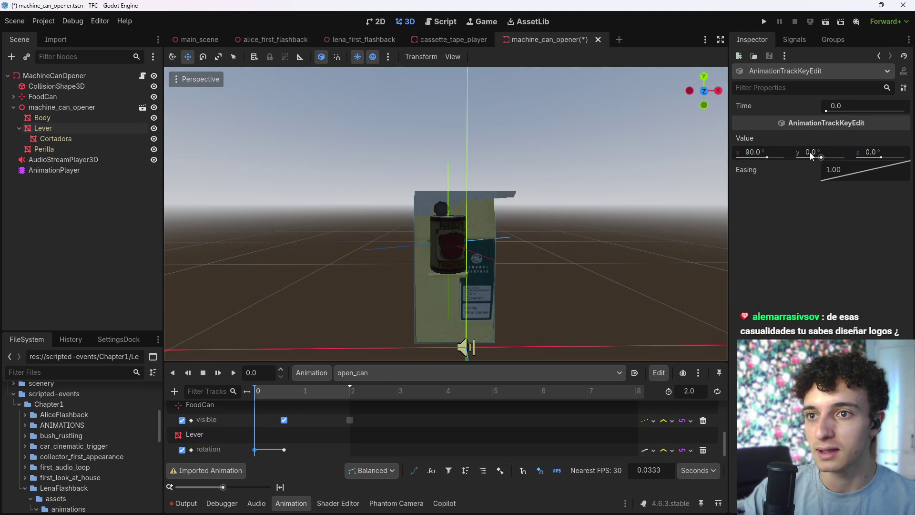
{"action": "left_click_drag", "start_coordinate": [814, 151], "coordinate": [766, 157]}
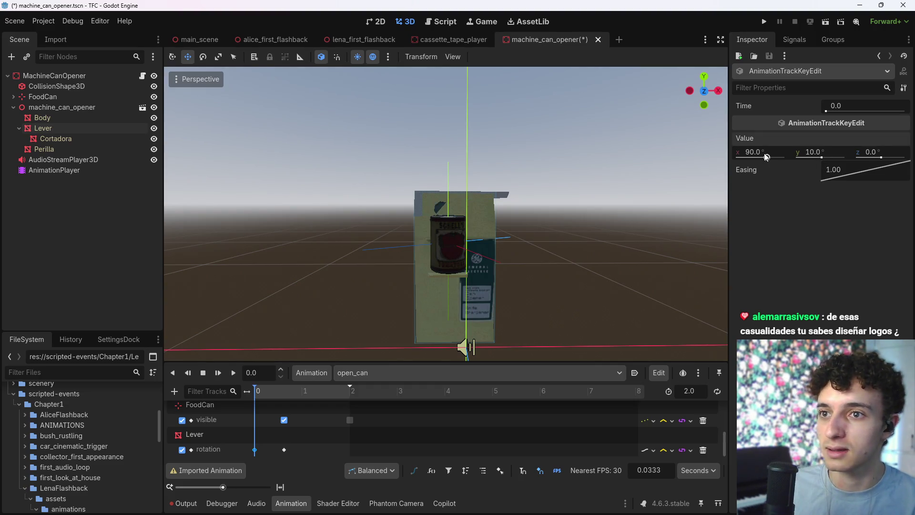
{"action": "key", "text": "ctrl+z"}
{"action": "left_click_drag", "start_coordinate": [868, 157], "coordinate": [896, 159]}
{"action": "mouse_move", "coordinate": [816, 153]}
{"action": "left_mouse_down"}
{"action": "mouse_move", "coordinate": [803, 153]}
{"action": "mouse_move", "coordinate": [813, 153]}
{"action": "mouse_move", "coordinate": [809, 161]}
{"action": "left_mouse_up"}
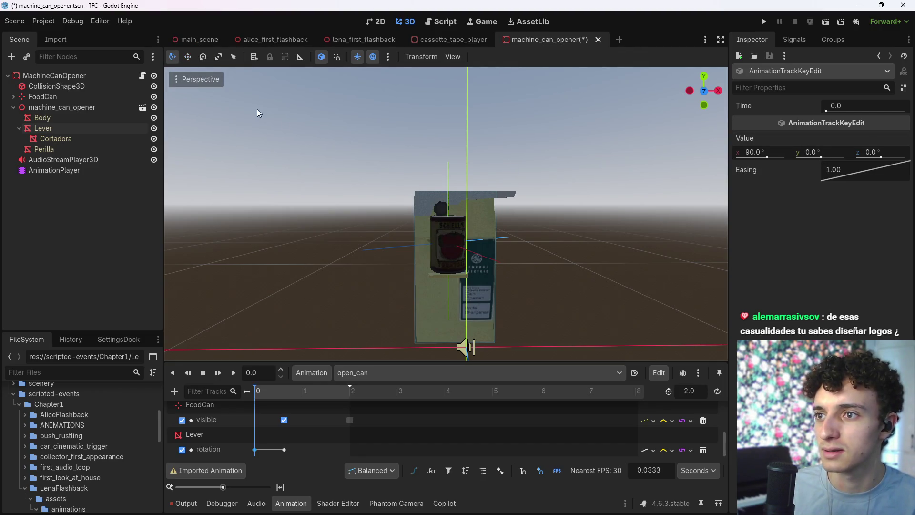
- Rotate the lever up about 16° in the viewport, re-key it, and play to check
{"action": "left_click", "coordinate": [428, 198]}
{"action": "mouse_move", "coordinate": [427, 199]}
{"action": "left_mouse_down"}
{"action": "mouse_move", "coordinate": [441, 173]}
{"action": "mouse_move", "coordinate": [422, 141]}
{"action": "mouse_move", "coordinate": [445, 187]}
{"action": "mouse_move", "coordinate": [444, 180]}
{"action": "left_mouse_up"}
{"action": "key", "text": "k"}
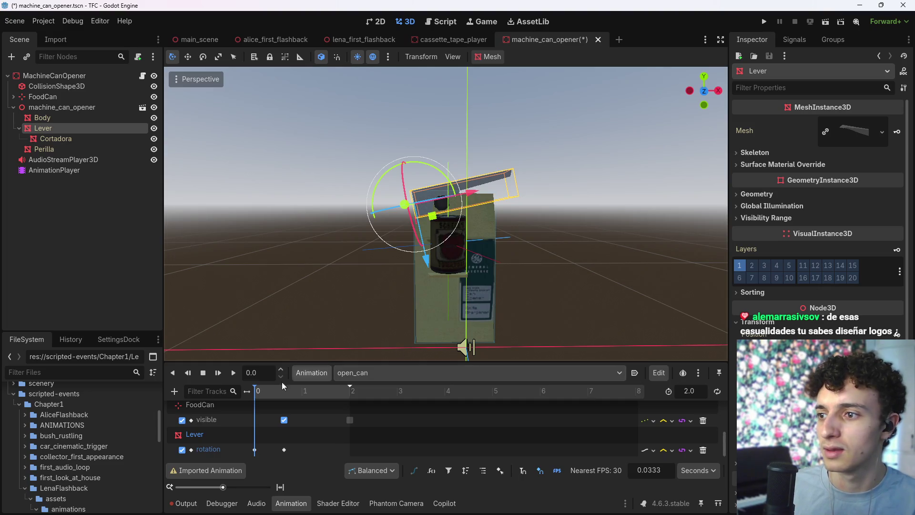
{"action": "mouse_move", "coordinate": [256, 392]}
{"action": "left_mouse_down"}
{"action": "mouse_move", "coordinate": [285, 396]}
{"action": "mouse_move", "coordinate": [248, 405]}
{"action": "left_mouse_up"}
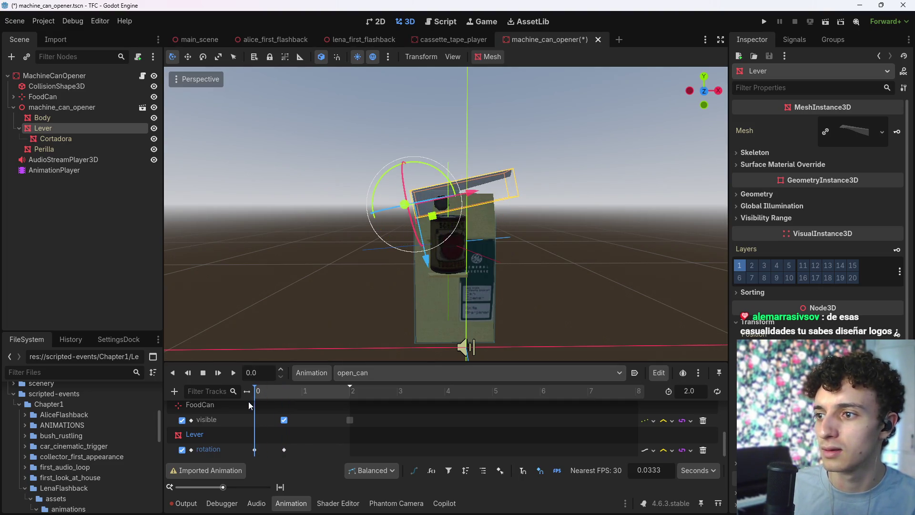
{"action": "left_click", "coordinate": [236, 370]}
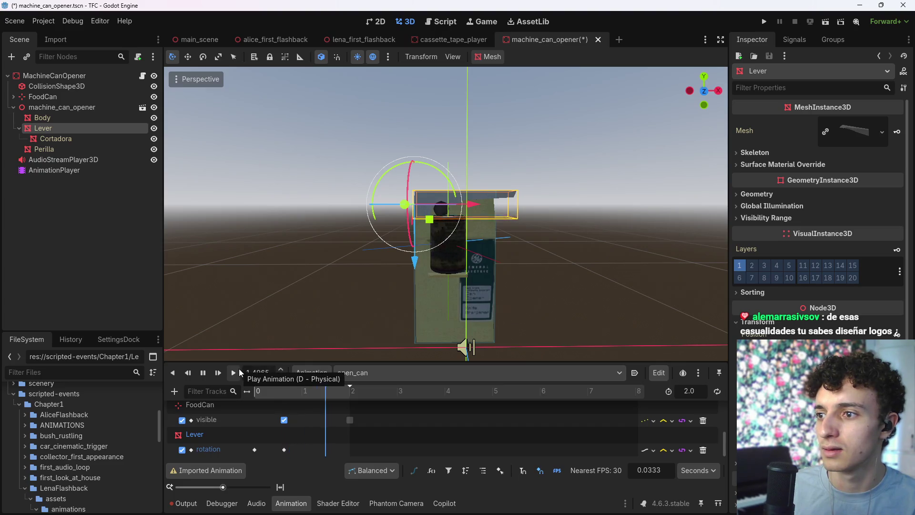
{"action": "left_click_drag", "start_coordinate": [285, 392], "coordinate": [247, 397]}
{"action": "left_click", "coordinate": [283, 452]}
{"action": "scroll", "coordinate": [281, 429], "scroll_direction": "up", "scroll_amount": 1}
{"action": "scroll", "coordinate": [282, 429], "scroll_direction": "down", "scroll_amount": 1}
- Move the Lever rotation keyframe to about 0.37 s and preview the animation
{"action": "left_click", "coordinate": [282, 438]}
{"action": "scroll", "coordinate": [281, 444], "scroll_direction": "down", "scroll_amount": 2}
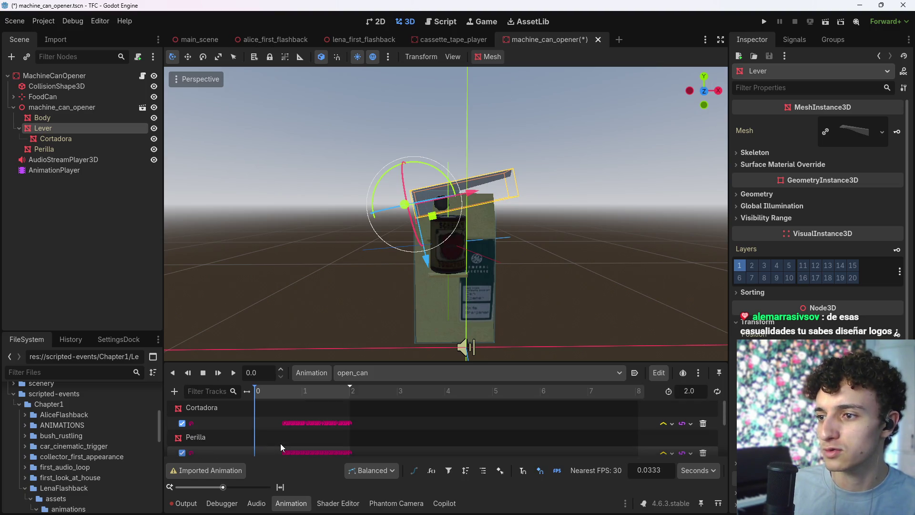
{"action": "scroll", "coordinate": [280, 443], "scroll_direction": "up", "scroll_amount": 2}
{"action": "left_click", "coordinate": [275, 450]}
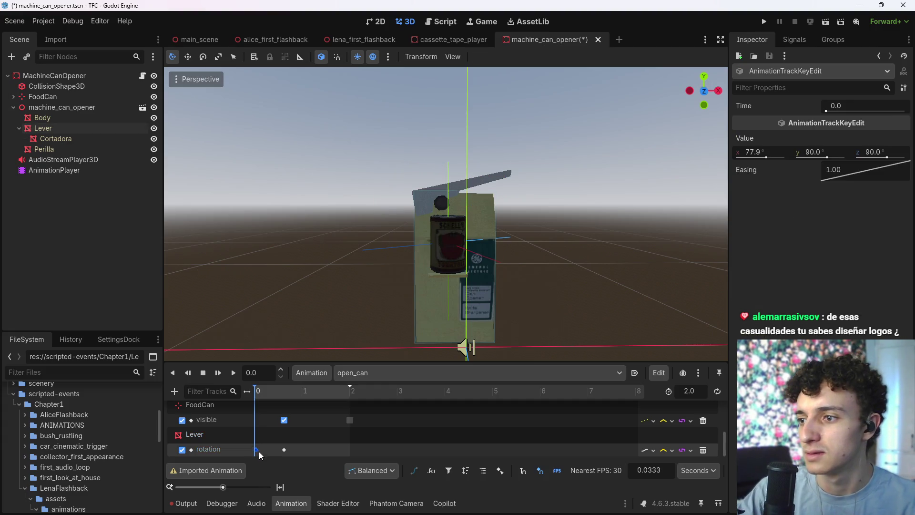
{"action": "left_click_drag", "start_coordinate": [277, 457], "coordinate": [274, 457]}
{"action": "left_click", "coordinate": [272, 392]}
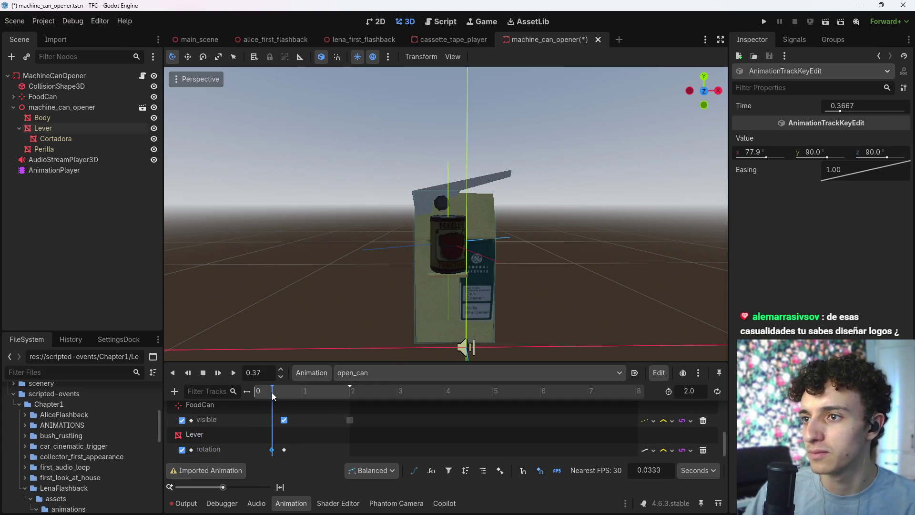
{"action": "left_click", "coordinate": [233, 373]}
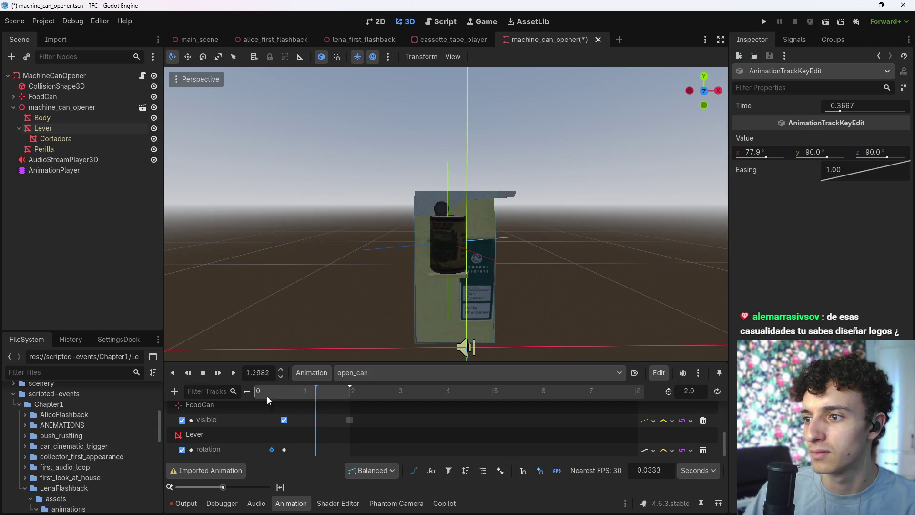
{"action": "mouse_move", "coordinate": [316, 390]}
{"action": "left_mouse_down"}
{"action": "mouse_move", "coordinate": [265, 390]}
{"action": "mouse_move", "coordinate": [273, 395]}
{"action": "left_mouse_up"}
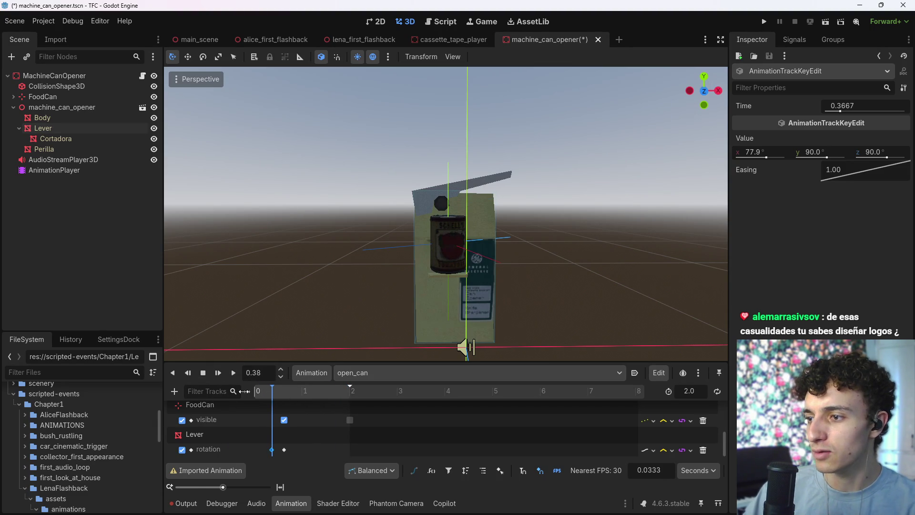
- Bring up the list of track types to add
{"action": "left_click", "coordinate": [175, 391]}
{"action": "left_click", "coordinate": [176, 392]}
{"action": "left_click", "coordinate": [176, 392]}
{"action": "left_click", "coordinate": [175, 395]}
{"action": "left_click", "coordinate": [176, 396]}
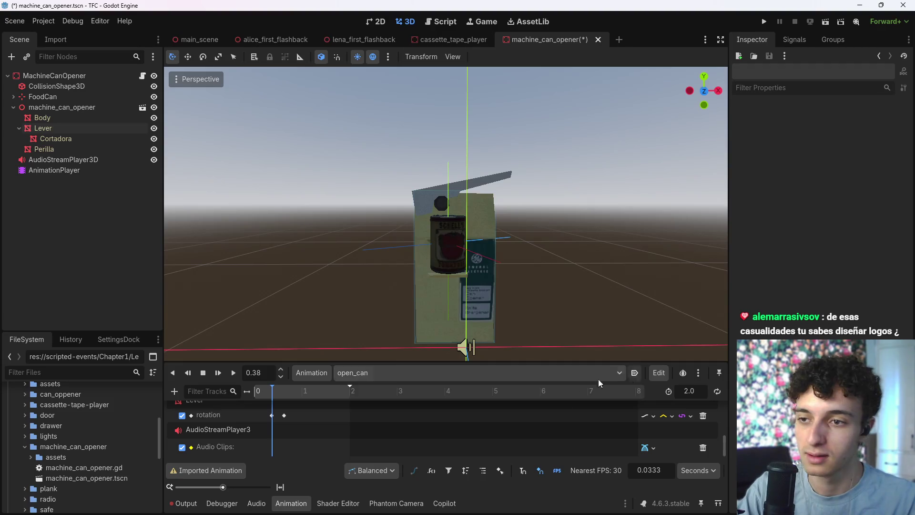
- Drop machine_working.wav onto the audio track, aligned with the lever key at 0.37 s
{"action": "scroll", "coordinate": [272, 428], "scroll_direction": "down", "scroll_amount": 2}
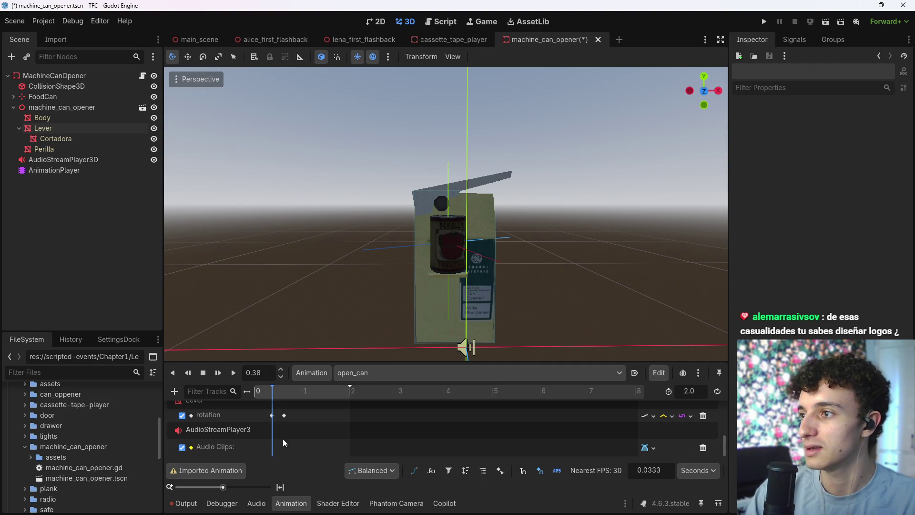
{"action": "left_click", "coordinate": [29, 458]}
{"action": "scroll", "coordinate": [34, 465], "scroll_direction": "down", "scroll_amount": 3}
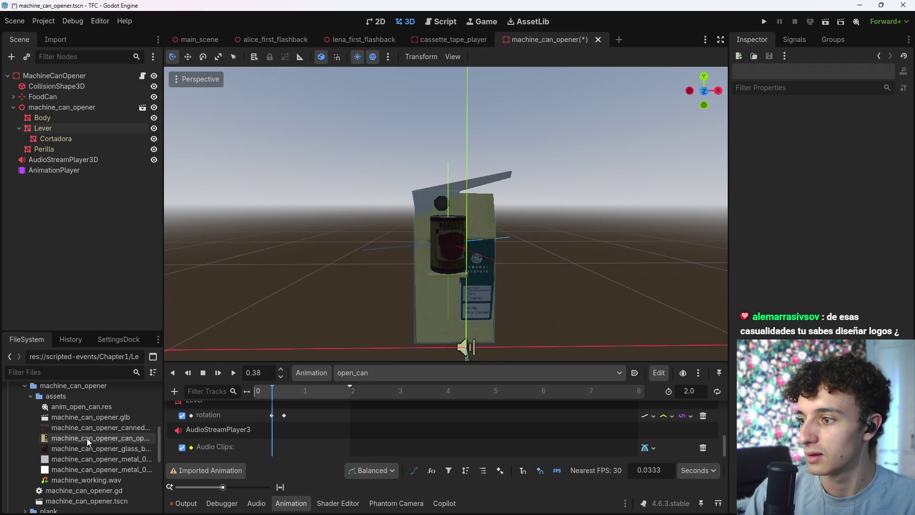
{"action": "mouse_move", "coordinate": [52, 479]}
{"action": "left_mouse_down"}
{"action": "mouse_move", "coordinate": [289, 442]}
{"action": "mouse_move", "coordinate": [286, 454]}
{"action": "mouse_move", "coordinate": [297, 449]}
{"action": "left_mouse_up"}
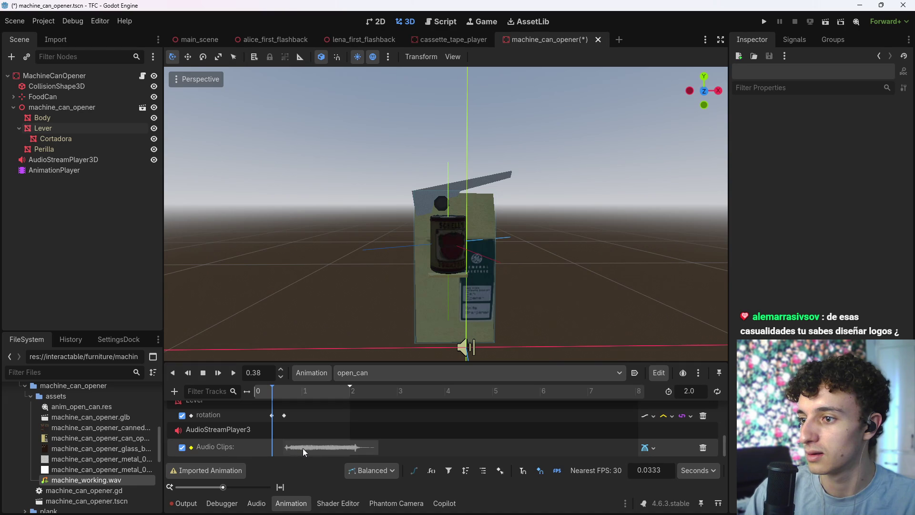
{"action": "left_click", "coordinate": [302, 448]}
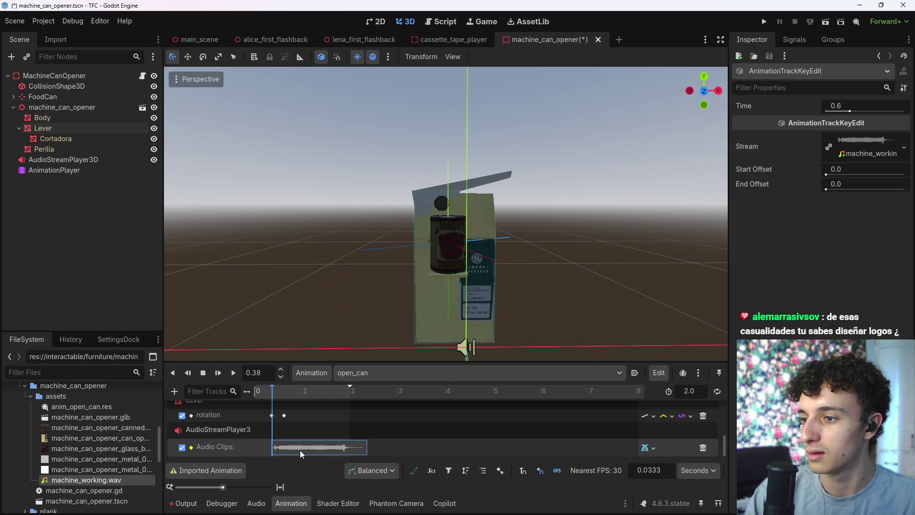
{"action": "left_click", "coordinate": [298, 448]}
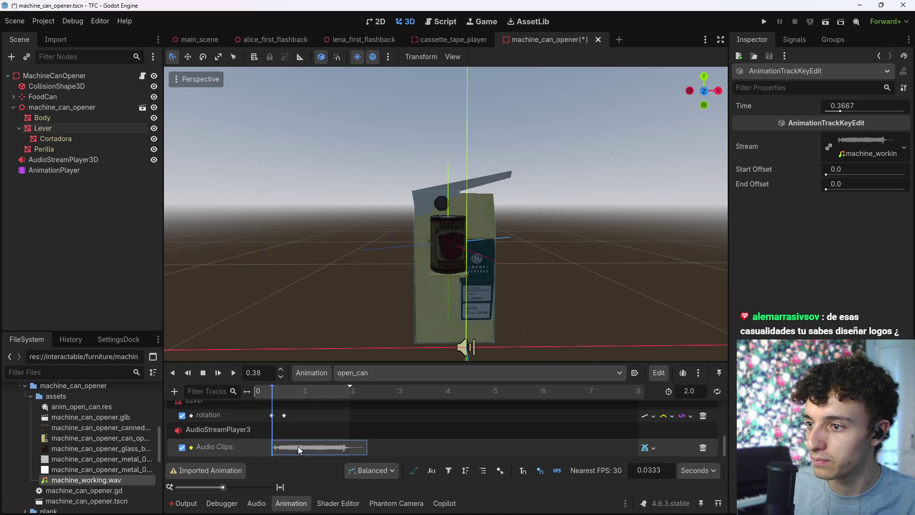
- Play open_can twice to hear the machine sound with the lever motion
{"action": "left_click", "coordinate": [233, 372]}
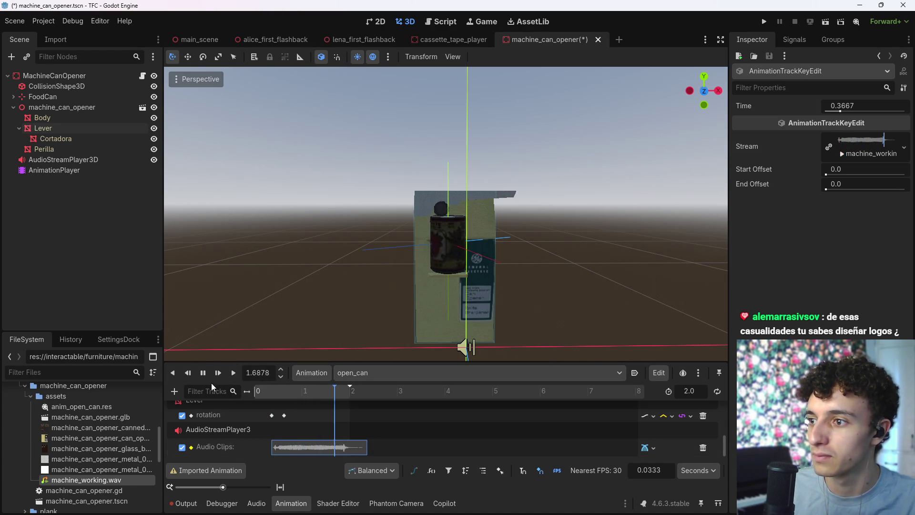
{"action": "left_click", "coordinate": [202, 373]}
{"action": "left_click", "coordinate": [234, 373]}
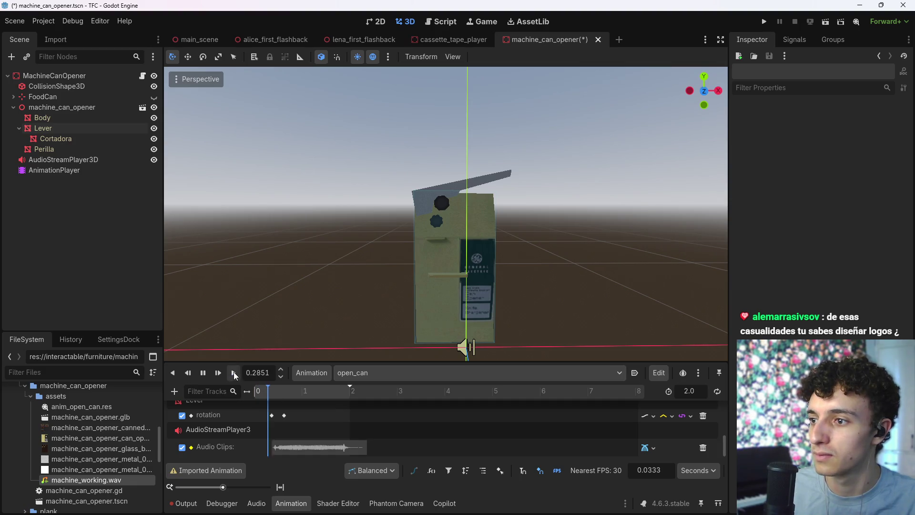
{"action": "left_click", "coordinate": [203, 373]}
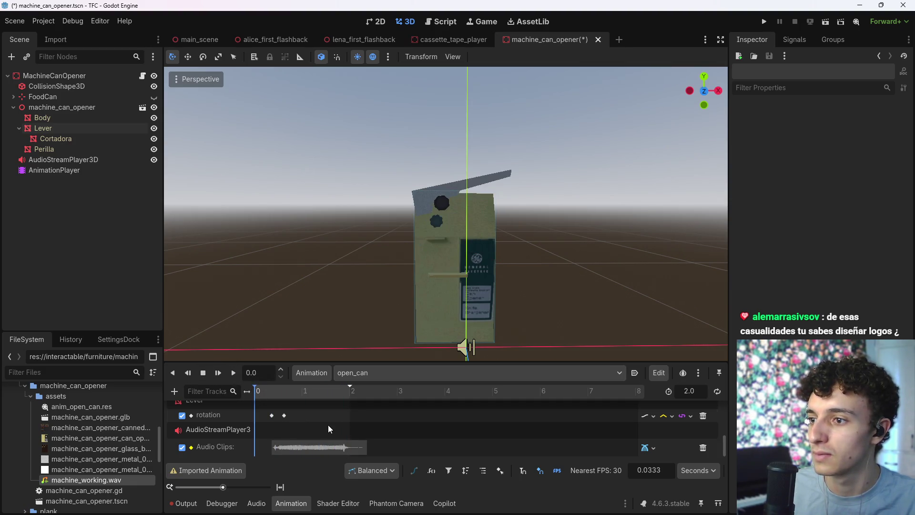
- Duplicate the lever's raised rotation key to about 1.86 s and add its return key at 1.97 s
{"action": "left_click", "coordinate": [271, 415]}
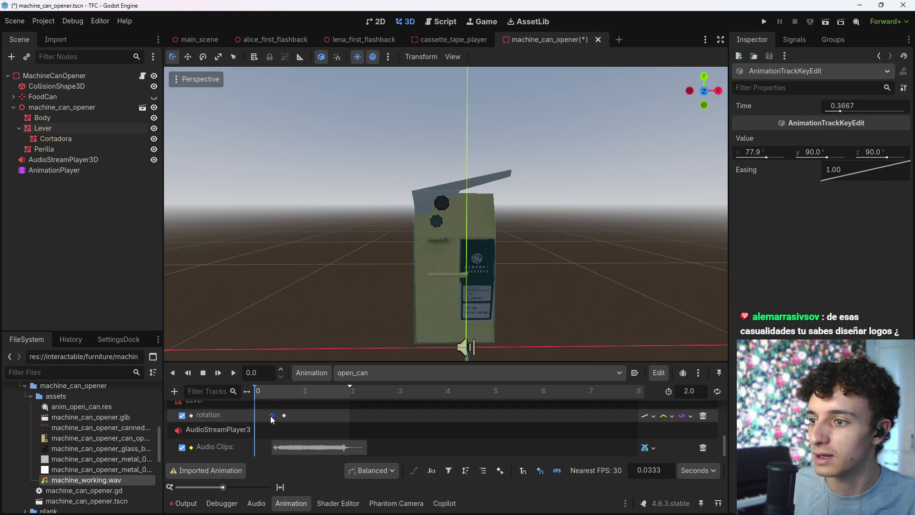
{"action": "left_click", "coordinate": [285, 415]}
{"action": "left_click", "coordinate": [333, 415]}
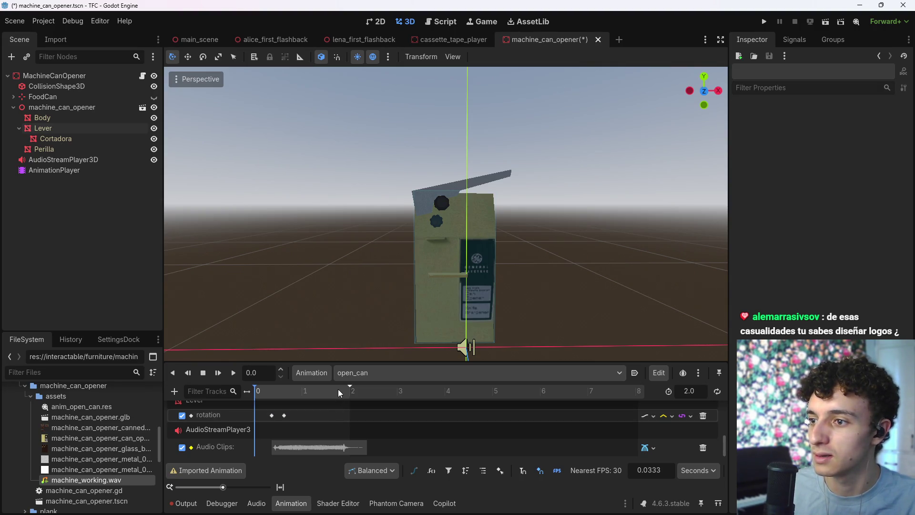
{"action": "left_click", "coordinate": [344, 390]}
{"action": "left_click", "coordinate": [344, 391]}
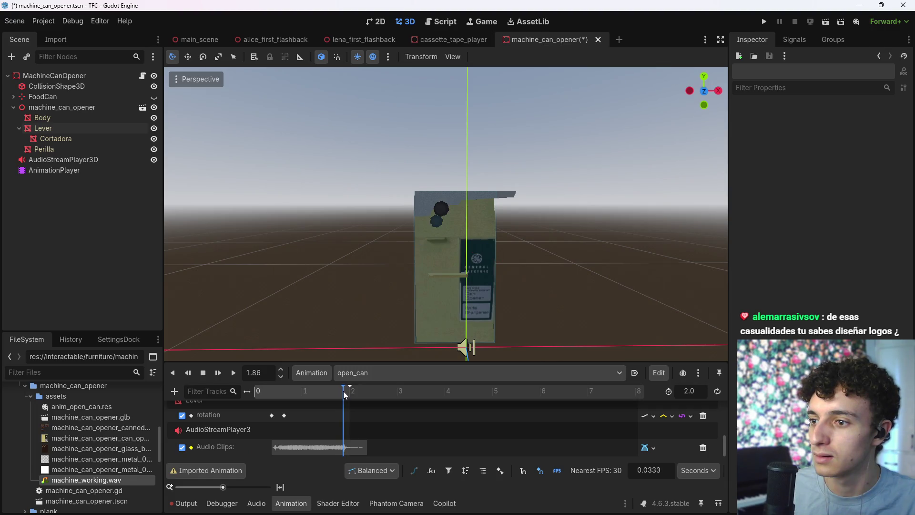
{"action": "left_click", "coordinate": [284, 416]}
{"action": "key", "text": "ctrl+d"}
{"action": "left_click", "coordinate": [272, 416]}
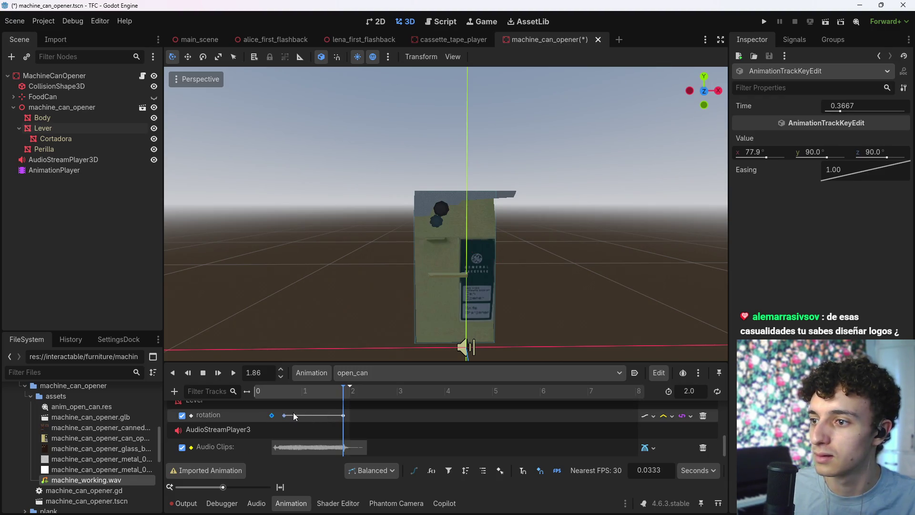
{"action": "mouse_move", "coordinate": [340, 396]}
{"action": "left_mouse_down"}
{"action": "mouse_move", "coordinate": [349, 394]}
{"action": "mouse_move", "coordinate": [254, 395]}
{"action": "left_mouse_up"}
{"action": "key", "text": "ctrl+d"}
- Play open_can from the start and inspect the machine_working audio clip's stream details
{"action": "left_click", "coordinate": [233, 373]}
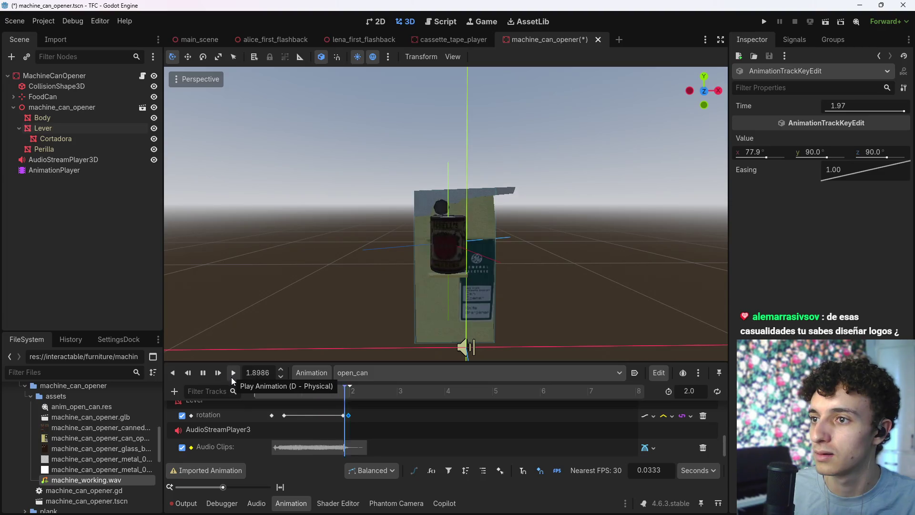
{"action": "left_click", "coordinate": [260, 394]}
{"action": "left_click", "coordinate": [233, 372]}
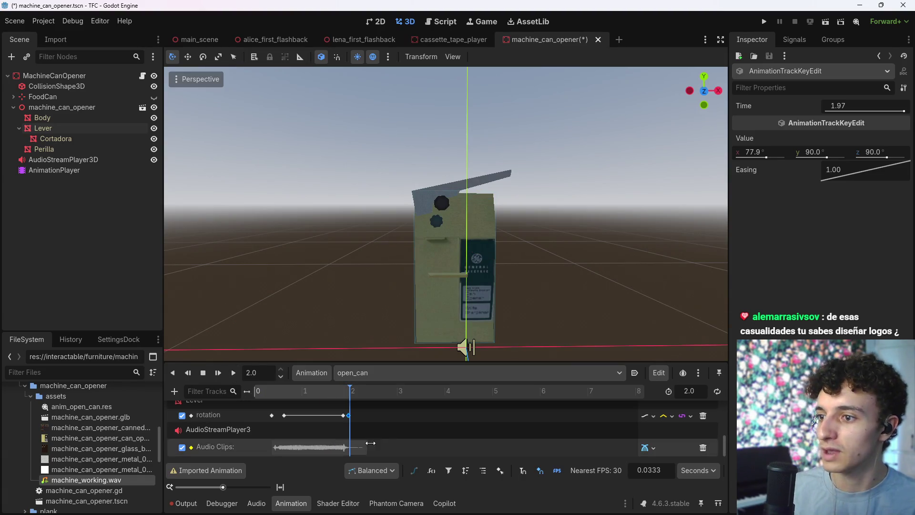
{"action": "left_click", "coordinate": [354, 449]}
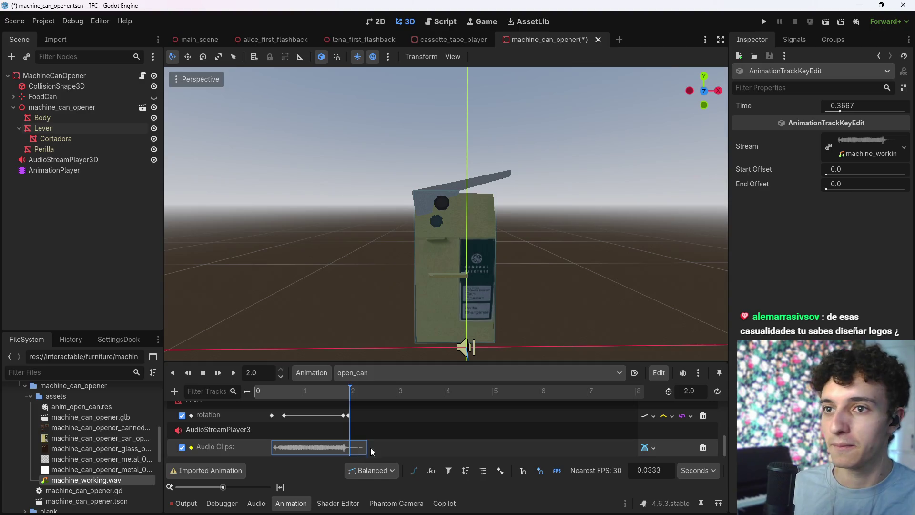
{"action": "left_click", "coordinate": [865, 146]}
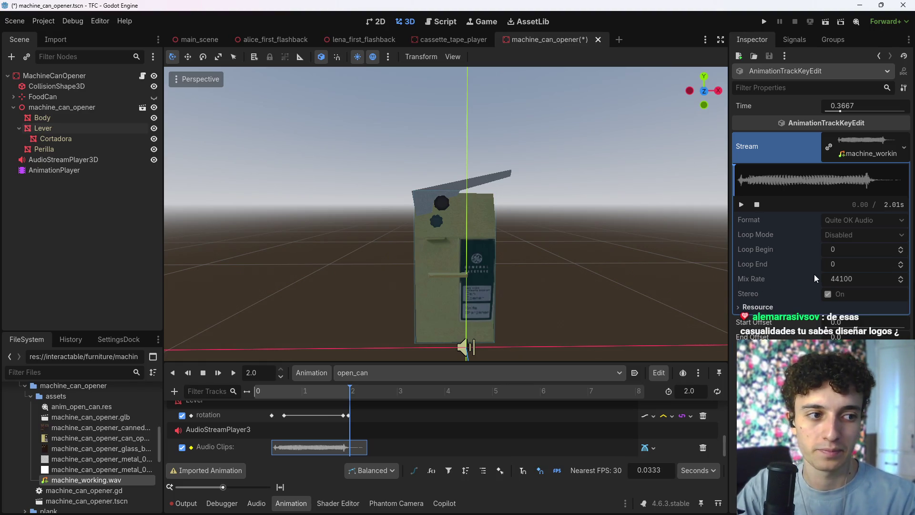
{"action": "left_click", "coordinate": [862, 147]}
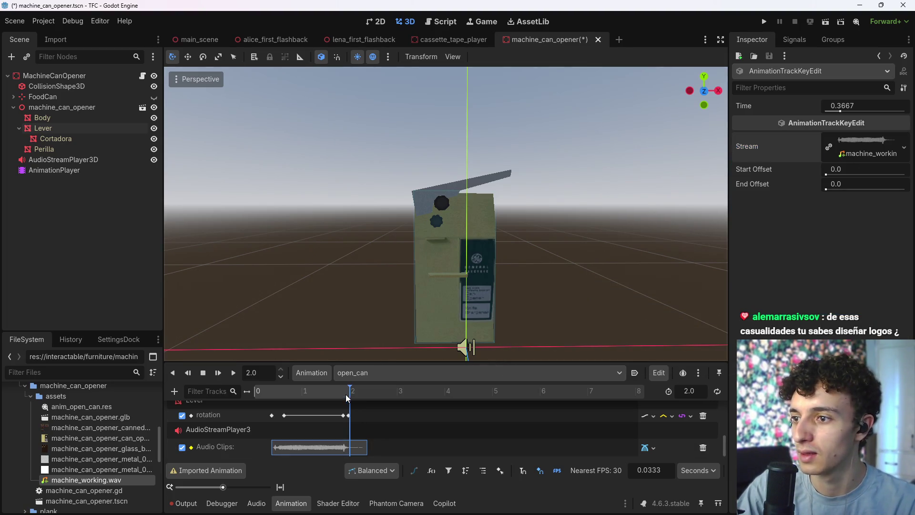
- Replay open_can from the beginning to compare the lever motion with the sound
{"action": "left_click", "coordinate": [234, 373]}
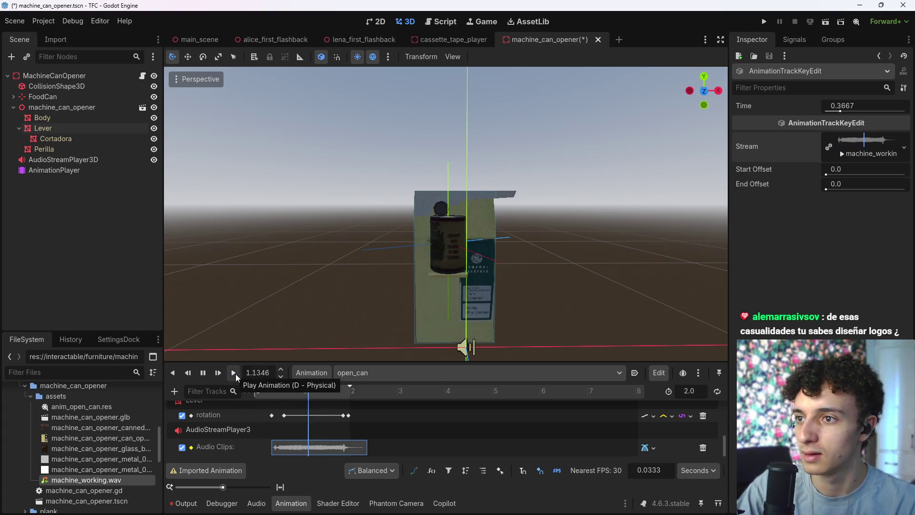
{"action": "scroll", "coordinate": [264, 432], "scroll_direction": "up", "scroll_amount": 5}
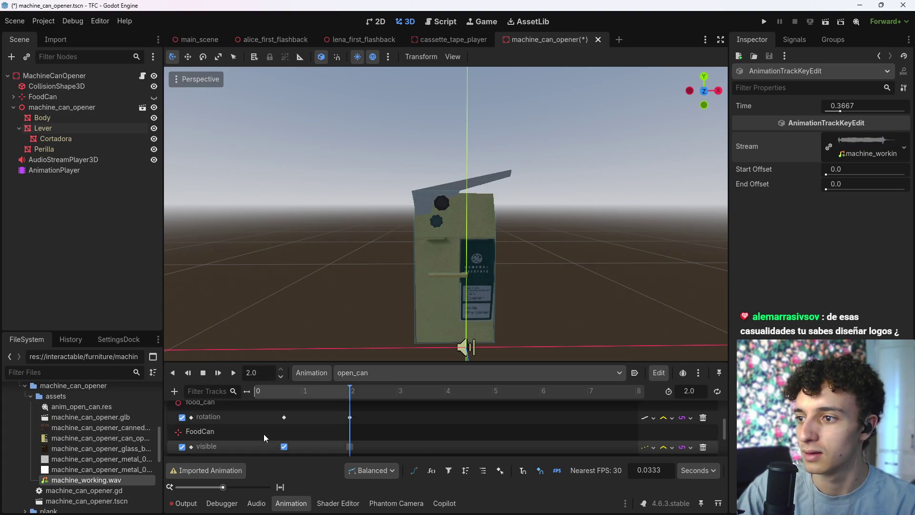
{"action": "scroll", "coordinate": [262, 426], "scroll_direction": "down", "scroll_amount": 3}
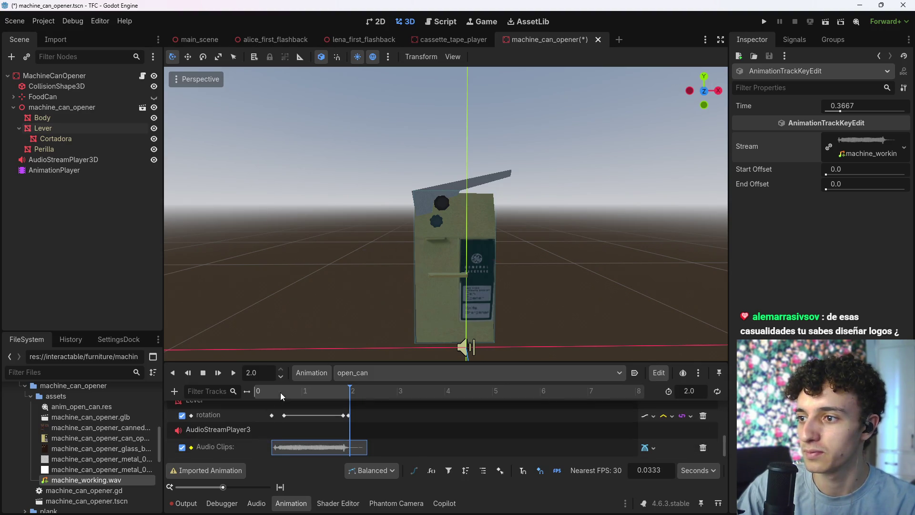
{"action": "left_click_drag", "start_coordinate": [280, 393], "coordinate": [250, 397]}
{"action": "left_click", "coordinate": [235, 373]}
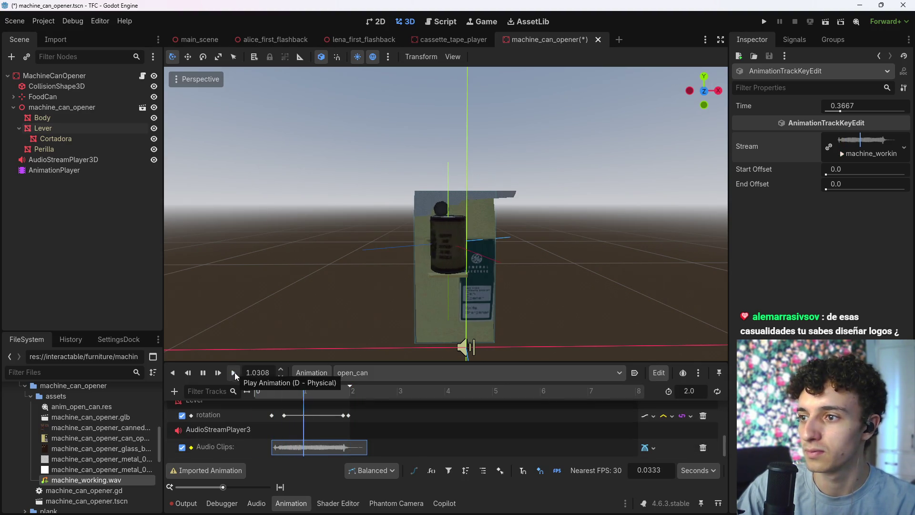
{"action": "left_click", "coordinate": [204, 374]}
{"action": "left_click", "coordinate": [232, 373]}
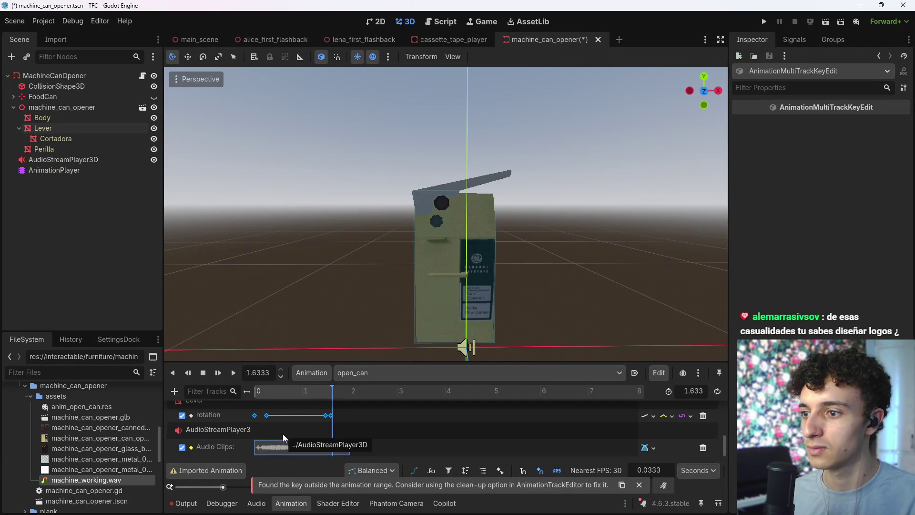
- Select the machine_working clip key, rewind to 0, and orbit to view the opener from above
{"action": "left_click", "coordinate": [276, 448]}
{"action": "left_click", "coordinate": [256, 391]}
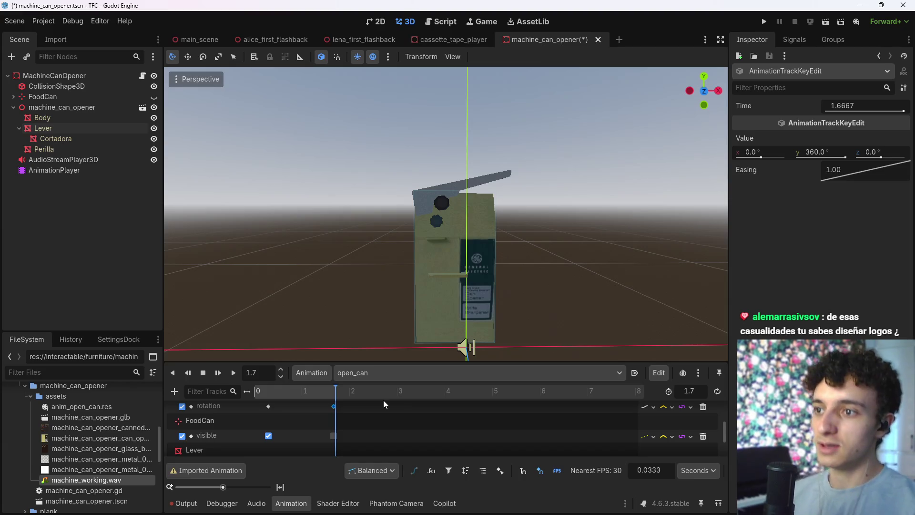
{"action": "mouse_move", "coordinate": [507, 267]}
{"action": "left_mouse_down"}
{"action": "mouse_move", "coordinate": [458, 305]}
{"action": "mouse_move", "coordinate": [562, 251]}
{"action": "mouse_move", "coordinate": [548, 257]}
{"action": "mouse_move", "coordinate": [506, 229]}
{"action": "mouse_move", "coordinate": [472, 222]}
{"action": "mouse_move", "coordinate": [432, 234]}
{"action": "mouse_move", "coordinate": [420, 267]}
{"action": "mouse_move", "coordinate": [429, 286]}
{"action": "mouse_move", "coordinate": [443, 277]}
{"action": "mouse_move", "coordinate": [467, 210]}
{"action": "mouse_move", "coordinate": [458, 217]}
{"action": "mouse_move", "coordinate": [534, 293]}
{"action": "left_mouse_up"}
{"action": "scroll", "coordinate": [445, 215], "scroll_direction": "down", "scroll_amount": 10}
- Save the scene and select the MachineCanOpener root node
{"action": "key", "text": "ctrl+s"}
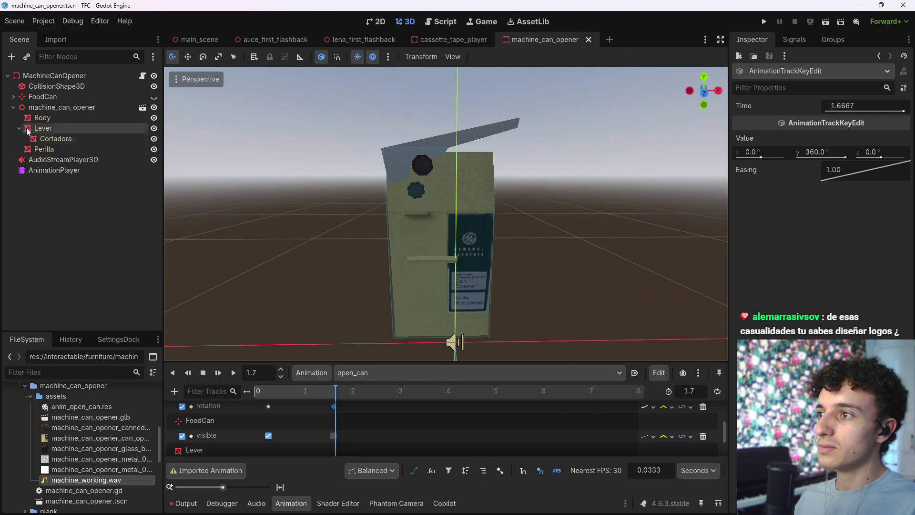
{"action": "left_click", "coordinate": [14, 107]}
{"action": "left_click", "coordinate": [57, 76]}
{"action": "left_click", "coordinate": [142, 76]}
{"action": "left_click", "coordinate": [417, 198]}
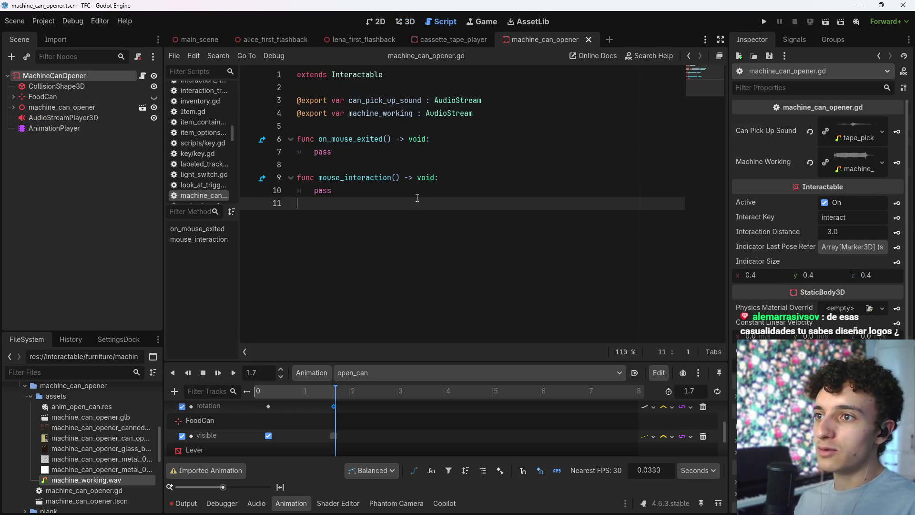
{"action": "left_click_drag", "start_coordinate": [297, 126], "coordinate": [263, 102]}
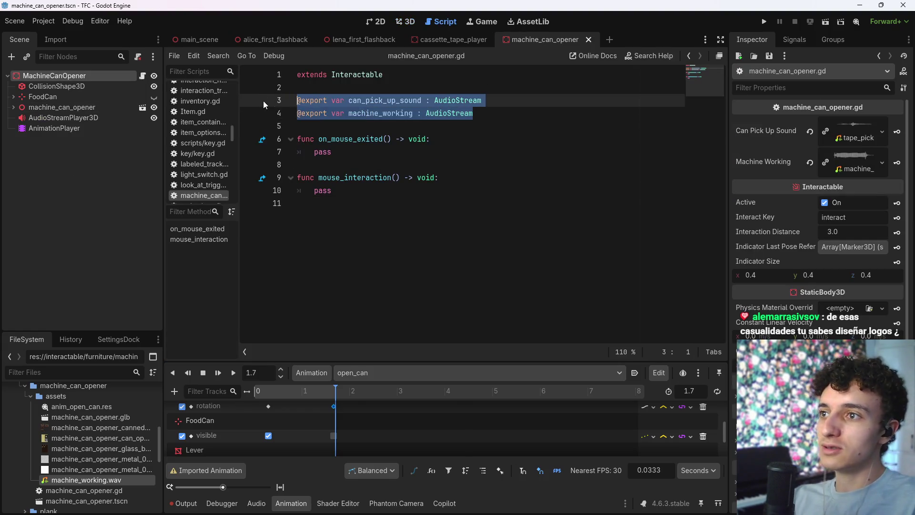
{"action": "key", "text": "BackSpace"}
{"action": "key", "text": "BackSpace"}
{"action": "left_click", "coordinate": [400, 110]}
{"action": "left_click", "coordinate": [327, 90]}
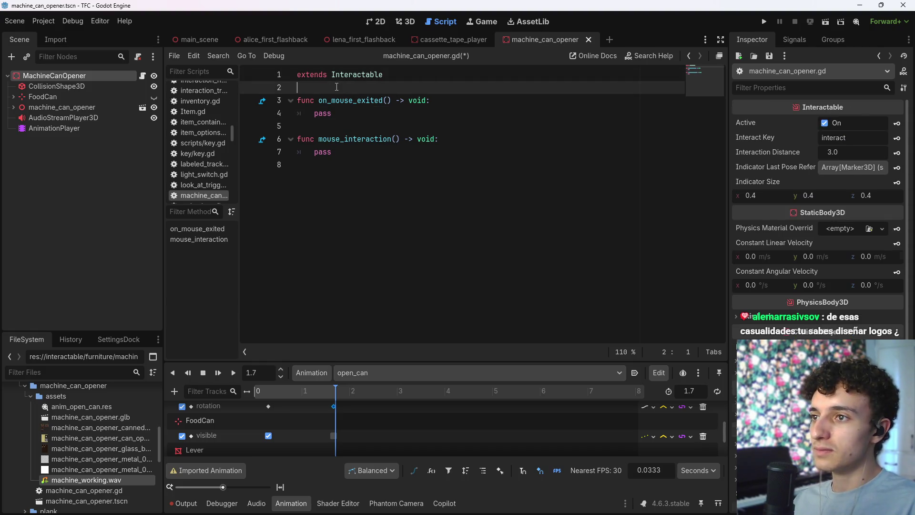
{"action": "key", "text": "Return"}
{"action": "key", "text": "Up"}
{"action": "key", "text": "Return"}
{"action": "left_click_drag", "start_coordinate": [45, 127], "coordinate": [309, 101]}
{"action": "key", "text": "ctrl+s"}
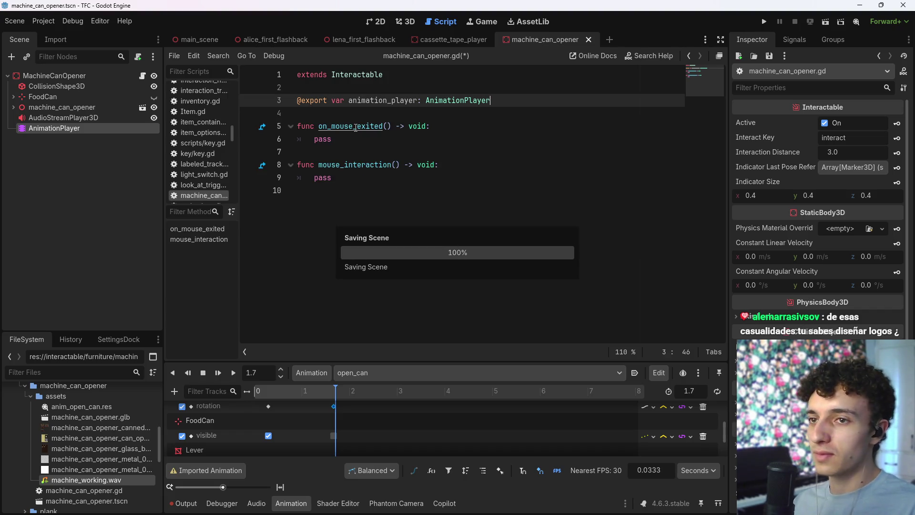
- Move on_mouse_exited below mouse_interaction and delete mouse_interaction's placeholder pass
{"action": "left_click", "coordinate": [356, 176]}
{"action": "left_click_drag", "start_coordinate": [341, 179], "coordinate": [308, 178]}
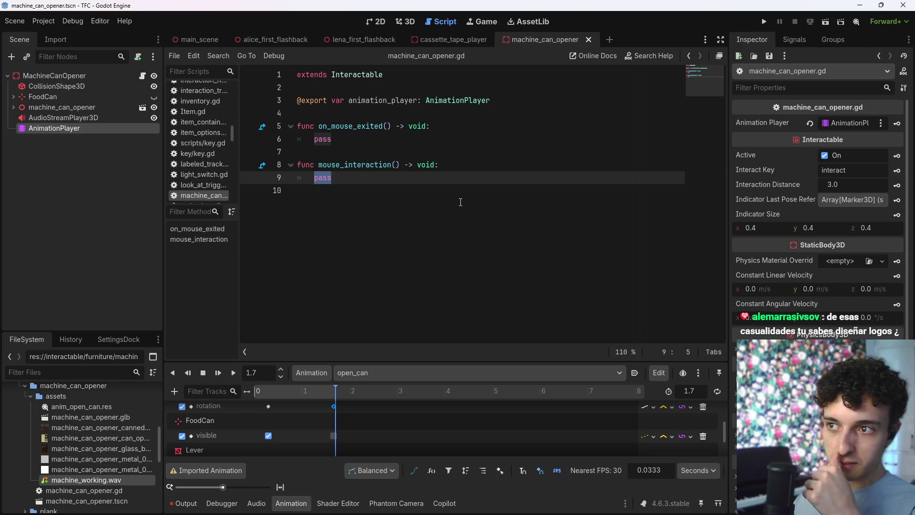
{"action": "left_click_drag", "start_coordinate": [332, 138], "coordinate": [280, 138]}
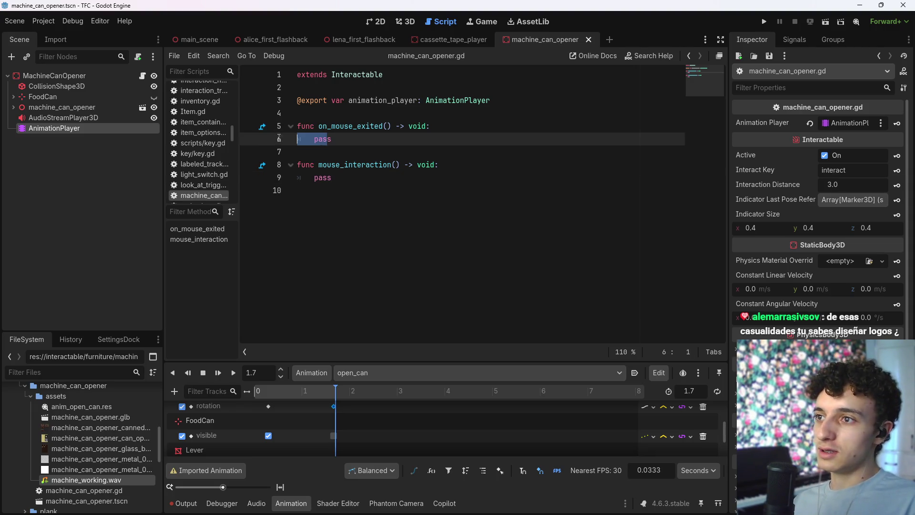
{"action": "key", "text": "shift+Up"}
{"action": "key", "text": "BackSpace"}
{"action": "key", "text": "BackSpace"}
{"action": "key", "text": "Up"}
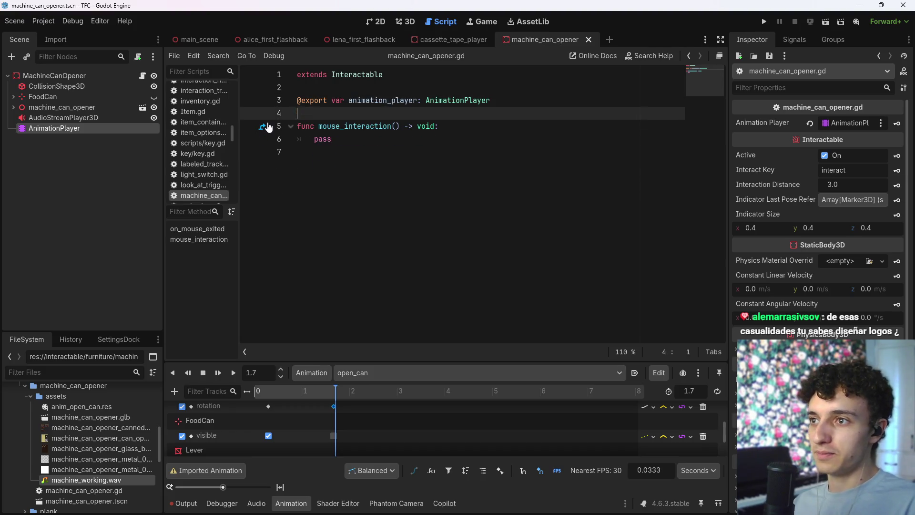
{"action": "key", "text": "Down"}
{"action": "key", "text": "Down"}
{"action": "key", "text": "Down"}
{"action": "type", "text": "func on_mouse_exited() -> void: \tpass"}
{"action": "double_click", "coordinate": [342, 136]}
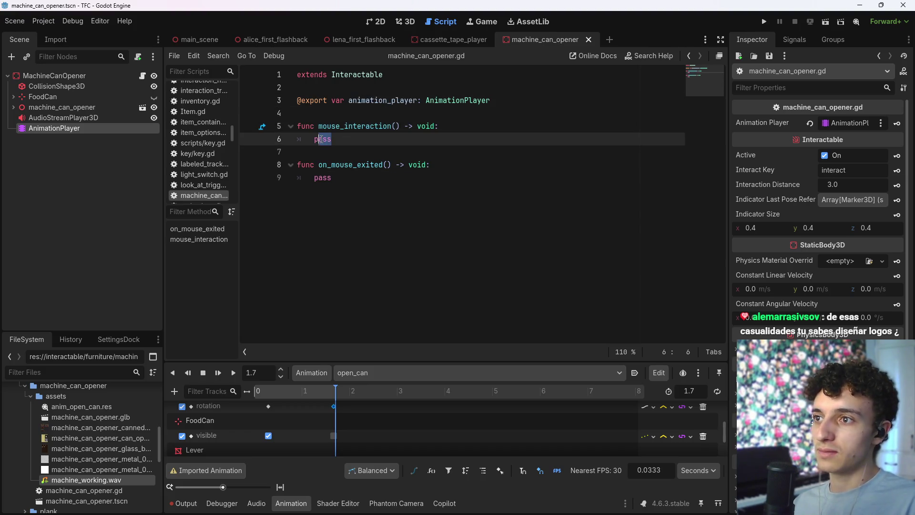
{"action": "key", "text": "BackSpace"}
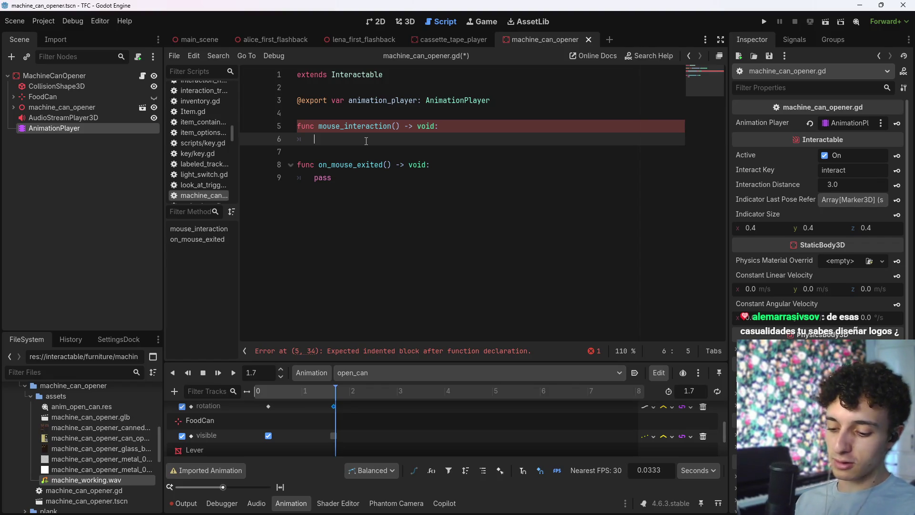
- Write if inventory.has_item("food_can"): in mouse_interaction, start its indented body, and save
{"action": "type", "text": "ifinventory"}
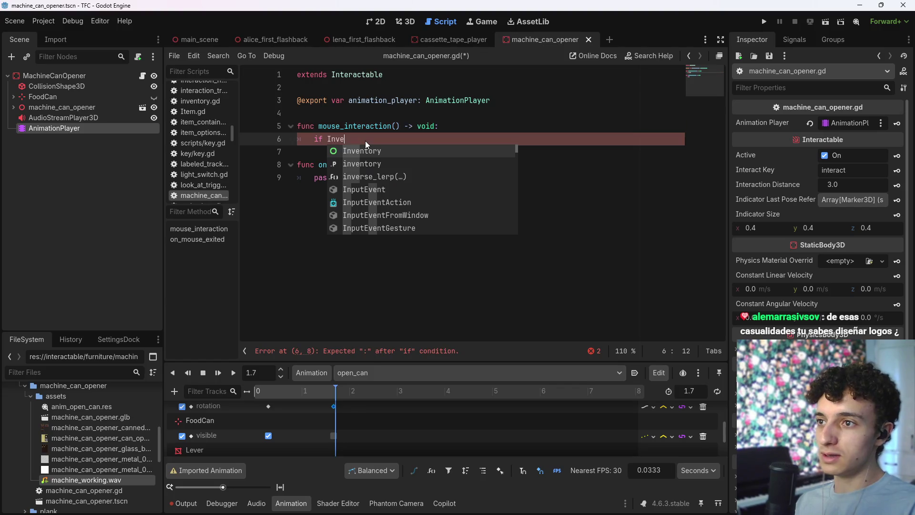
{"action": "type", "text": ".has_item("}
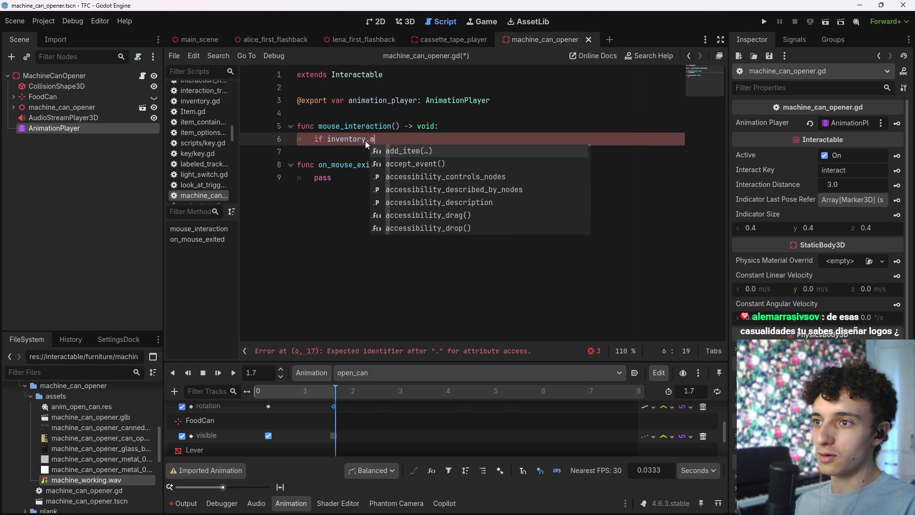
{"action": "type", "text": "\""}
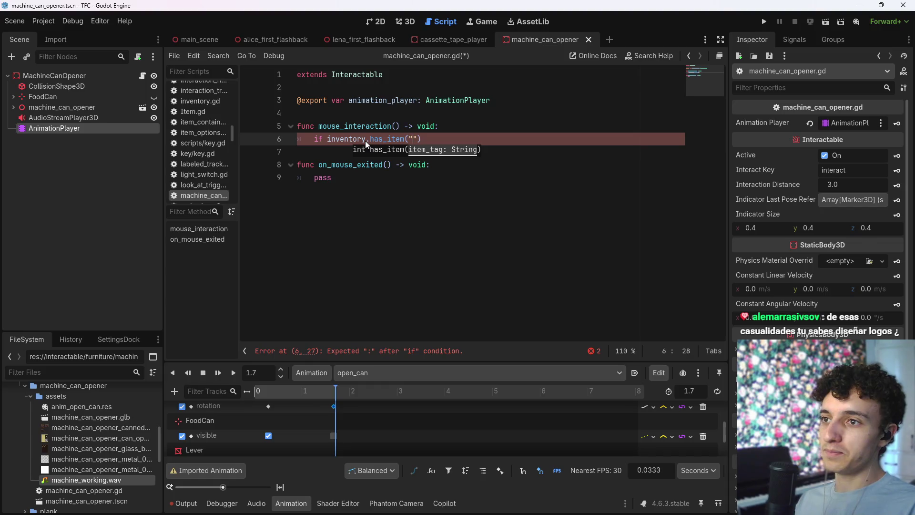
{"action": "type", "text": "food_can\""}
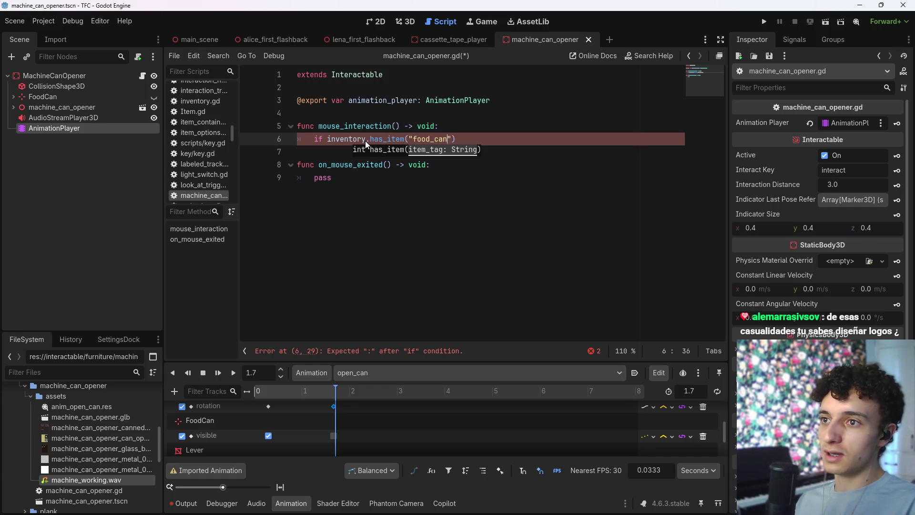
{"action": "type", "text": "):"}
{"action": "key", "text": "Return"}
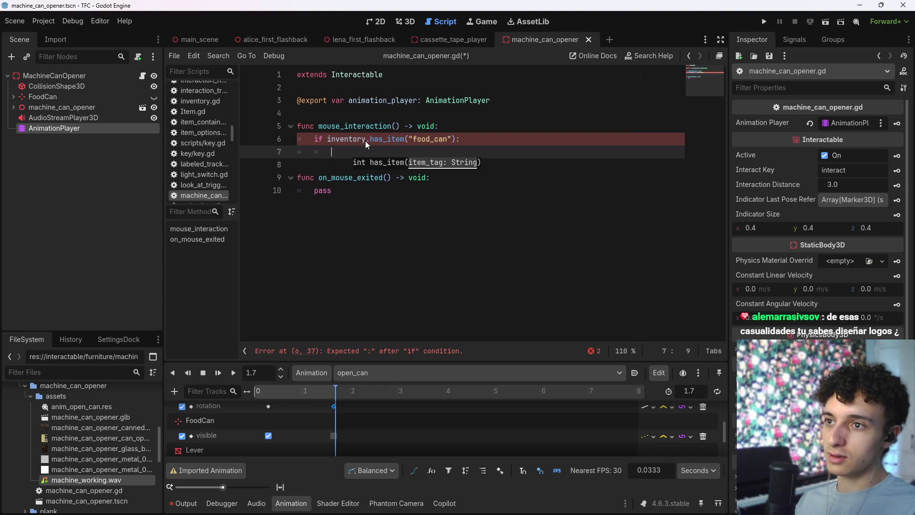
{"action": "key", "text": "ctrl+s"}
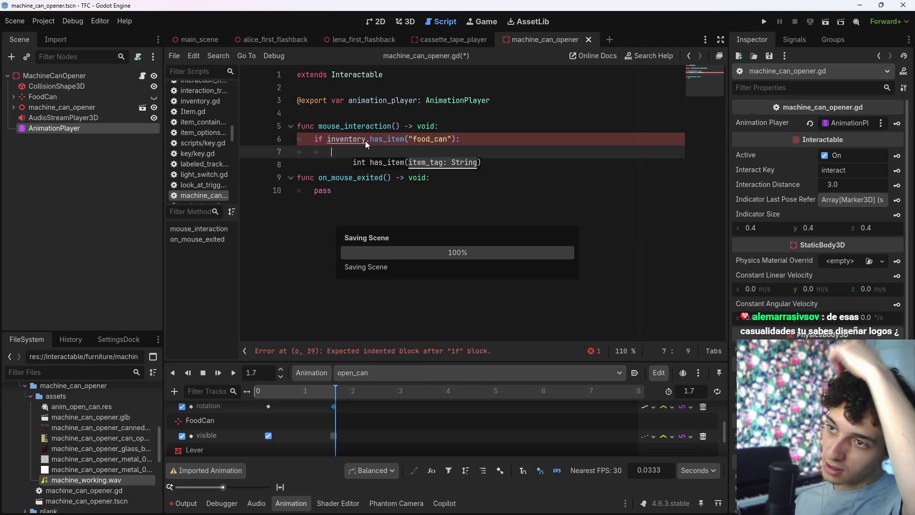
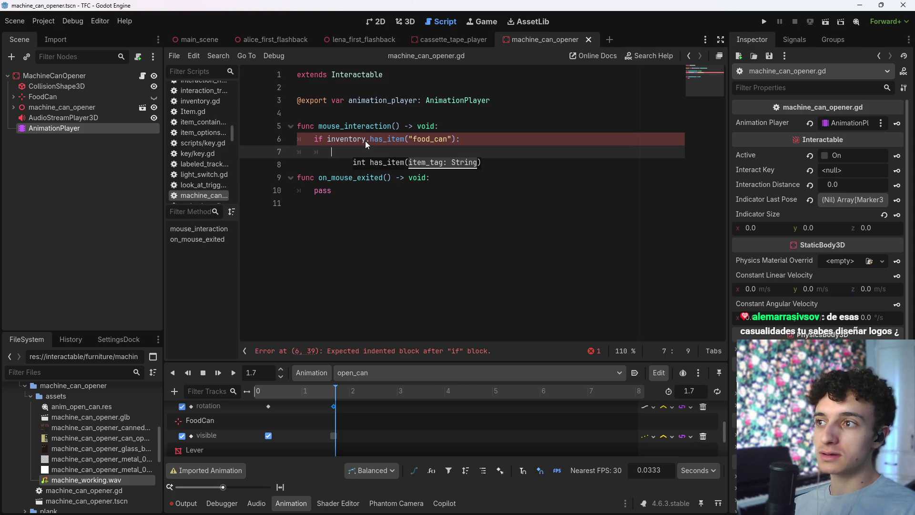
- Add animation_player.play("open_can") under the has_item check and save
{"action": "type", "text": "anima"}
{"action": "key", "text": "Return"}
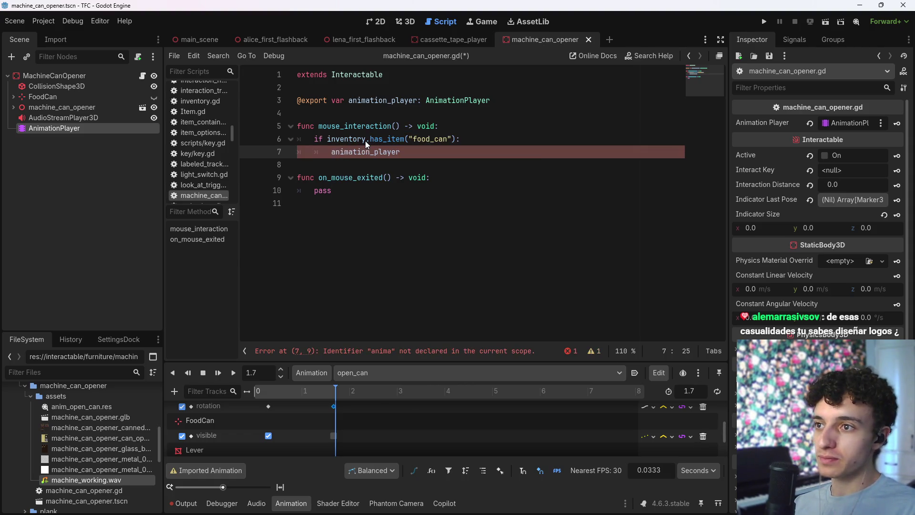
{"action": "type", "text": ".po"}
{"action": "key", "text": "BackSpace"}
{"action": "type", "text": "la"}
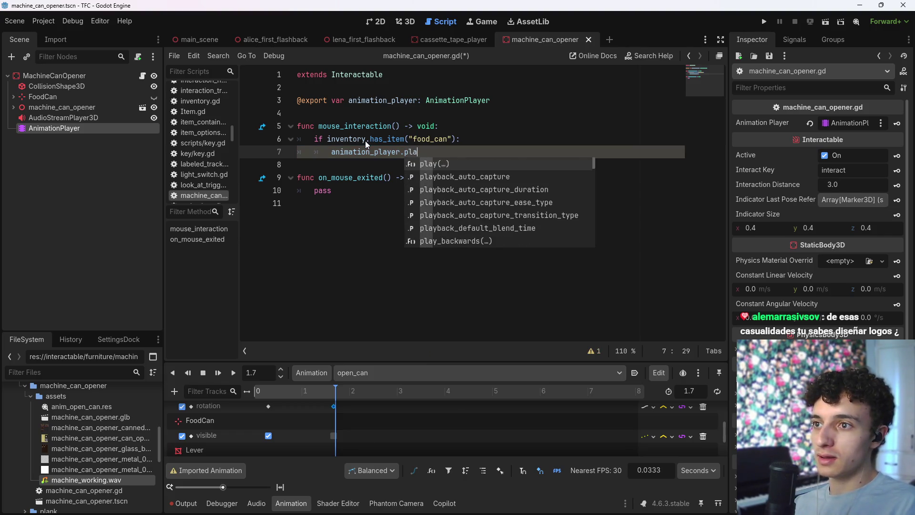
{"action": "key", "text": "Return"}
{"action": "type", "text": "\"open_can\")"}
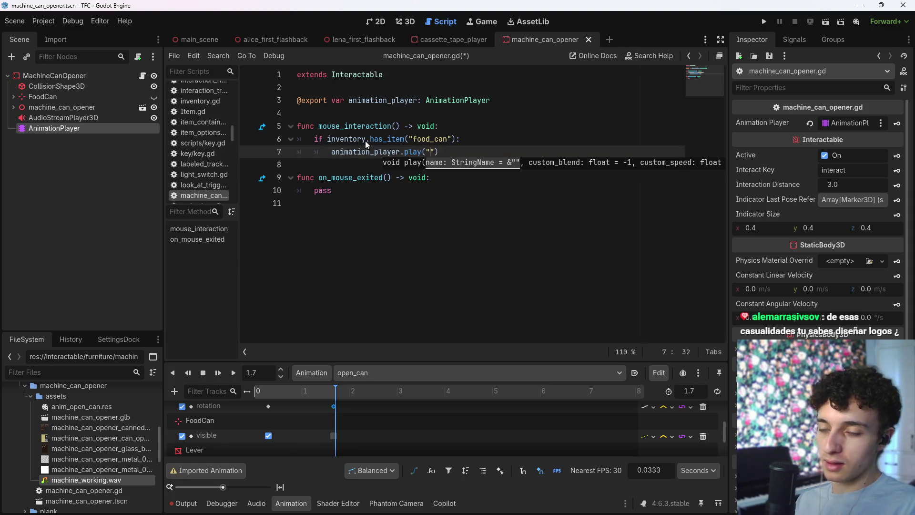
{"action": "key", "text": "ctrl+s"}
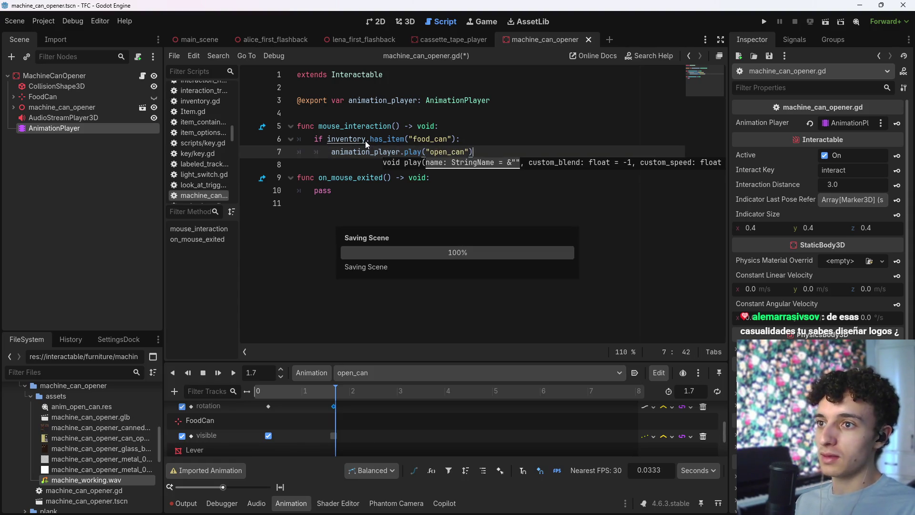
- Add an inventory.remove_item("food_can") call on the next line and save
{"action": "key", "text": "Return"}
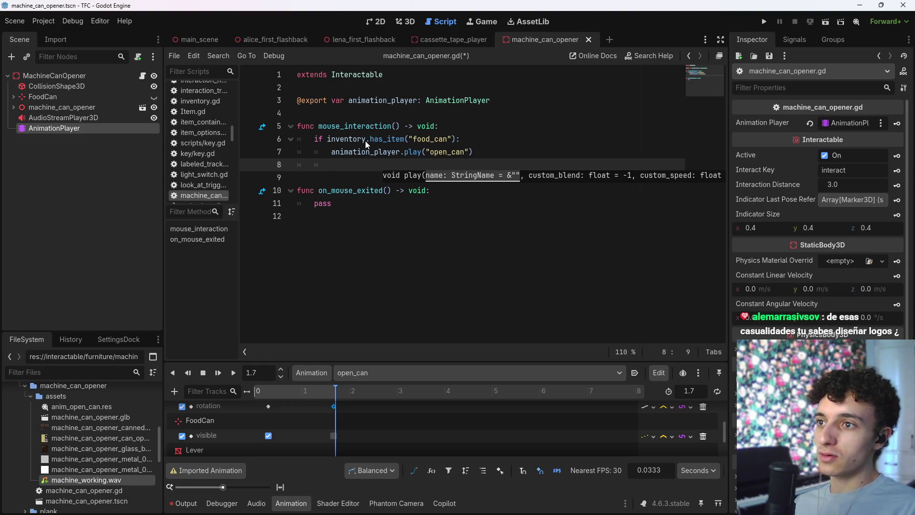
{"action": "type", "text": "ivinventory.remo"}
{"action": "key", "text": "Return"}
{"action": "type", "text": "\"food_can"}
{"action": "key", "text": "End"}
{"action": "key", "text": "ctrl+s"}
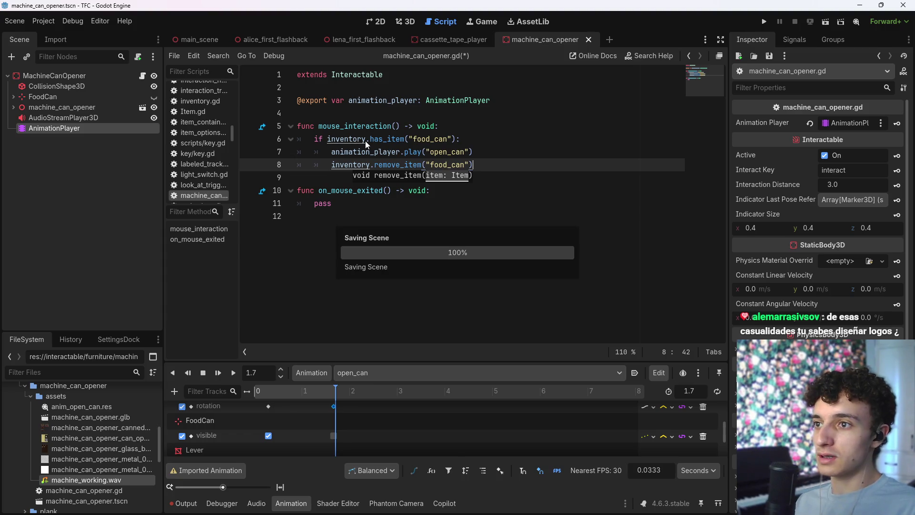
- Replace the remove_item call with inventory.remove_item_by_tag("food_can") and save
{"action": "left_click", "coordinate": [463, 125]}
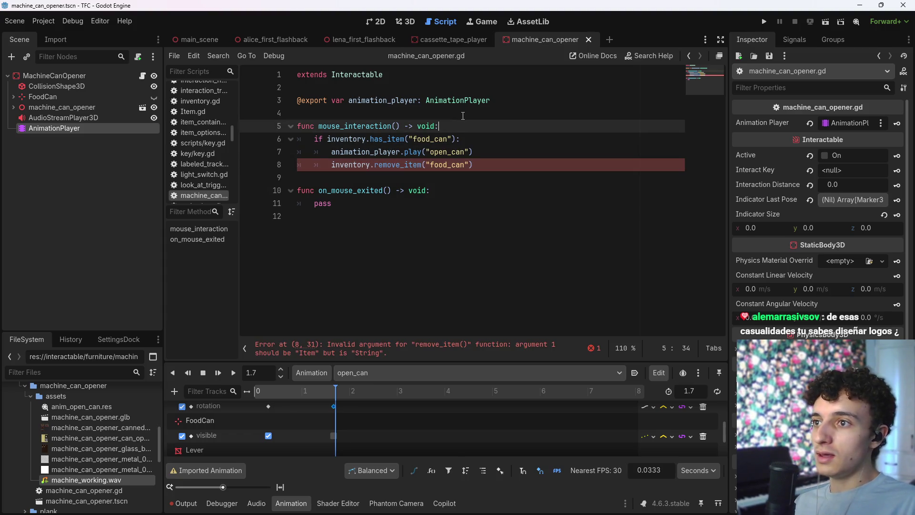
{"action": "left_click", "coordinate": [477, 165]}
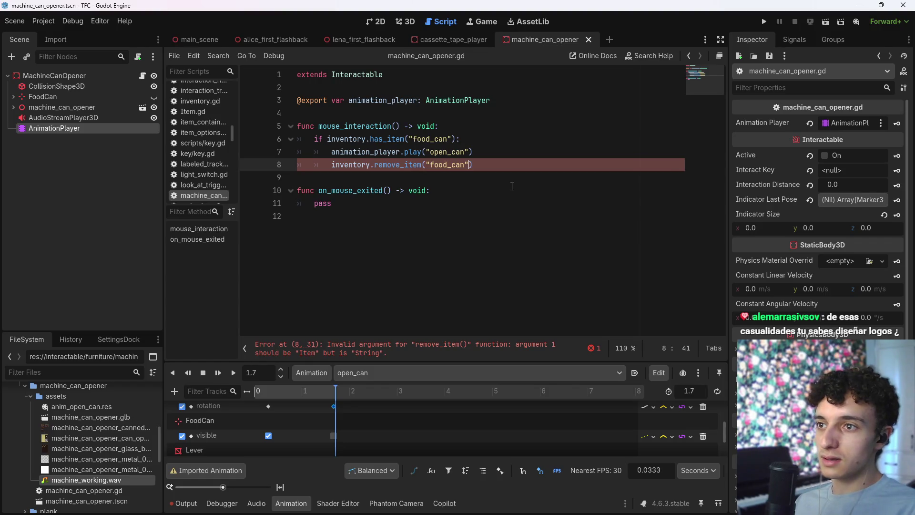
{"action": "key", "text": "ctrl+shift+Left"}
{"action": "key", "text": "ctrl+shift+Left"}
{"action": "key", "text": "ctrl+shift+Right"}
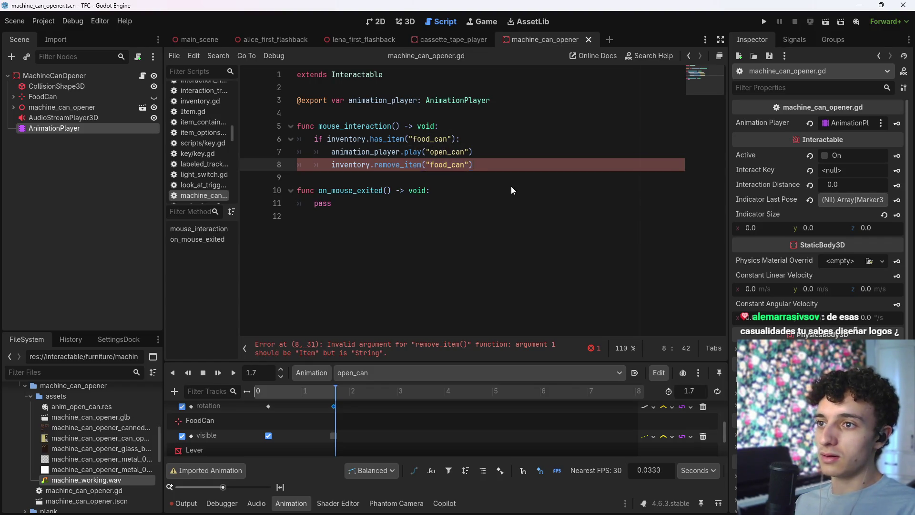
{"action": "key", "text": "End"}
{"action": "key", "text": "ctrl+BackSpace"}
{"action": "key", "text": "ctrl+BackSpace"}
{"action": "key", "text": "ctrl+BackSpace"}
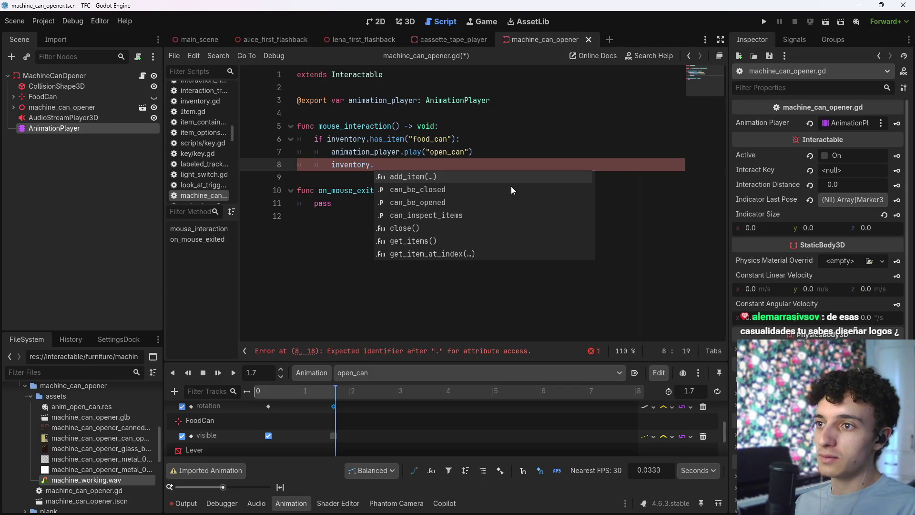
{"action": "type", "text": "remov"}
{"action": "key", "text": "Down"}
{"action": "key", "text": "Return"}
{"action": "type", "text": "\"food_can"}
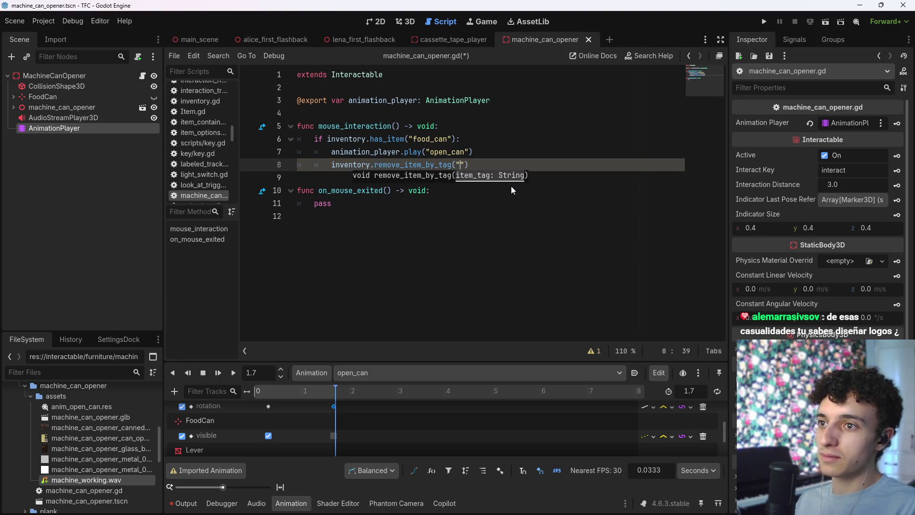
{"action": "key", "text": "ctrl+s"}
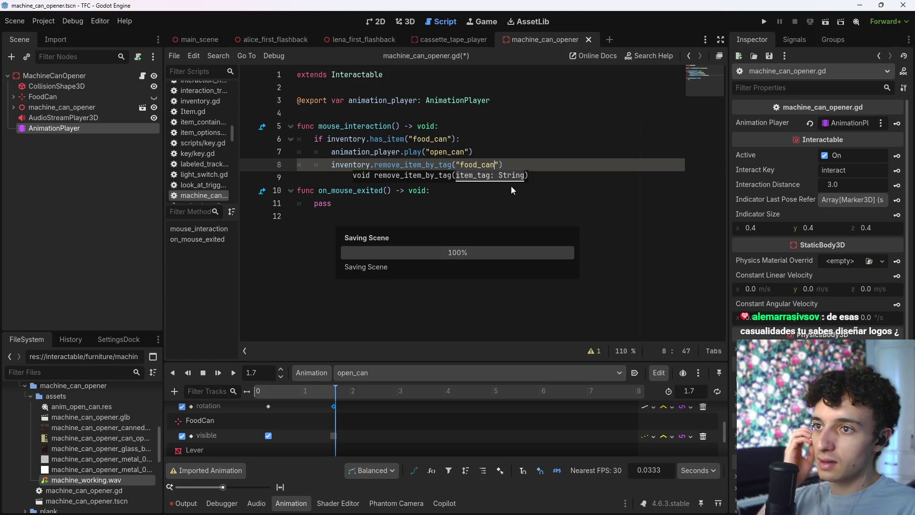
- Return to the end of line 8, save again, and start a new line
{"action": "key", "text": "Down"}
{"action": "key", "text": "Up"}
{"action": "key", "text": "End"}
{"action": "key", "text": "ctrl+s"}
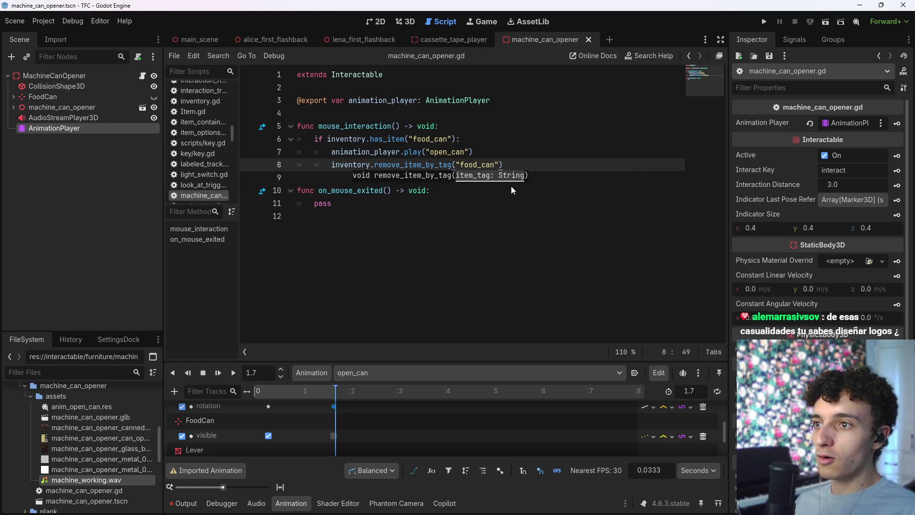
{"action": "key", "text": "Return"}
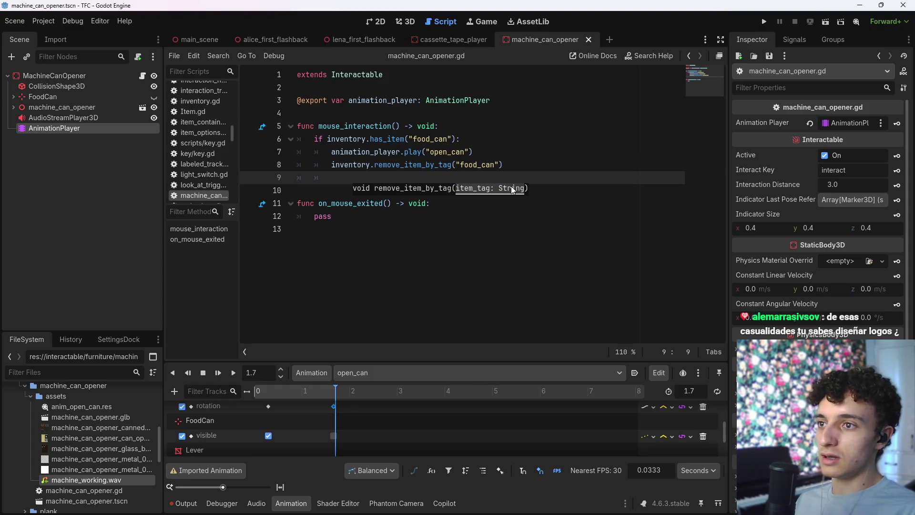
- Add 'await animation_player.animation_finished' on line 9, with no trailing colon
{"action": "type", "text": "ani"}
{"action": "key", "text": "BackSpace"}
{"action": "key", "text": "BackSpace"}
{"action": "key", "text": "BackSpace"}
{"action": "type", "text": "await anim"}
{"action": "key", "text": "Return"}
{"action": "type", "text": ".finish"}
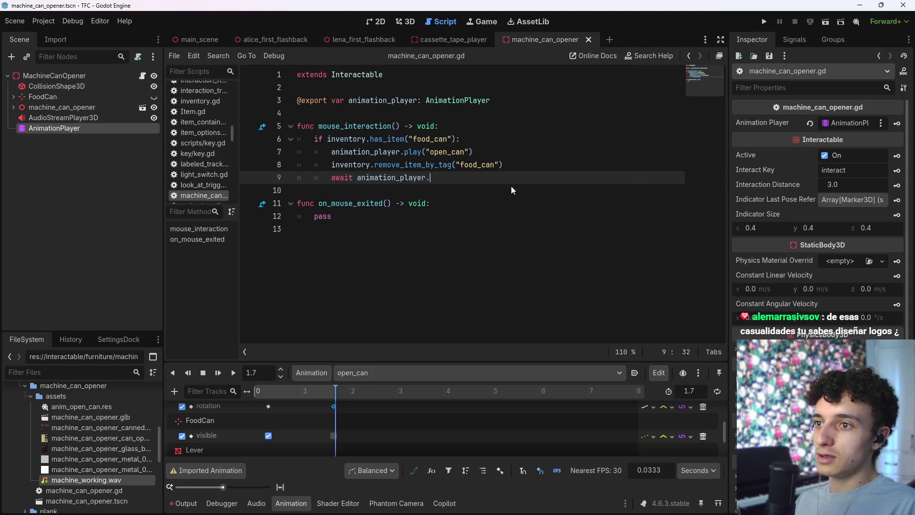
{"action": "type", "text": "e"}
{"action": "key", "text": "Return"}
{"action": "type", "text": ":"}
{"action": "key", "text": "Return"}
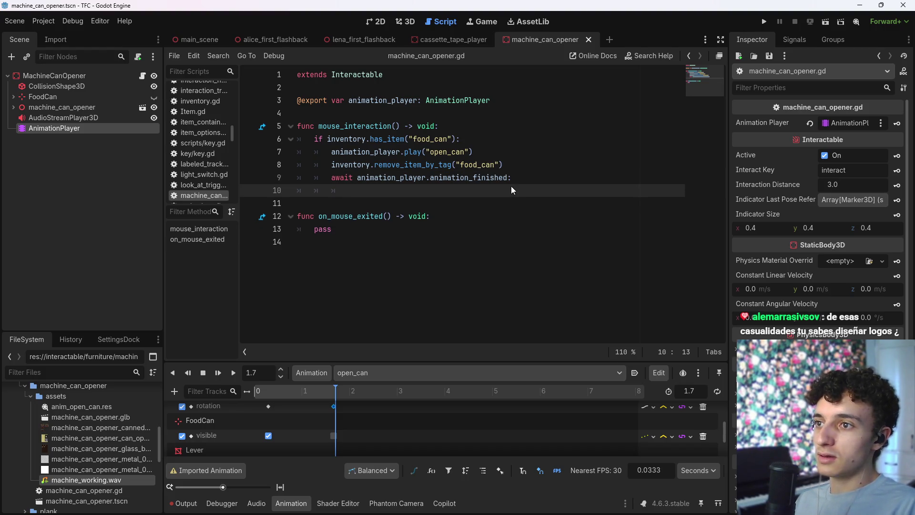
{"action": "type", "text": "inven"}
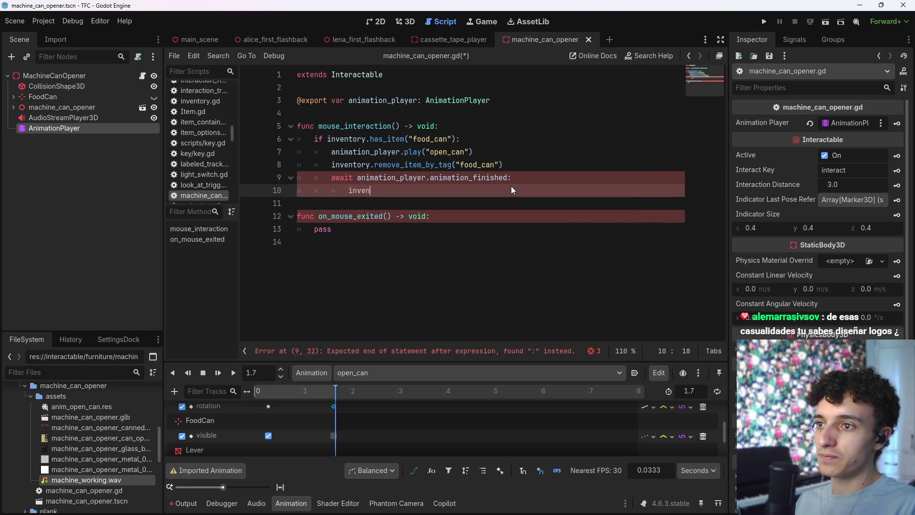
{"action": "key", "text": "BackSpace"}
{"action": "key", "text": "BackSpace"}
{"action": "key", "text": "BackSpace"}
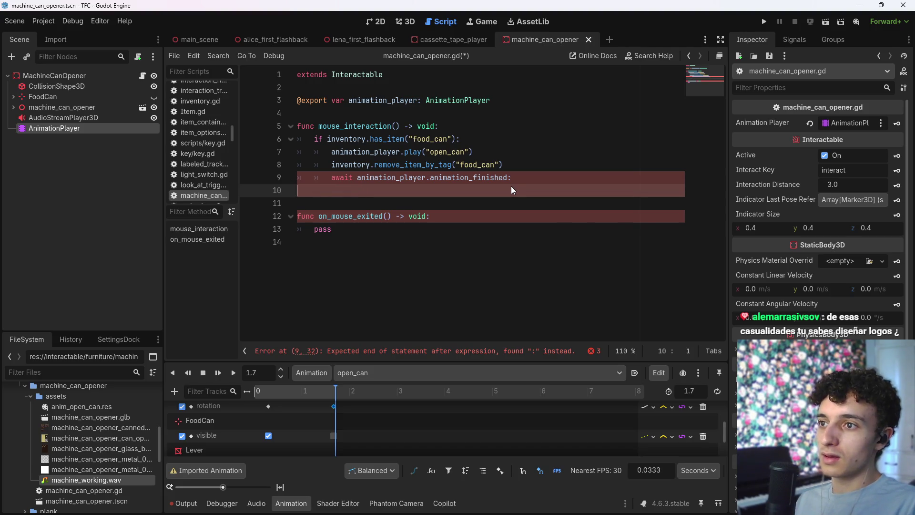
{"action": "key", "text": "BackSpace"}
{"action": "key", "text": "BackSpace"}
{"action": "key", "text": "BackSpace"}
- Add inventory.add_item() on line 10, then open a new line below the animation_player export
{"action": "key", "text": "Return"}
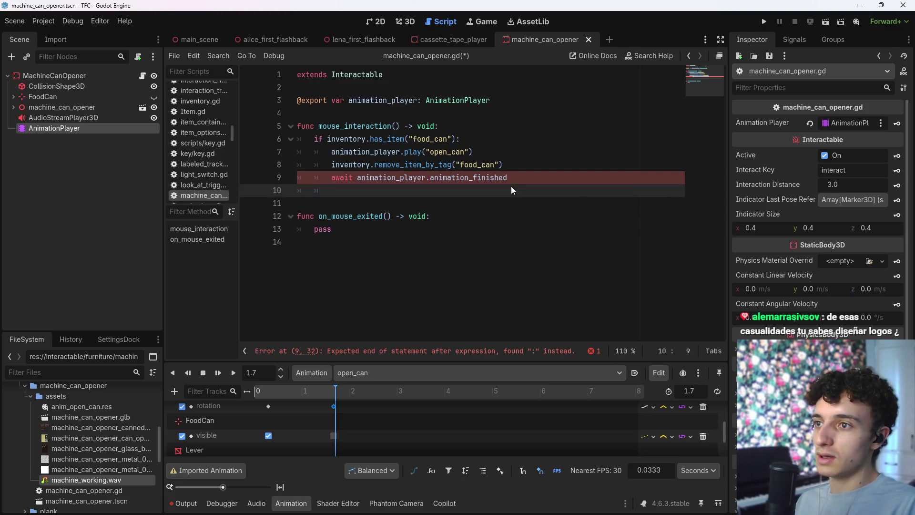
{"action": "type", "text": "inventory."}
{"action": "key", "text": "BackSpace"}
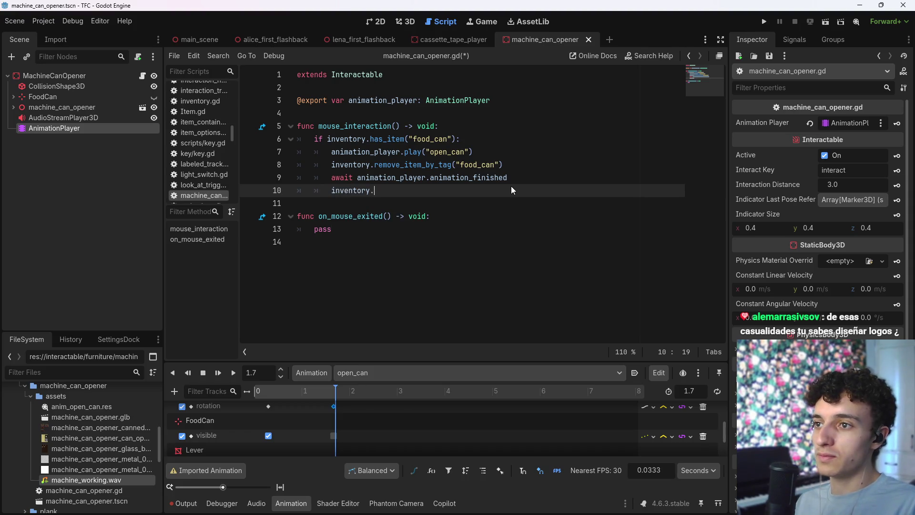
{"action": "type", "text": "add_i"}
{"action": "key", "text": "Return"}
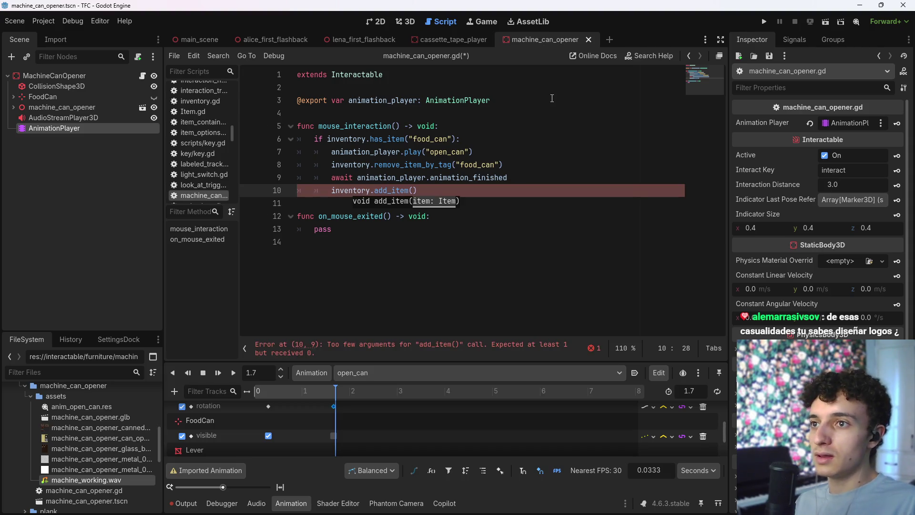
{"action": "left_click", "coordinate": [551, 99]}
{"action": "key", "text": "Return"}
{"action": "type", "text": "@export v"}
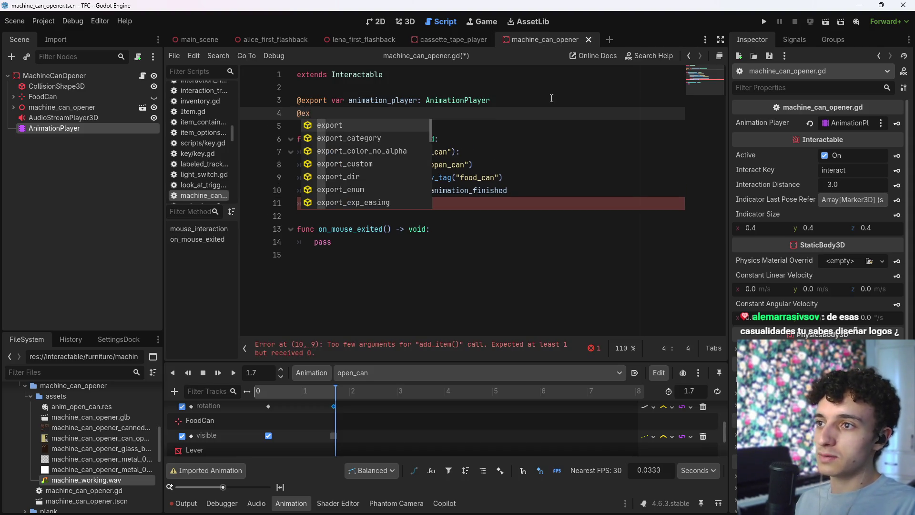
{"action": "type", "text": "opened_f"}
{"action": "type", "text": "ood_canb"}
{"action": "type", "text": ": F"}
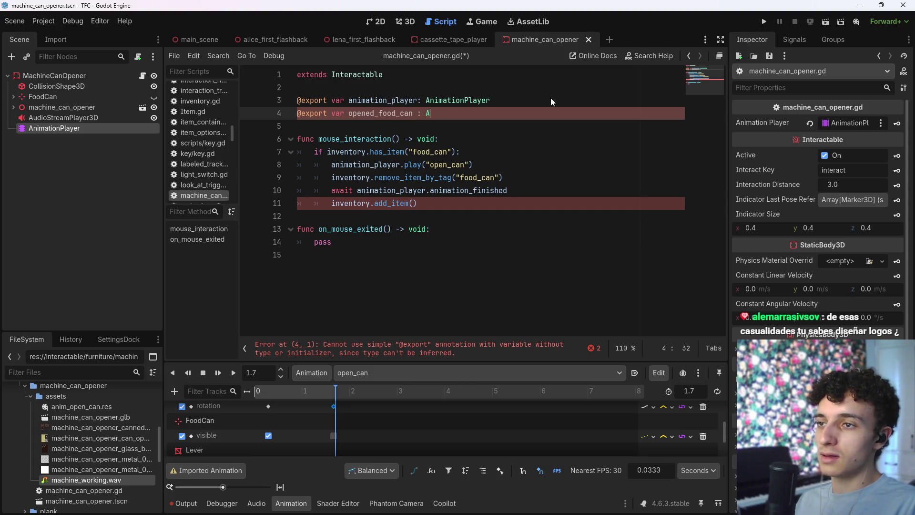
{"action": "key", "text": "BackSpace"}
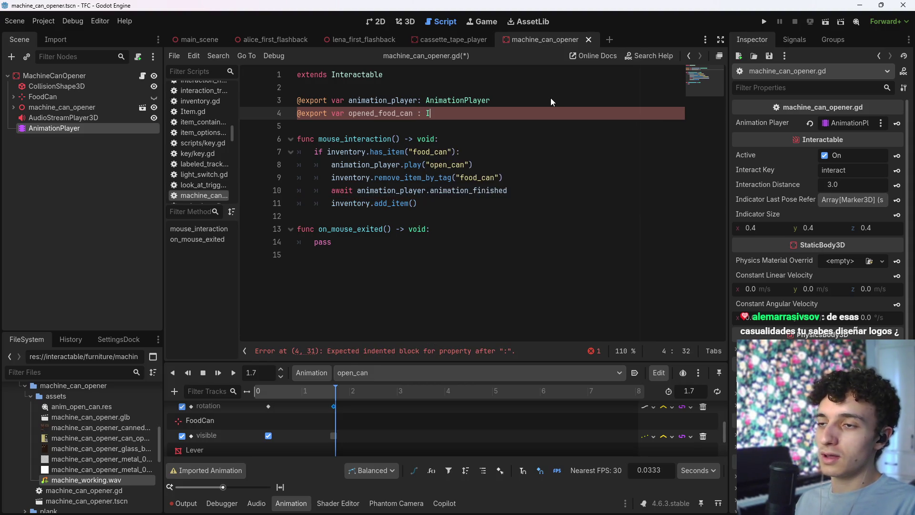
{"action": "type", "text": "I"}
{"action": "key", "text": "BackSpace"}
{"action": "type", "text": "Item"}
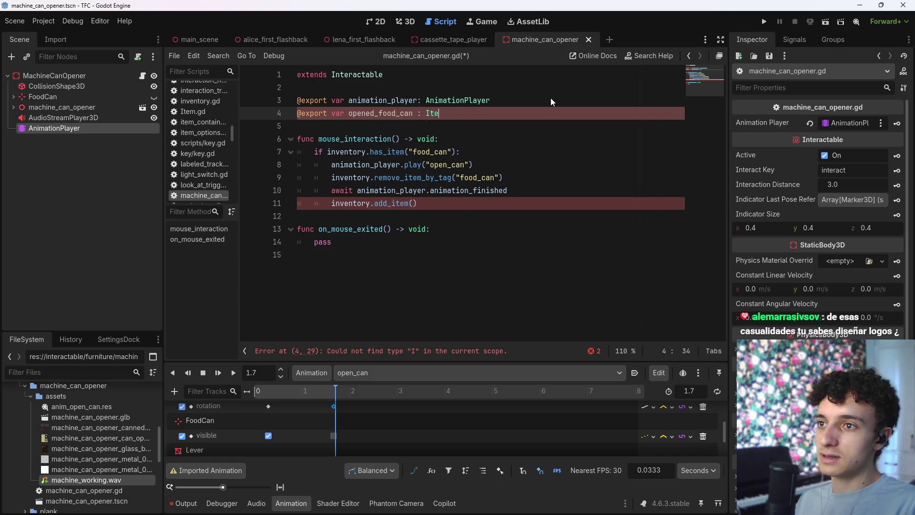
{"action": "key", "text": "ctrl+s"}
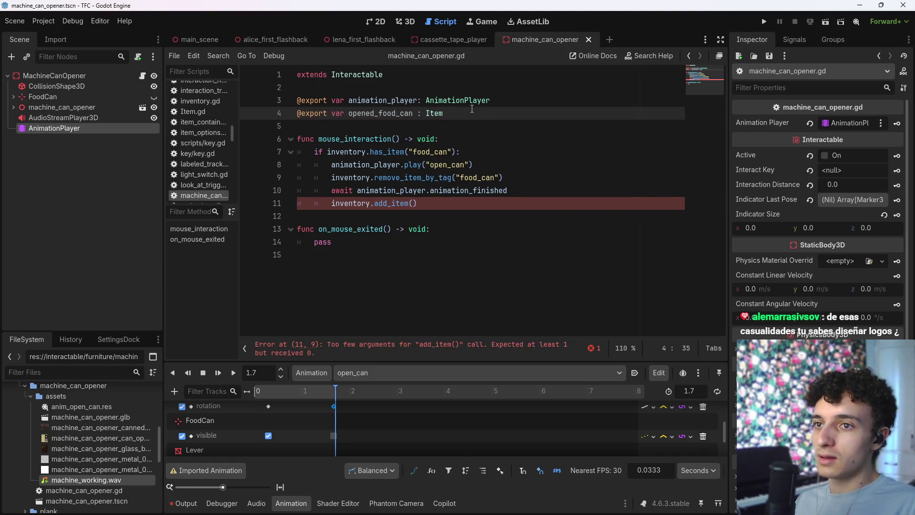
- Pass opened_food_can into inventory.add_item(), save, and select the MachineCanOpener root node
{"action": "left_click", "coordinate": [415, 204]}
{"action": "type", "text": "open"}
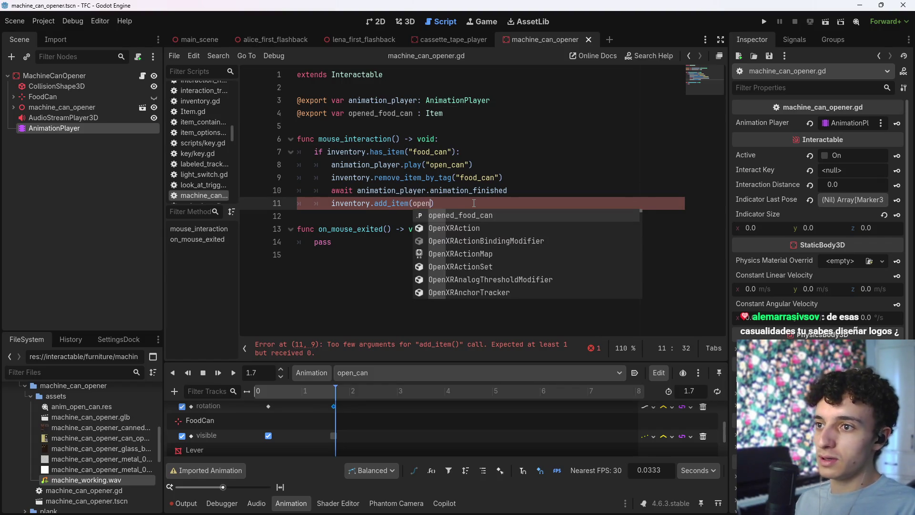
{"action": "key", "text": "Return"}
{"action": "left_click", "coordinate": [496, 210]}
{"action": "left_click", "coordinate": [507, 205]}
{"action": "key", "text": "ctrl+s"}
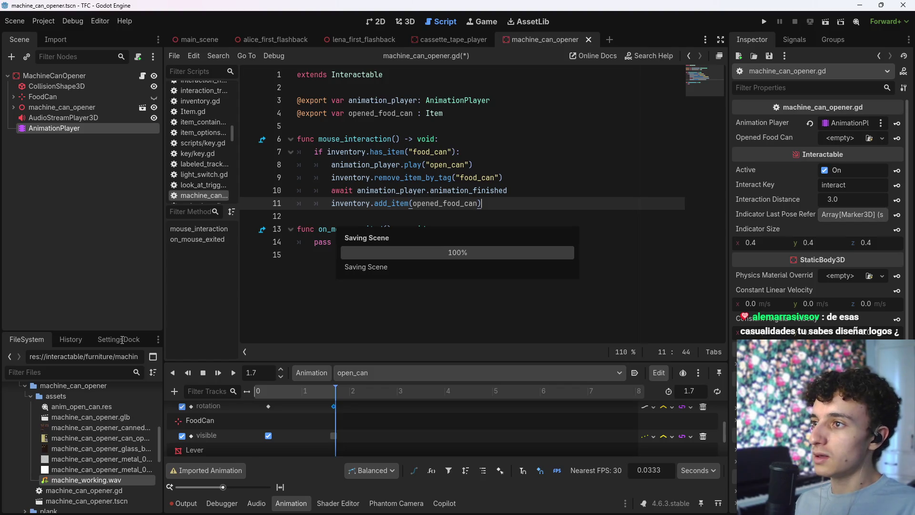
{"action": "left_click", "coordinate": [70, 213]}
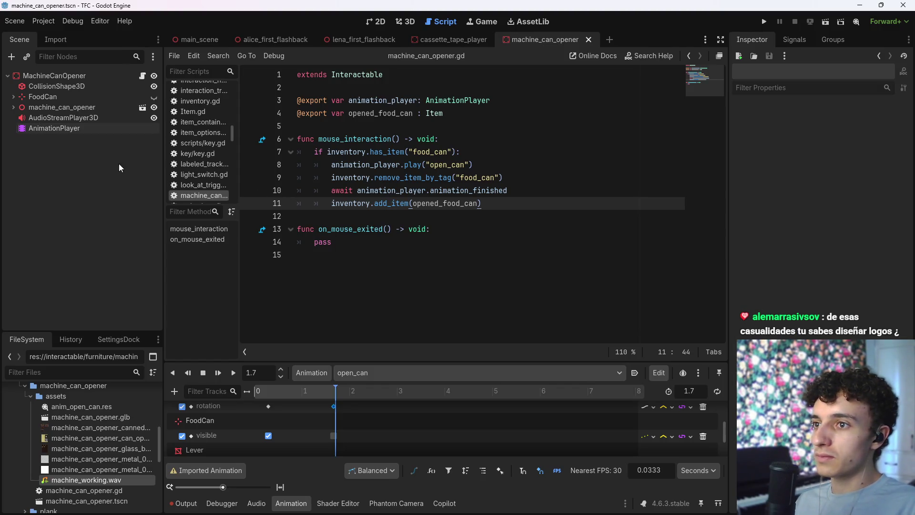
{"action": "left_click", "coordinate": [76, 75]}
- Load food_can_opened.tres into the Opened Food Can property in the Inspector and save
{"action": "left_click", "coordinate": [883, 137]}
{"action": "left_click", "coordinate": [839, 202]}
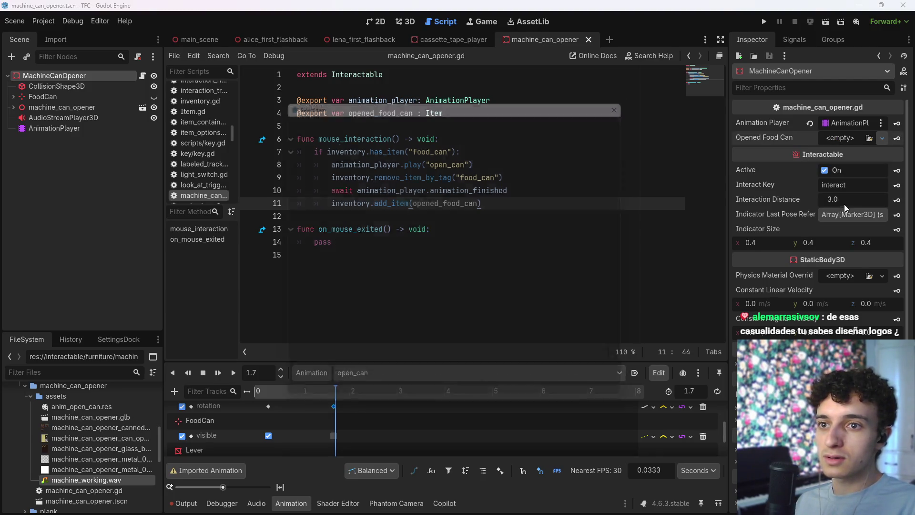
{"action": "type", "text": "ope"}
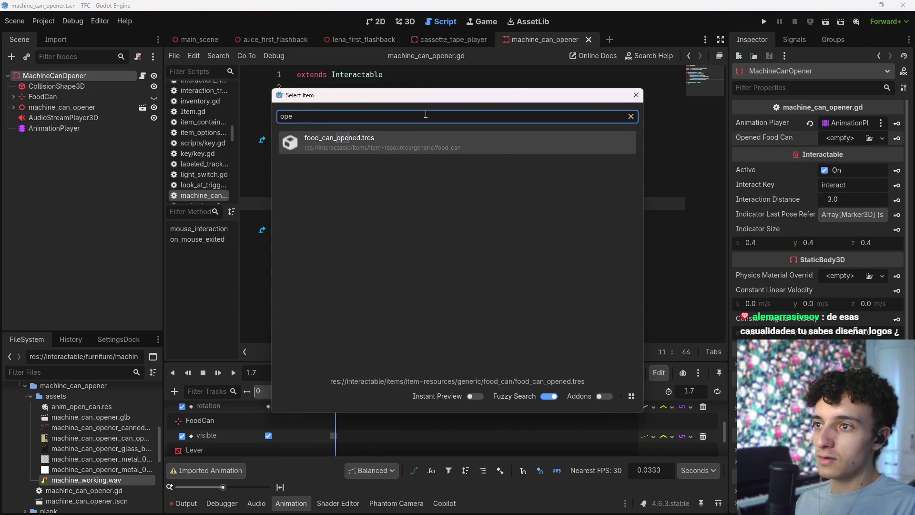
{"action": "key", "text": "Return"}
{"action": "key", "text": "ctrl+s"}
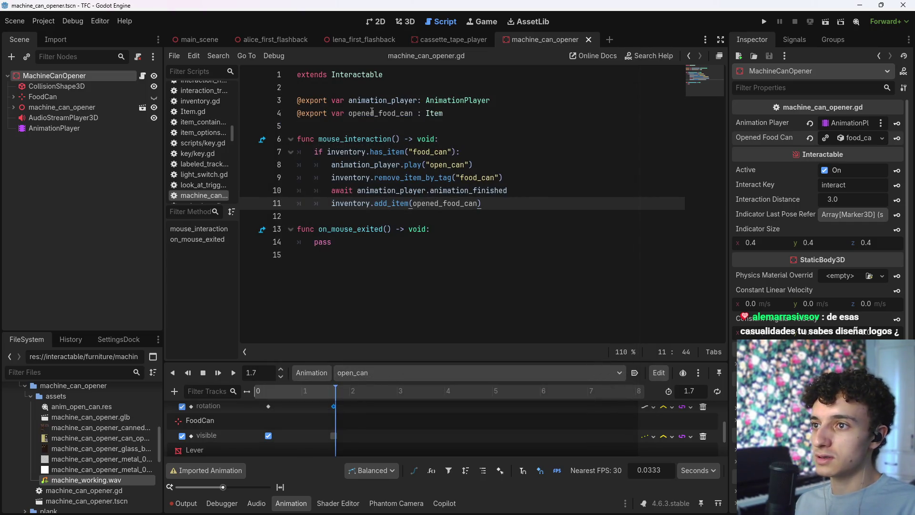
- Rename the export on line 4 to food_can_opened and save
{"action": "left_click", "coordinate": [380, 113]}
{"action": "key", "text": "shift+Left"}
{"action": "key", "text": "shift+Left"}
{"action": "key", "text": "shift+Left"}
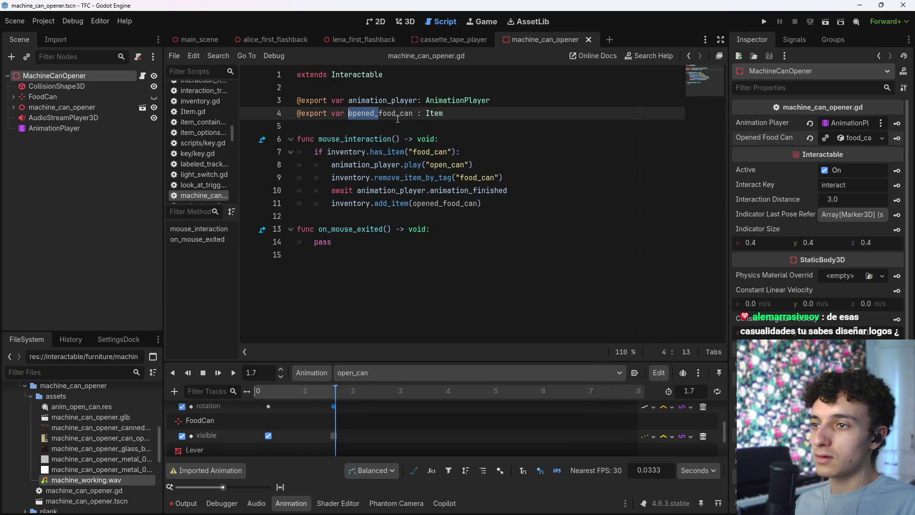
{"action": "key", "text": "BackSpace"}
{"action": "type", "text": "_opened"}
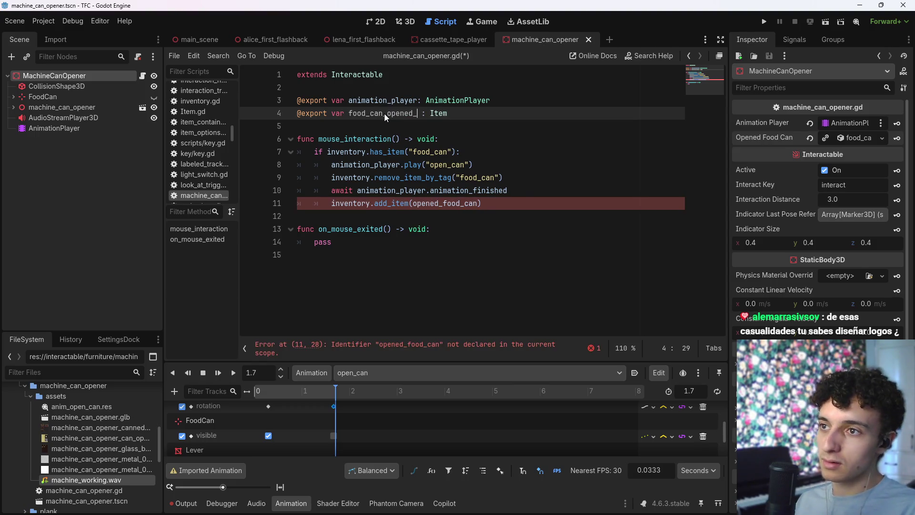
{"action": "key", "text": "ctrl+s"}
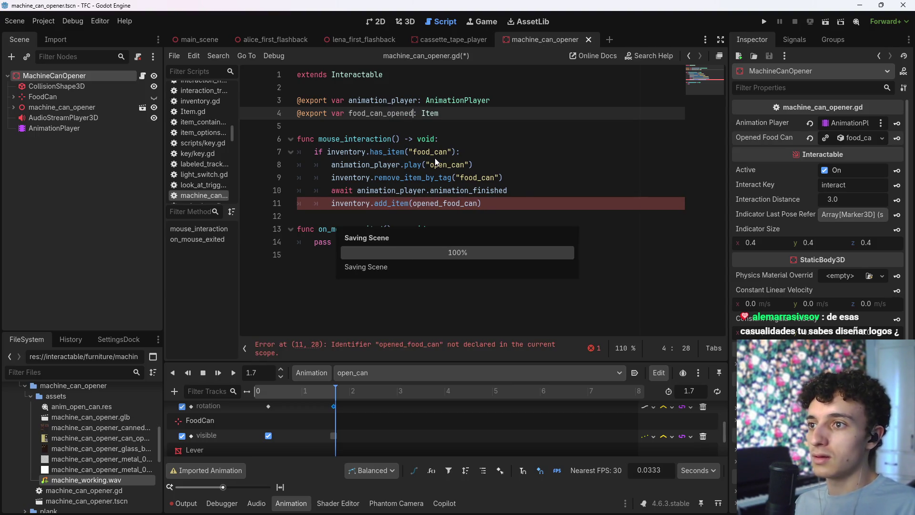
- Change the add_item argument on line 11 to food_can_opened and save
{"action": "left_click_drag", "start_coordinate": [443, 203], "coordinate": [415, 203]}
{"action": "key", "text": "BackSpace"}
{"action": "type", "text": "_op"}
{"action": "key", "text": "Return"}
{"action": "left_click", "coordinate": [512, 201]}
{"action": "key", "text": "ctrl+s"}
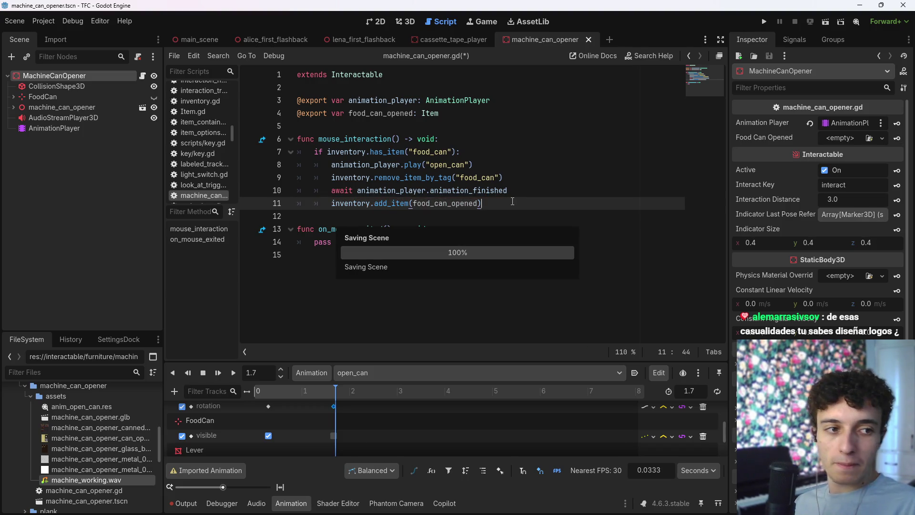
{"action": "key", "text": "ctrl+s"}
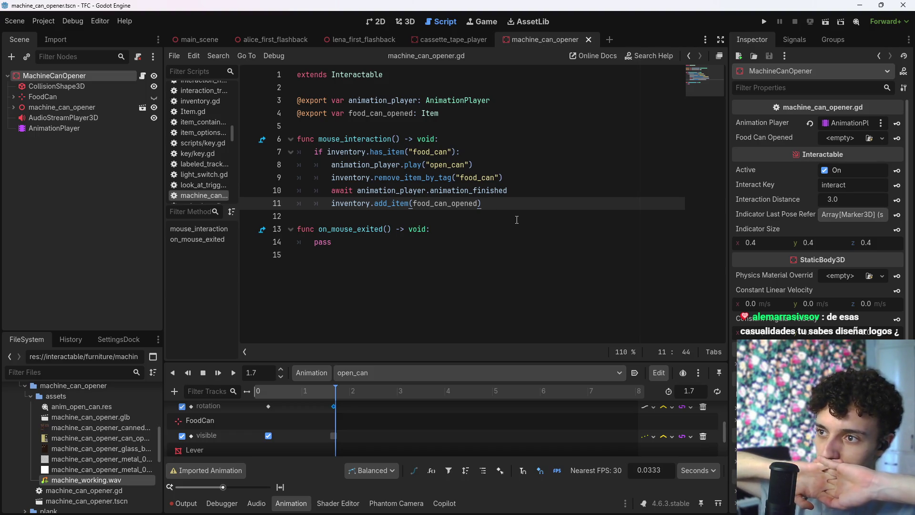
{"action": "key", "text": "ctrl+s"}
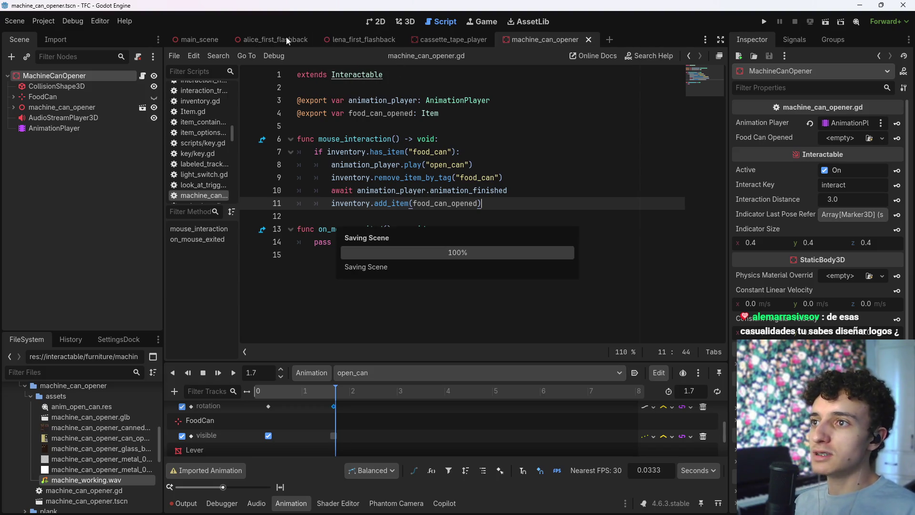
- Open test_room.tscn in the 3D view, then switch to alice_first_flashback and expand FlashbackManager
{"action": "key", "text": "ctrl+shift+o"}
{"action": "type", "text": "test"}
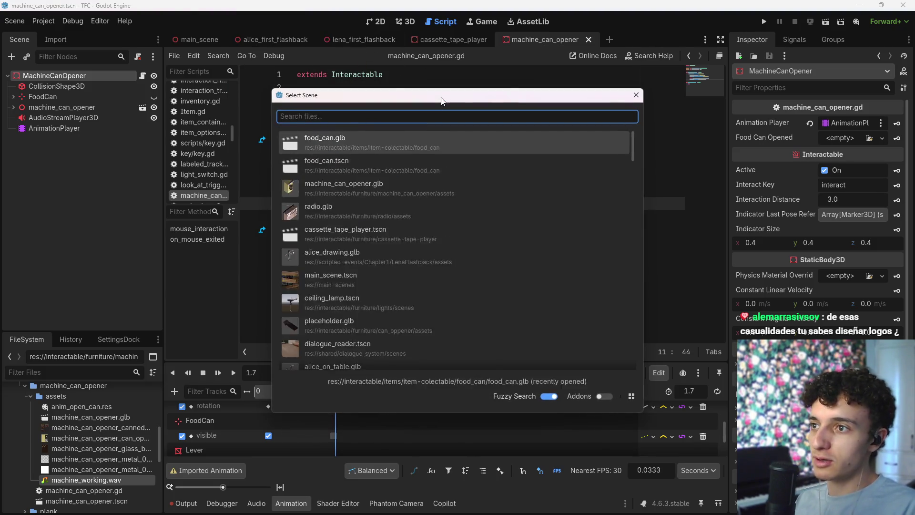
{"action": "key", "text": "Return"}
{"action": "key", "text": "ctrl+s"}
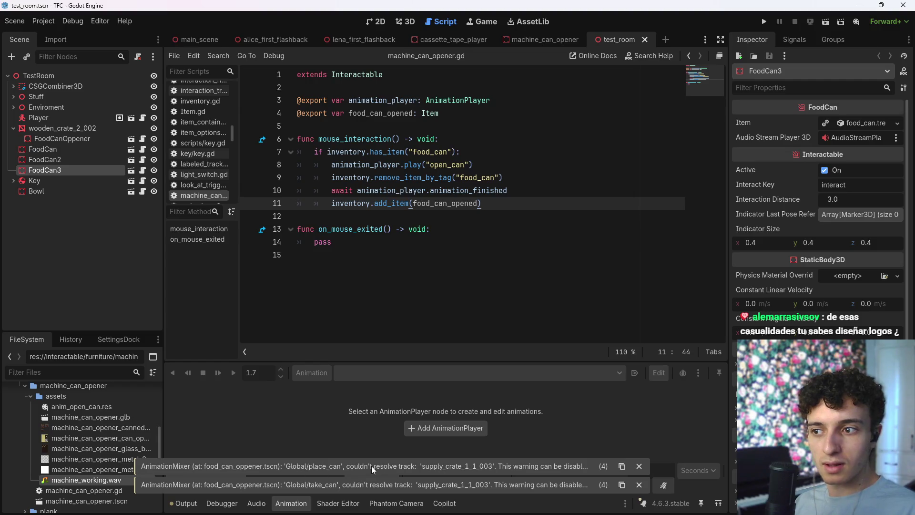
{"action": "left_click", "coordinate": [406, 21]}
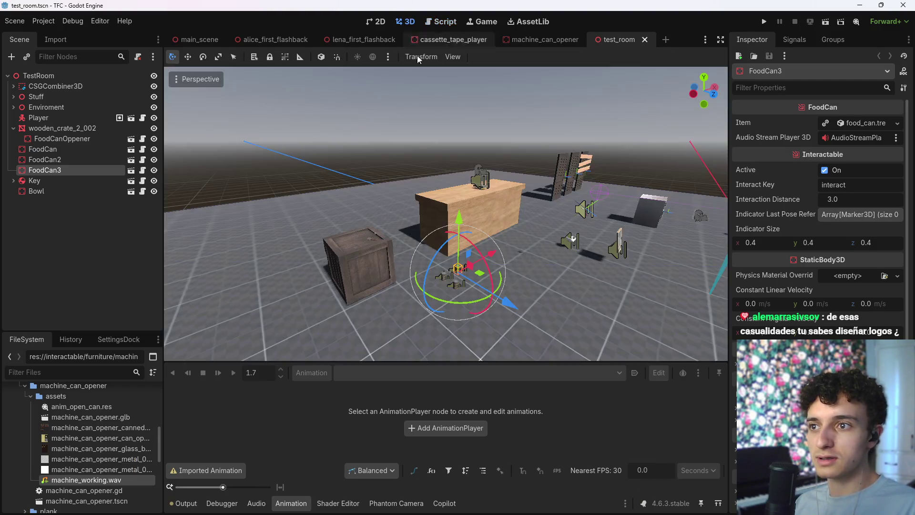
{"action": "scroll", "coordinate": [246, 230], "scroll_direction": "up", "scroll_amount": 5}
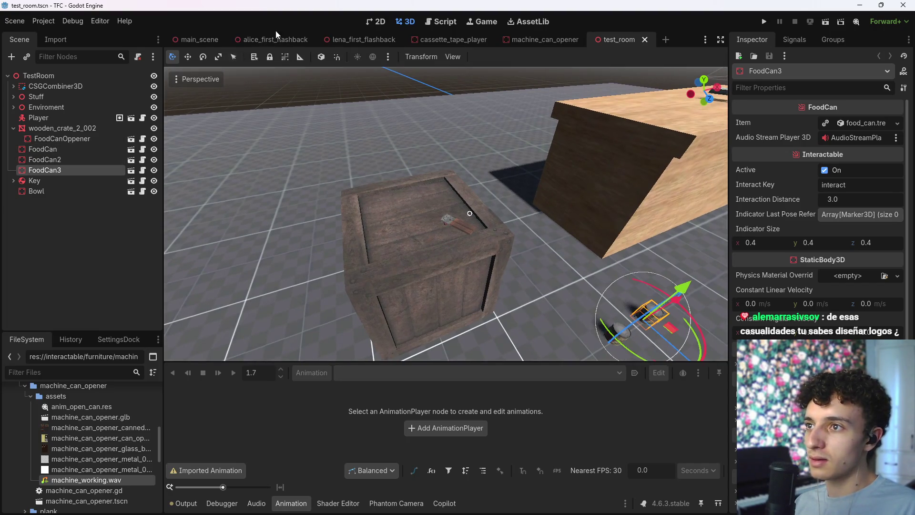
{"action": "left_click", "coordinate": [253, 44]}
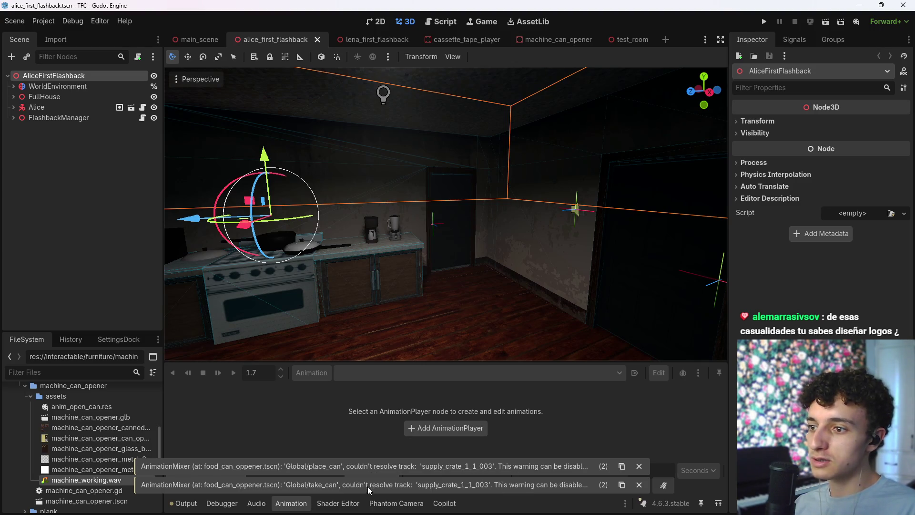
{"action": "left_click", "coordinate": [14, 118]}
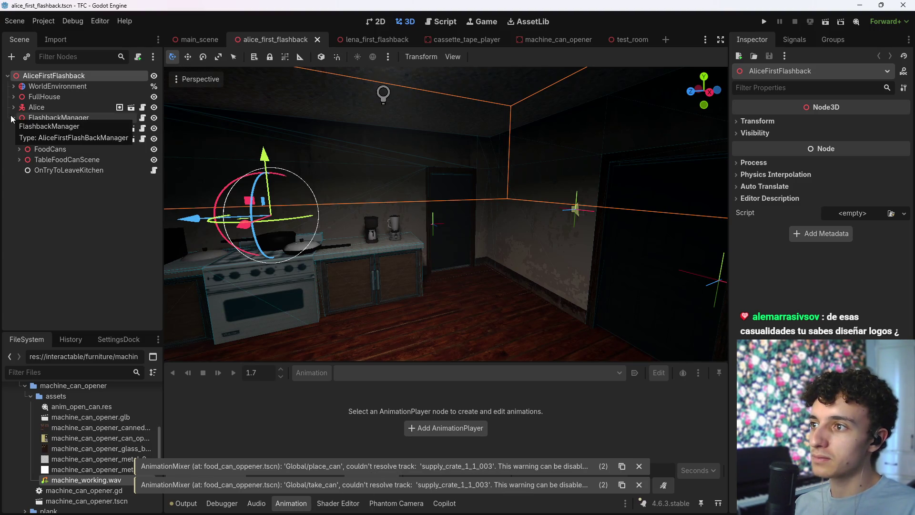
- Open the FoodCanOppener scene and load Global/place_can in its AnimationPlayer
{"action": "left_click", "coordinate": [132, 138]}
{"action": "left_click", "coordinate": [56, 118]}
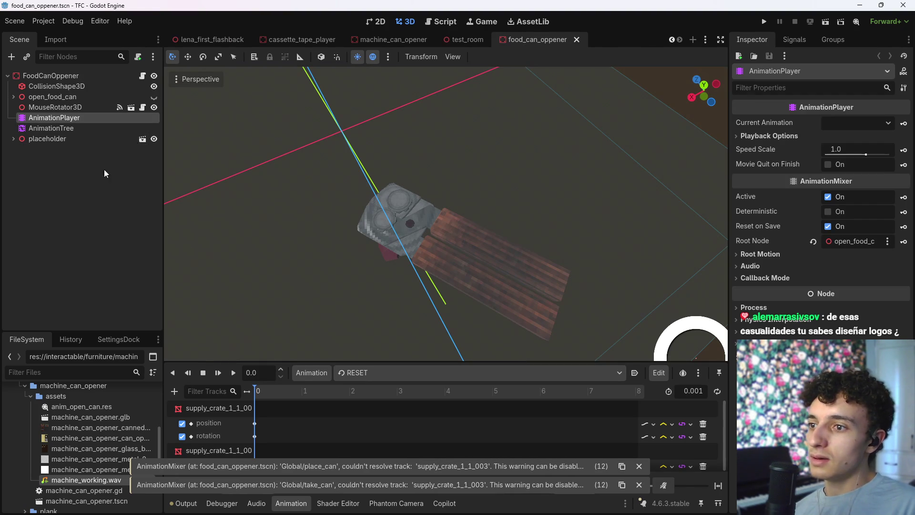
{"action": "left_click", "coordinate": [367, 376]}
{"action": "left_click", "coordinate": [388, 376]}
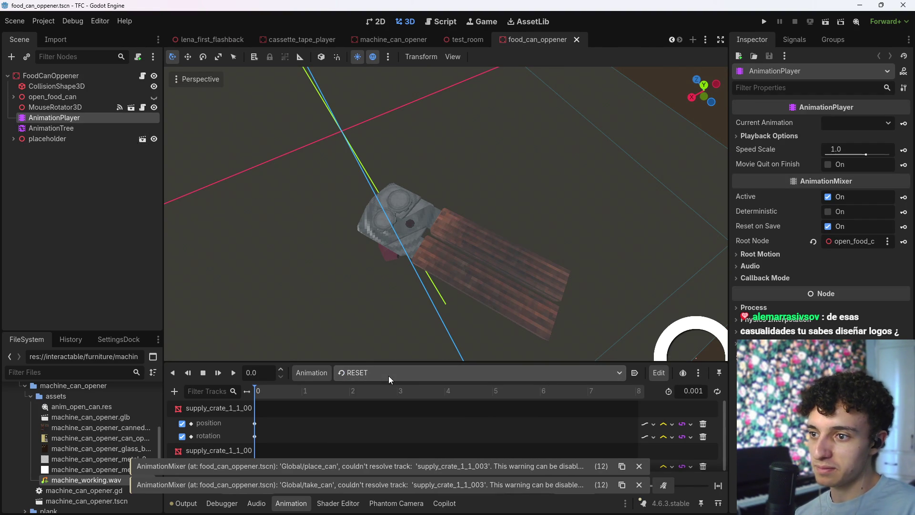
{"action": "left_click", "coordinate": [388, 376]}
{"action": "left_click", "coordinate": [387, 408]}
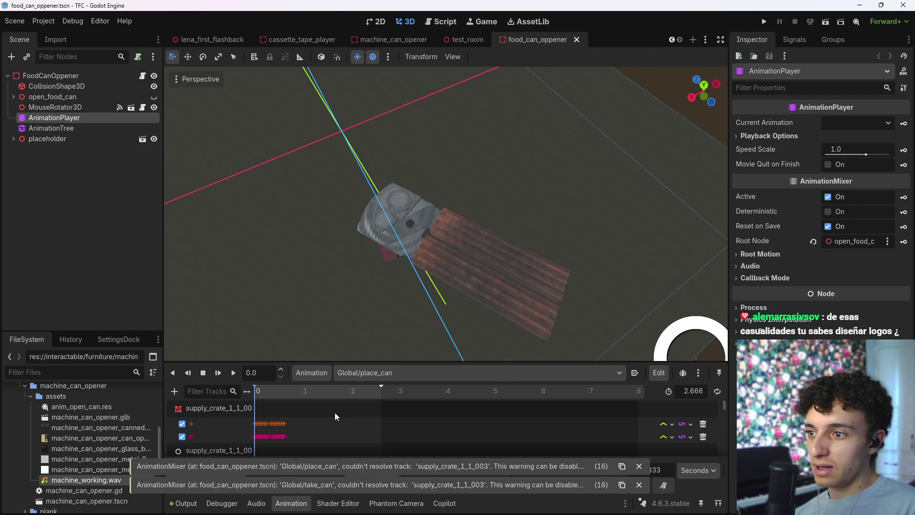
- Inspect the supply crate track keyframes and expand placeholder and open_food_can in the scene tree
{"action": "scroll", "coordinate": [286, 433], "scroll_direction": "down", "scroll_amount": 5}
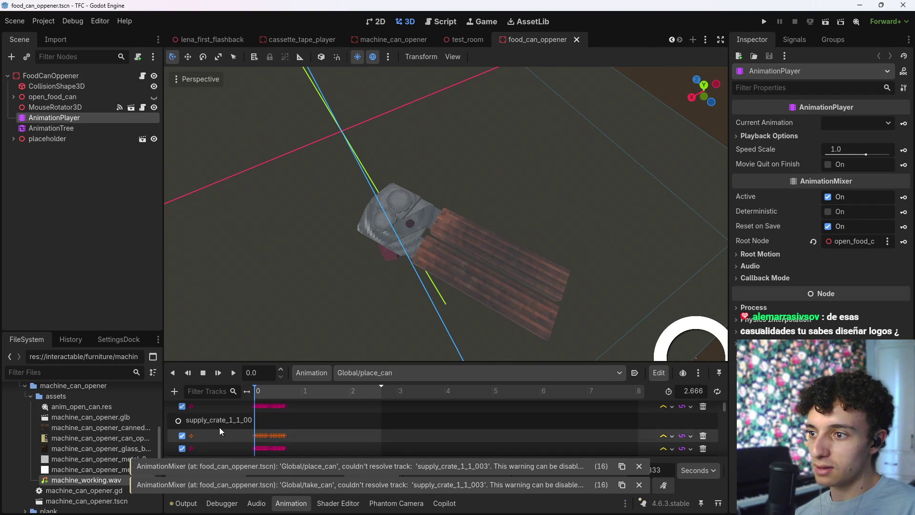
{"action": "left_click", "coordinate": [224, 425]}
{"action": "left_click", "coordinate": [254, 436]}
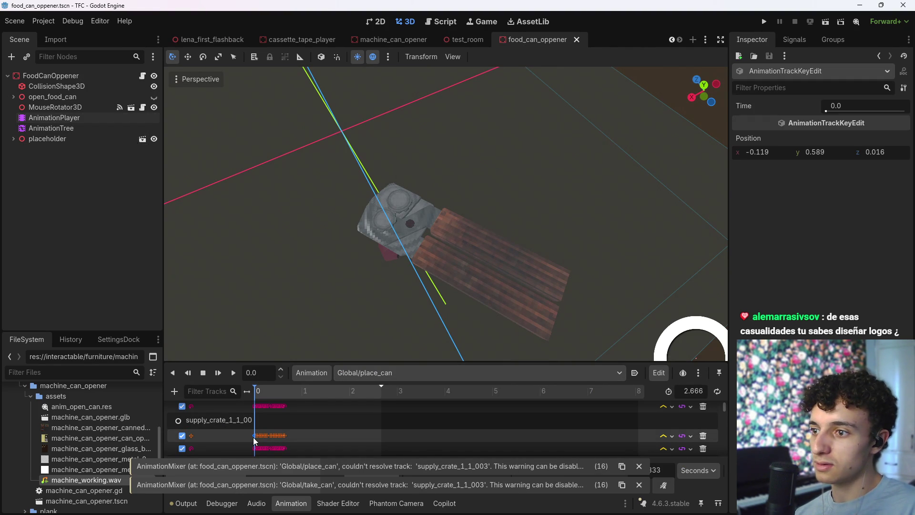
{"action": "left_click", "coordinate": [13, 139]}
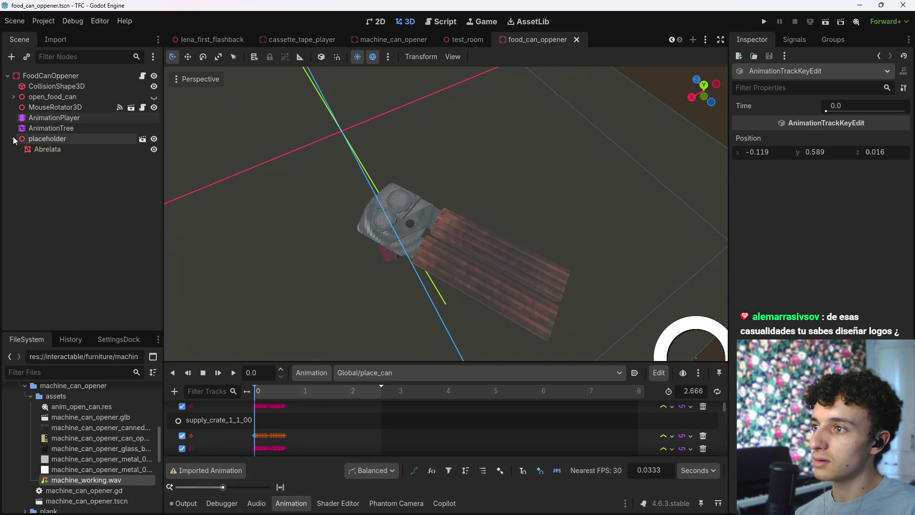
{"action": "left_click", "coordinate": [14, 97]}
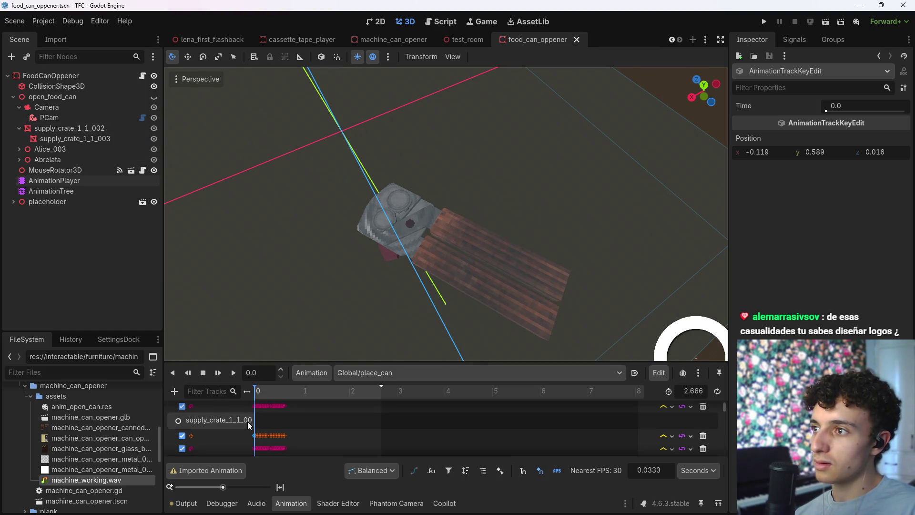
{"action": "scroll", "coordinate": [243, 428], "scroll_direction": "down", "scroll_amount": 2}
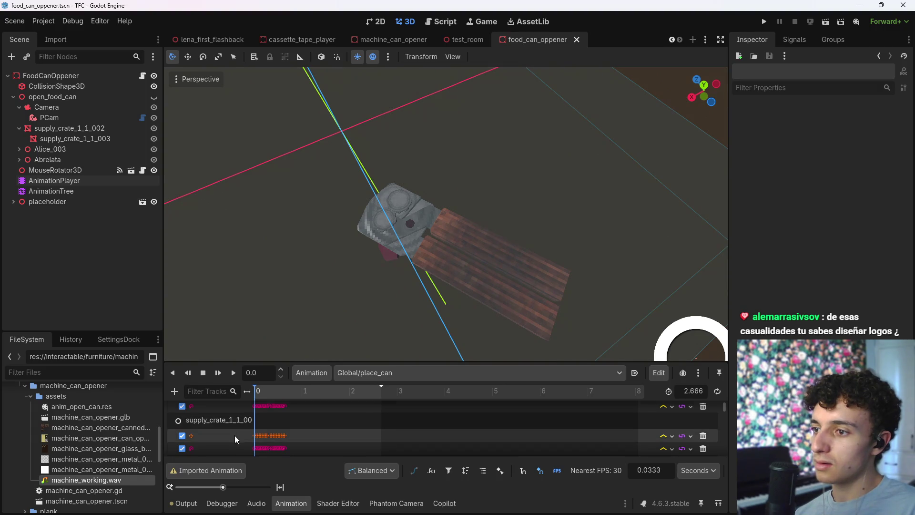
- Review and commit the first supply crate track's node path
{"action": "scroll", "coordinate": [216, 425], "scroll_direction": "up", "scroll_amount": 1}
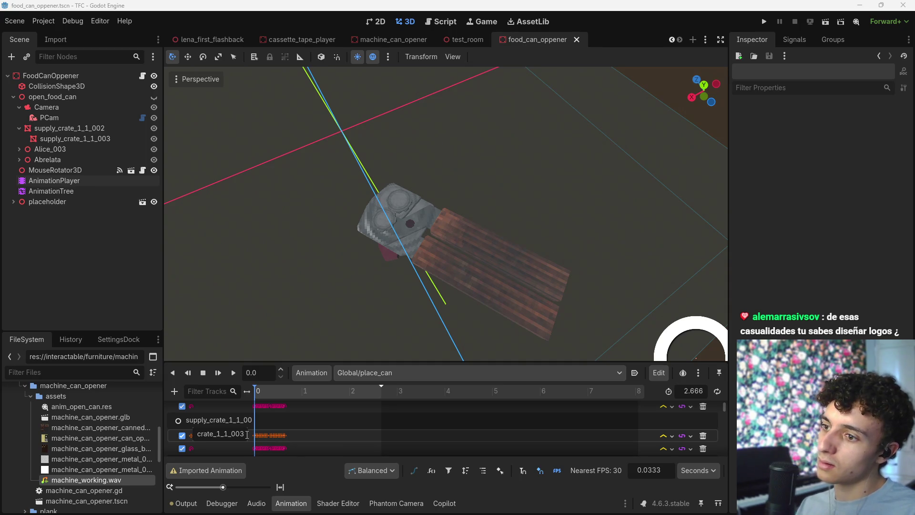
{"action": "key", "text": "Home"}
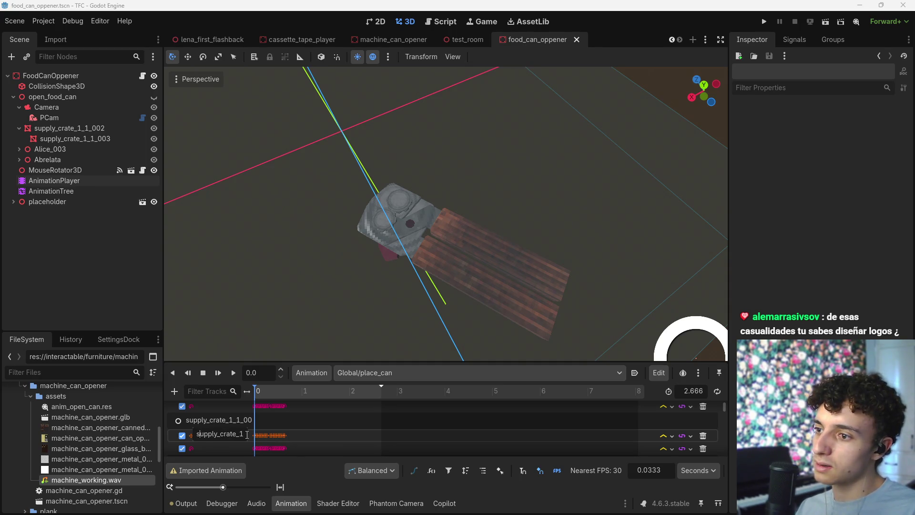
{"action": "key", "text": "End"}
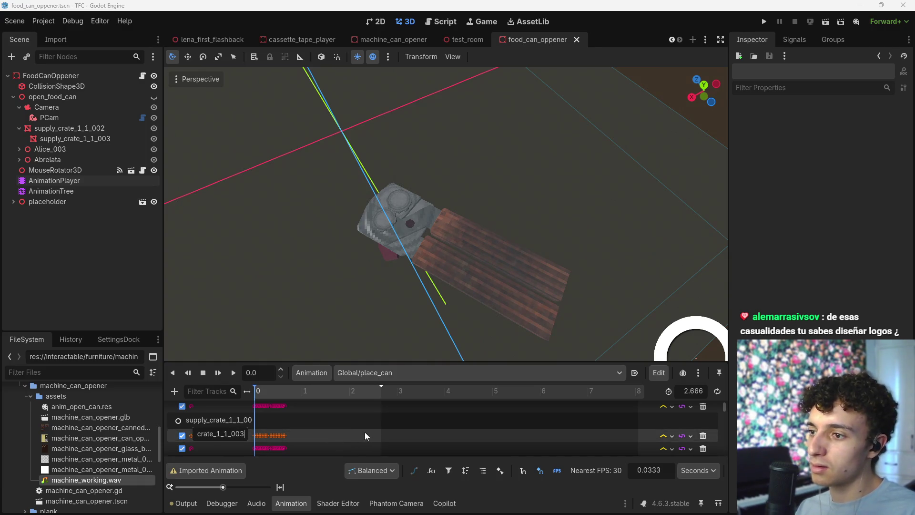
{"action": "key", "text": "Home"}
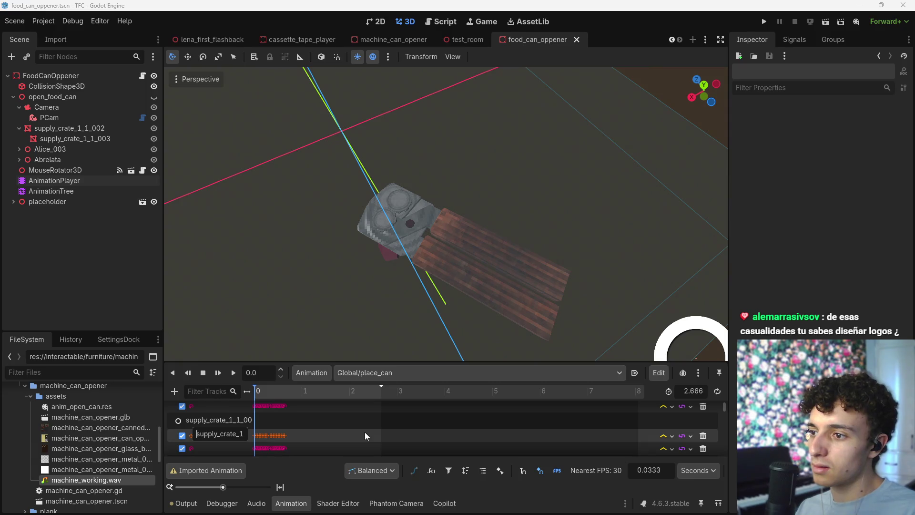
{"action": "key", "text": "Return"}
- Start editing the bottom crate track path and frame supply_crate_1_1_002 and _003 in the 3D view
{"action": "double_click", "coordinate": [210, 448]}
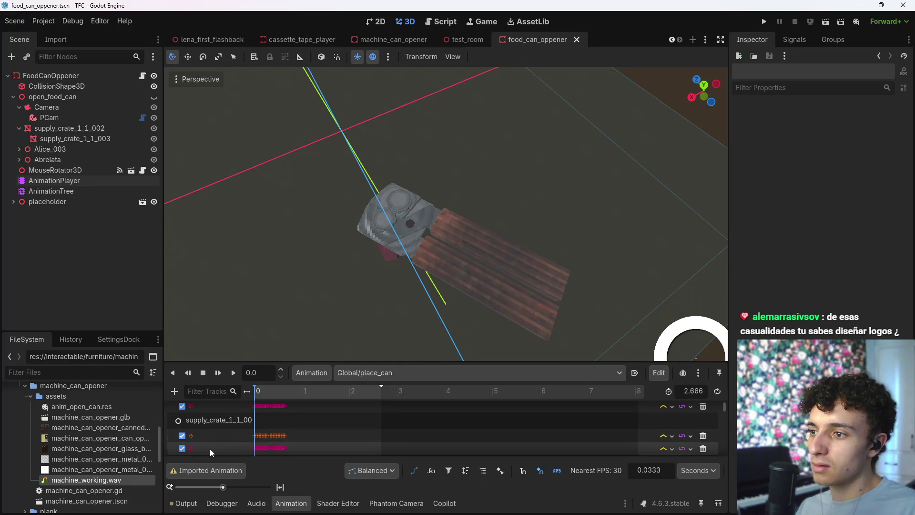
{"action": "left_click_drag", "start_coordinate": [220, 447], "coordinate": [253, 451]}
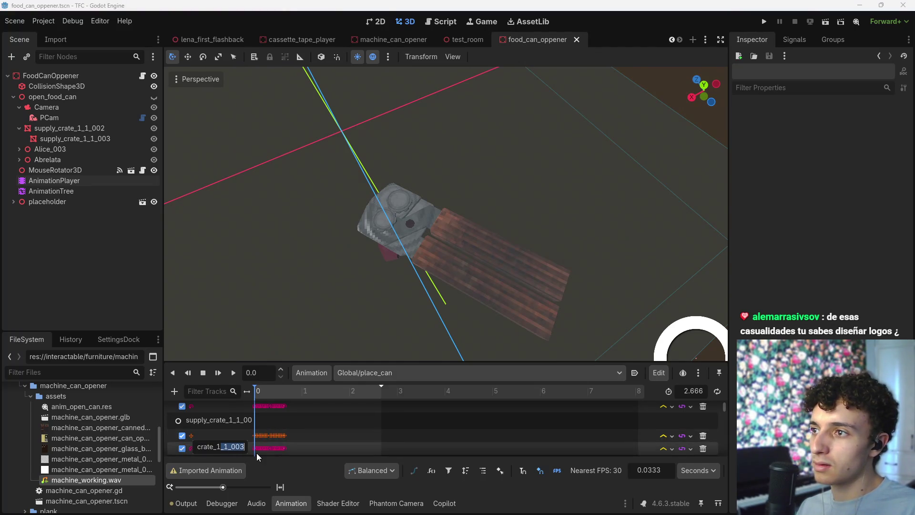
{"action": "left_click", "coordinate": [69, 129]}
{"action": "double_click", "coordinate": [75, 127]}
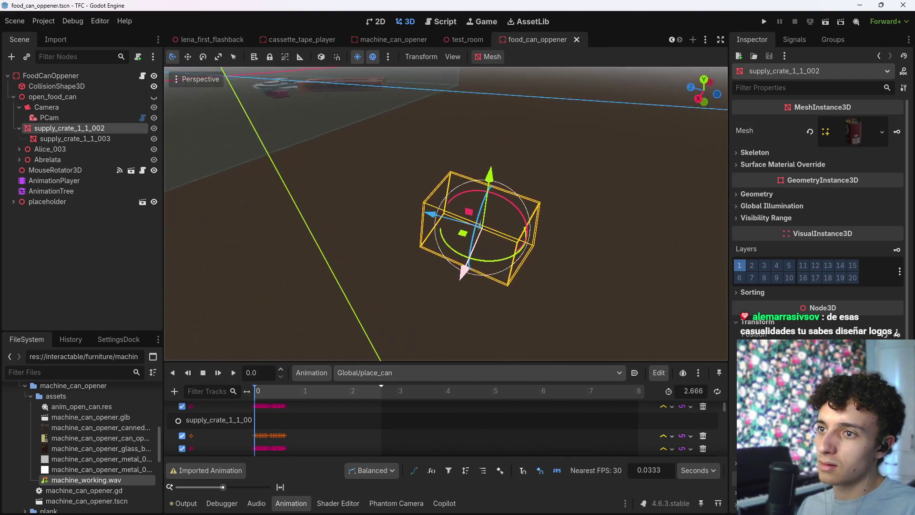
{"action": "left_click", "coordinate": [90, 139]}
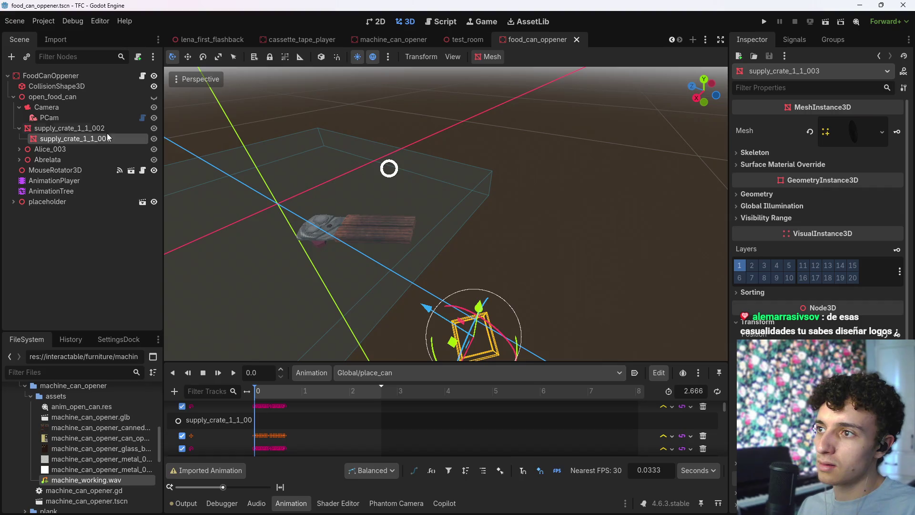
{"action": "double_click", "coordinate": [107, 137]}
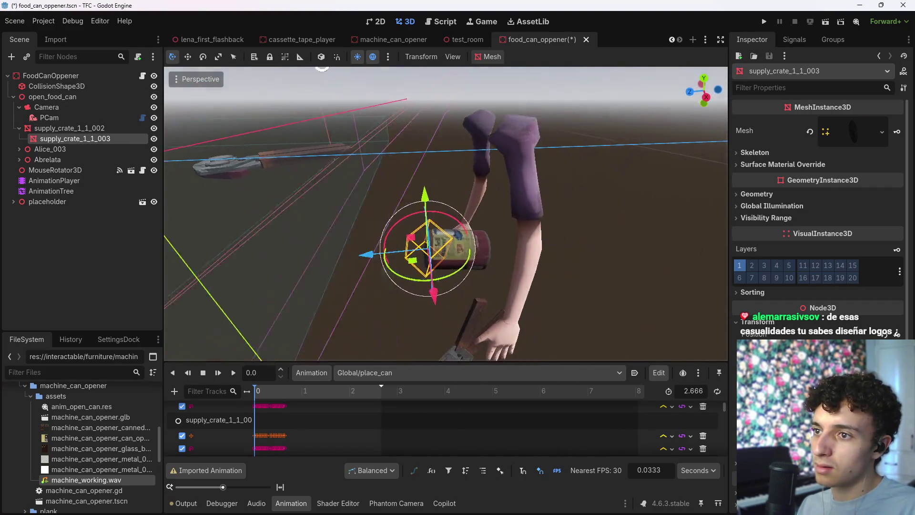
{"action": "left_click", "coordinate": [93, 127]}
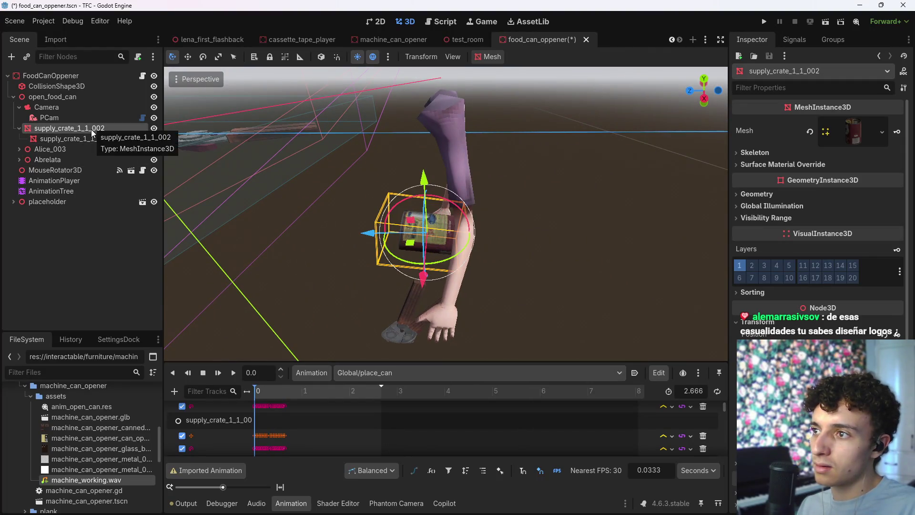
- Set the crate track paths to supply_crate_1_1_003 and _002 and commit both edits
{"action": "double_click", "coordinate": [236, 434]}
{"action": "left_click", "coordinate": [250, 434]}
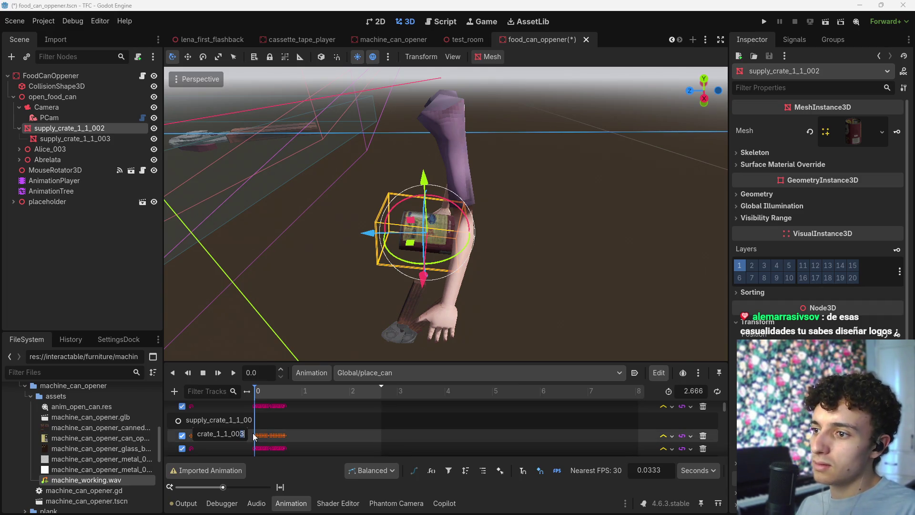
{"action": "key", "text": "Return"}
{"action": "double_click", "coordinate": [230, 447]}
{"action": "key", "text": "Return"}
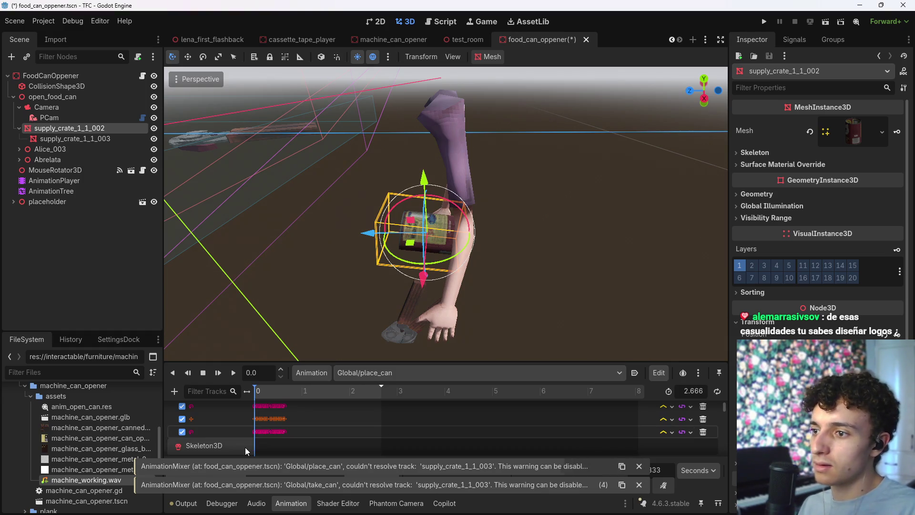
- Delete the supply crate tracks from place_can, then undo the deletion to restore them
{"action": "key", "text": "ctrl+s"}
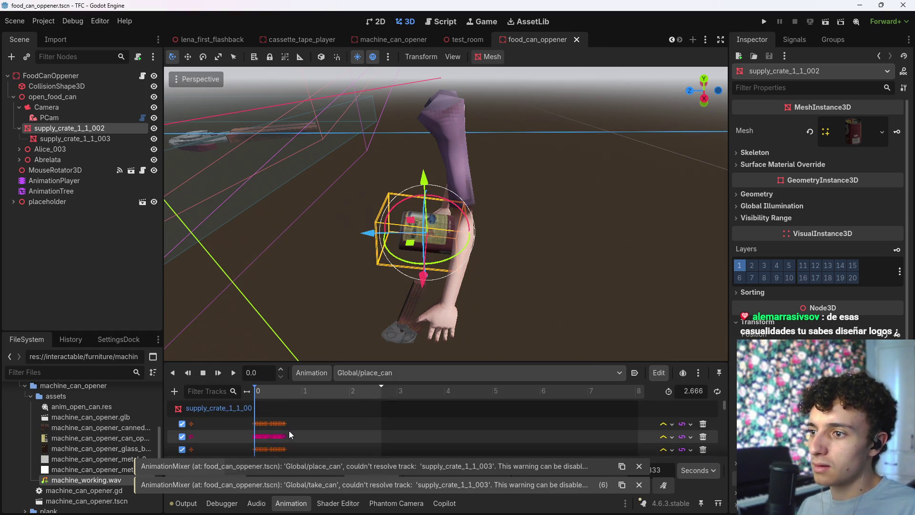
{"action": "key", "text": "ctrl+z"}
{"action": "key", "text": "ctrl+z"}
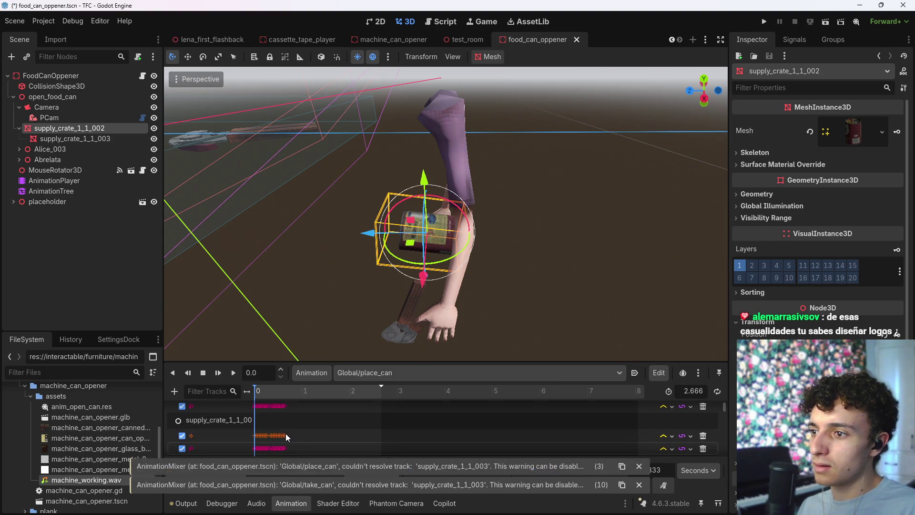
{"action": "double_click", "coordinate": [236, 422]}
{"action": "key", "text": "Escape"}
{"action": "scroll", "coordinate": [241, 445], "scroll_direction": "down", "scroll_amount": 2}
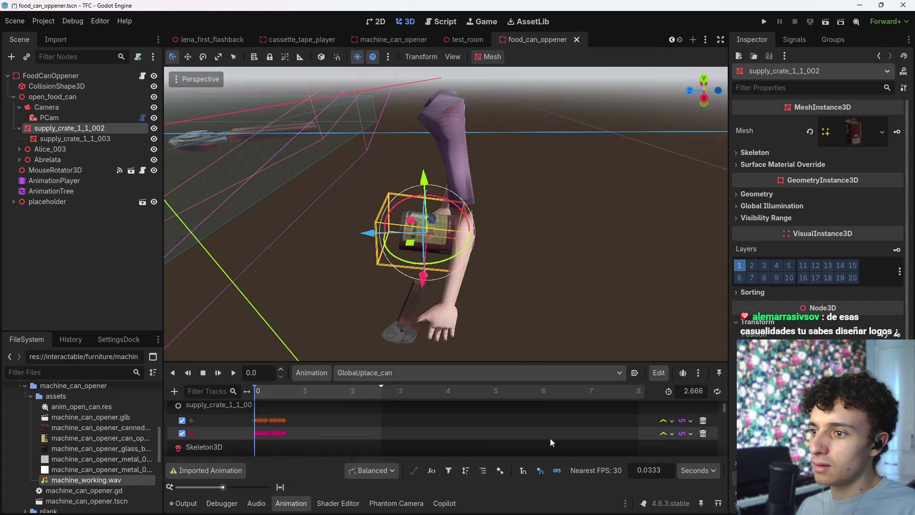
{"action": "left_click", "coordinate": [703, 420]}
{"action": "left_click", "coordinate": [702, 420]}
{"action": "left_click", "coordinate": [387, 392]}
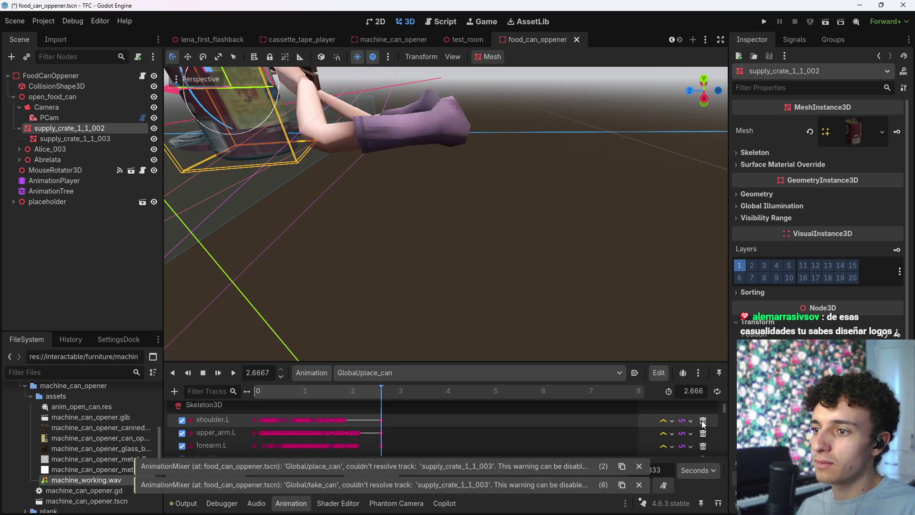
{"action": "mouse_move", "coordinate": [342, 391]}
{"action": "left_mouse_down"}
{"action": "mouse_move", "coordinate": [233, 398]}
{"action": "mouse_move", "coordinate": [270, 409]}
{"action": "mouse_move", "coordinate": [241, 412]}
{"action": "left_mouse_up"}
{"action": "key", "text": "ctrl+z"}
{"action": "key", "text": "ctrl+z"}
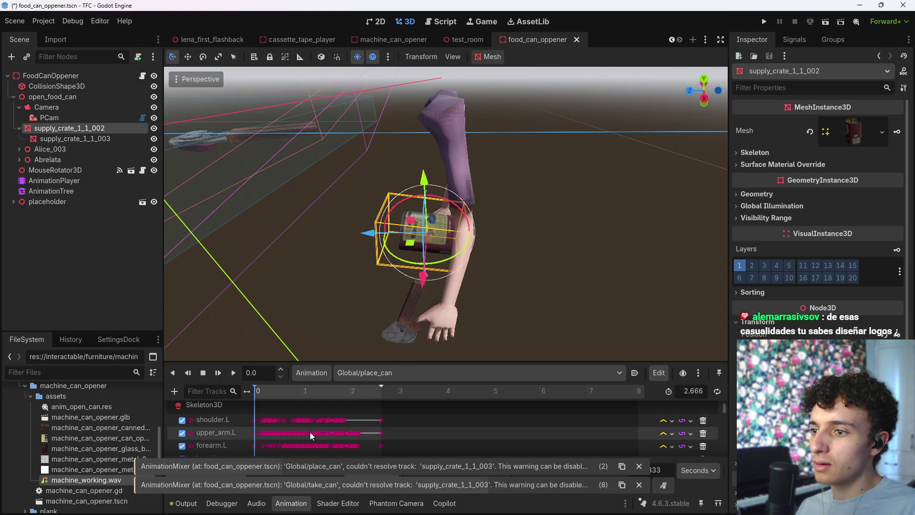
{"action": "scroll", "coordinate": [304, 435], "scroll_direction": "down", "scroll_amount": 1}
{"action": "scroll", "coordinate": [286, 434], "scroll_direction": "up", "scroll_amount": 10}
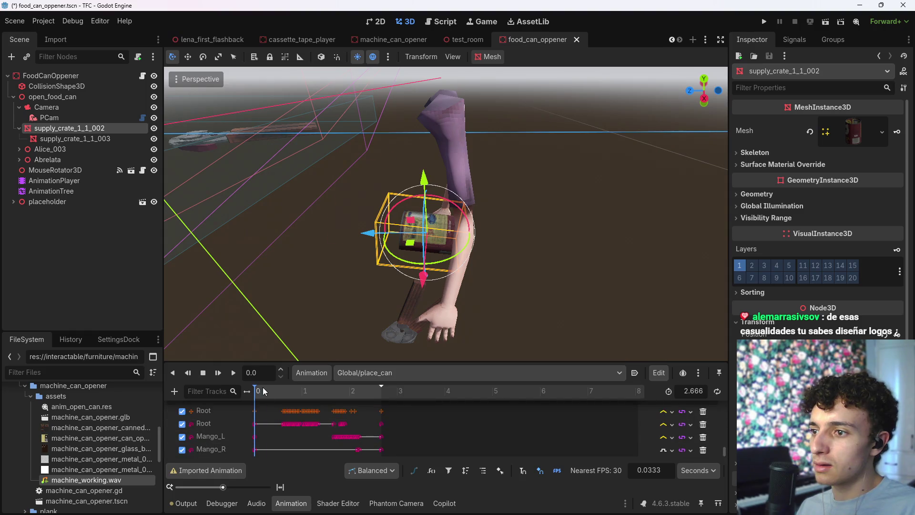
- Preview Global/take_can at about 0.5 s, then return to Global/place_can and save
{"action": "left_click", "coordinate": [393, 374]}
{"action": "left_click", "coordinate": [389, 426]}
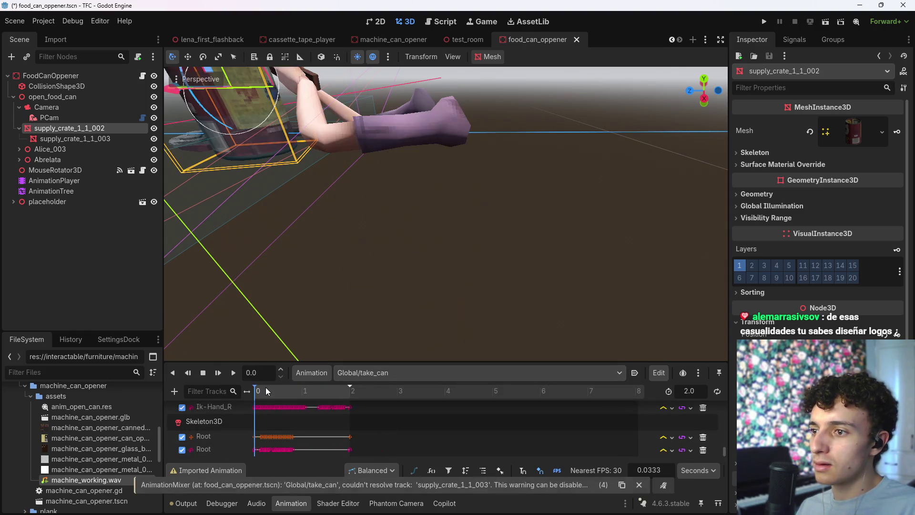
{"action": "scroll", "coordinate": [266, 420], "scroll_direction": "down", "scroll_amount": 5}
{"action": "scroll", "coordinate": [268, 427], "scroll_direction": "down", "scroll_amount": 10}
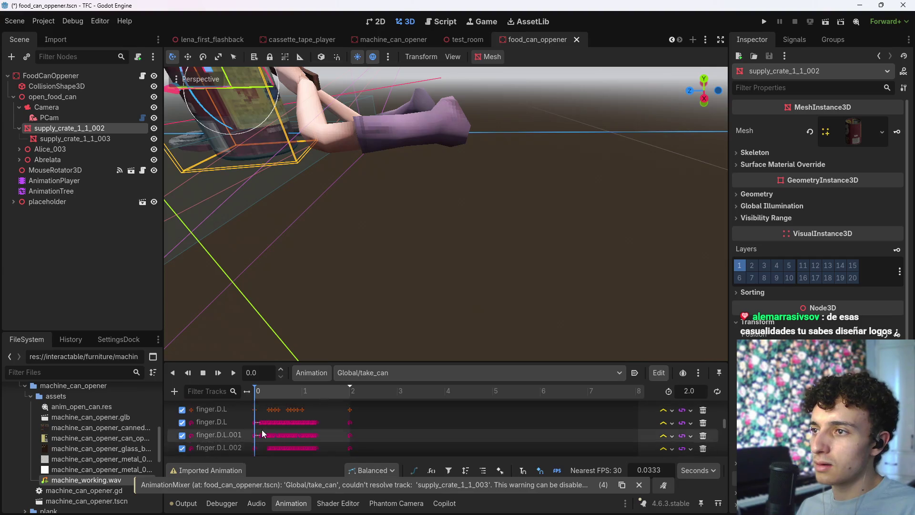
{"action": "scroll", "coordinate": [283, 433], "scroll_direction": "down", "scroll_amount": 1}
{"action": "key", "text": "shift+d"}
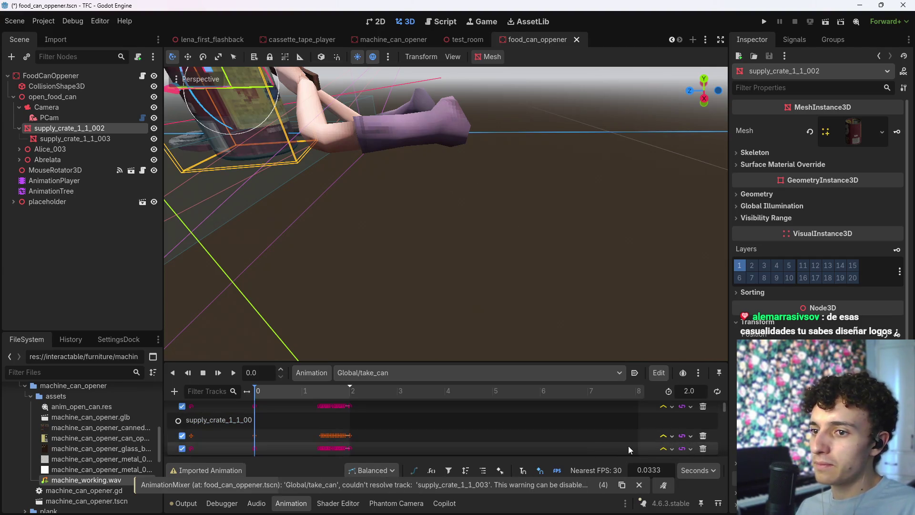
{"action": "key", "text": "ctrl+s"}
{"action": "left_click_drag", "start_coordinate": [331, 390], "coordinate": [256, 392]}
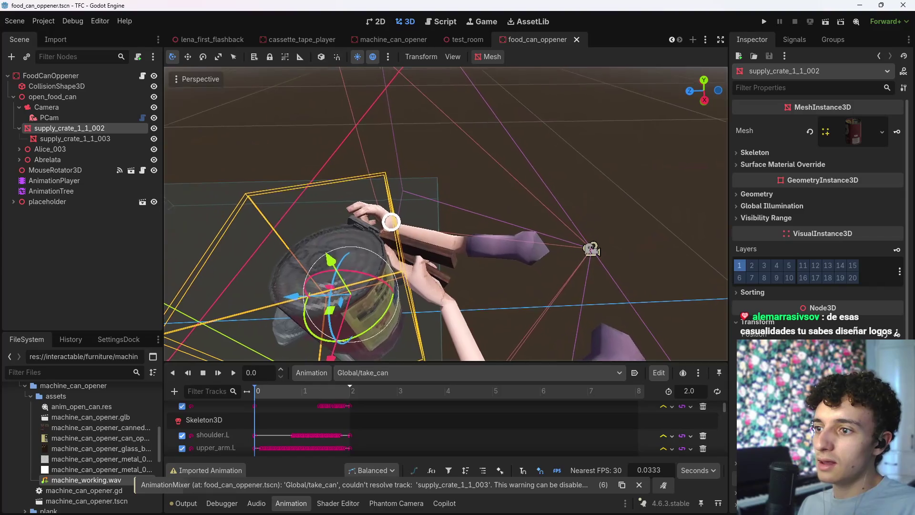
{"action": "mouse_move", "coordinate": [263, 394]}
{"action": "left_mouse_down"}
{"action": "mouse_move", "coordinate": [369, 404]}
{"action": "mouse_move", "coordinate": [266, 405]}
{"action": "mouse_move", "coordinate": [347, 399]}
{"action": "left_mouse_up"}
{"action": "left_click", "coordinate": [390, 372]}
{"action": "left_click", "coordinate": [391, 412]}
{"action": "key", "text": "ctrl+s"}
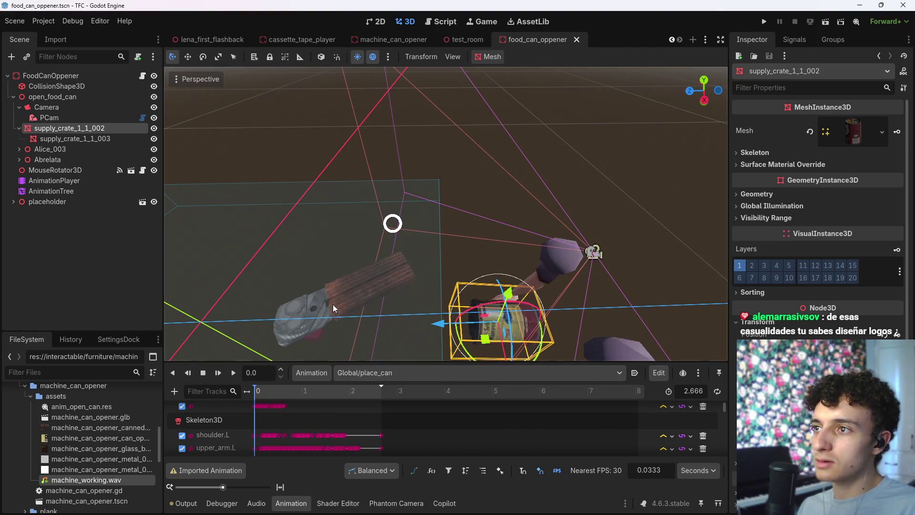
- Hide the open_food_can node in food_can_oppener, save, and return to test_room
{"action": "left_click", "coordinate": [456, 40]}
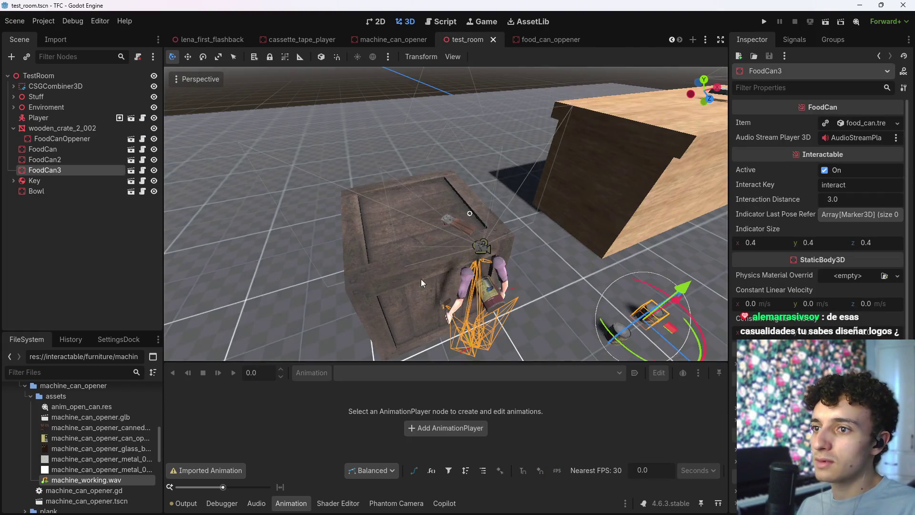
{"action": "scroll", "coordinate": [421, 279], "scroll_direction": "down", "scroll_amount": 5}
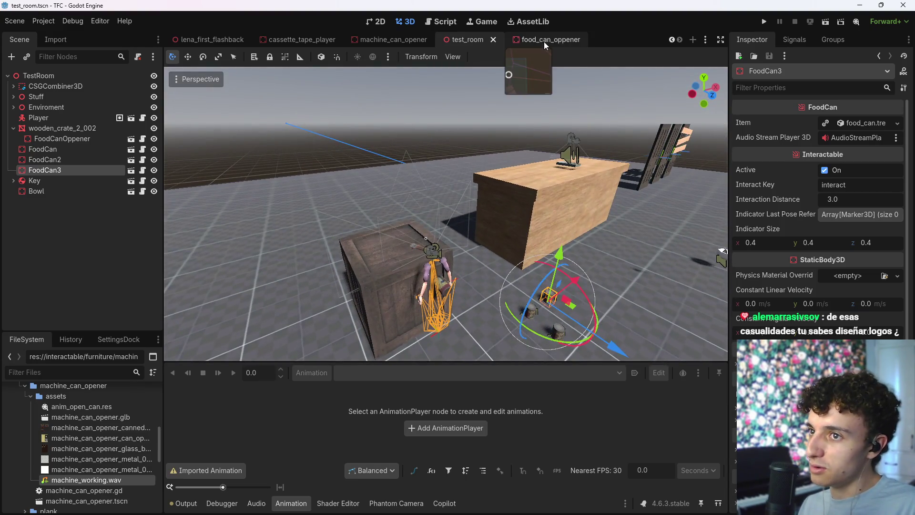
{"action": "left_click", "coordinate": [544, 42]}
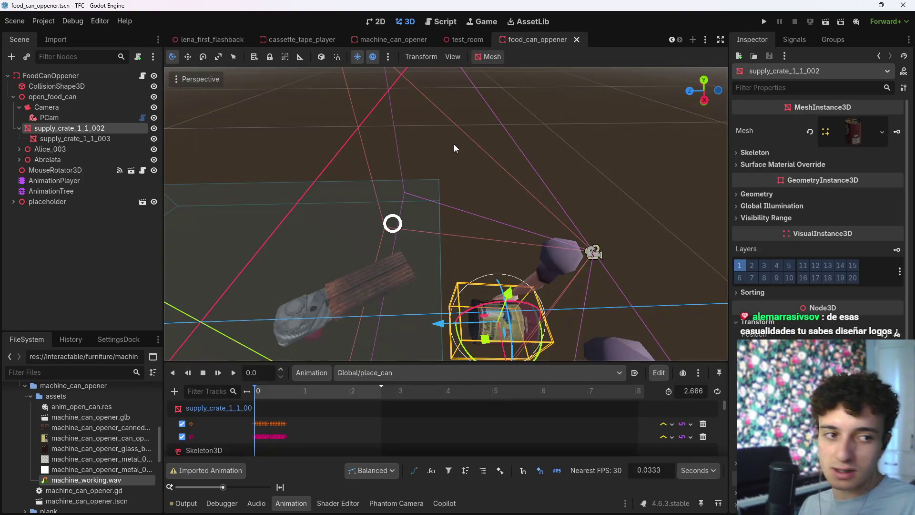
{"action": "left_click", "coordinate": [154, 96]}
{"action": "key", "text": "ctrl+s"}
{"action": "key", "text": "ctrl+s"}
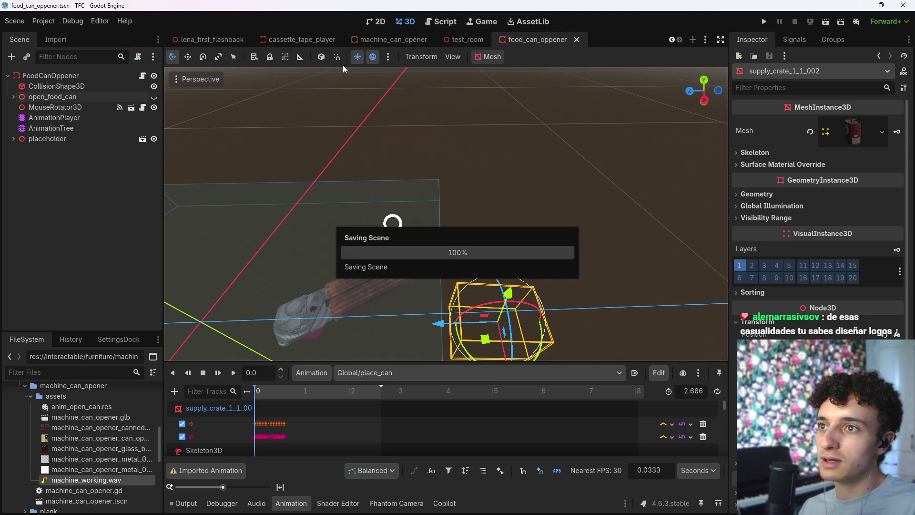
{"action": "left_click", "coordinate": [388, 40]}
{"action": "left_click", "coordinate": [466, 38]}
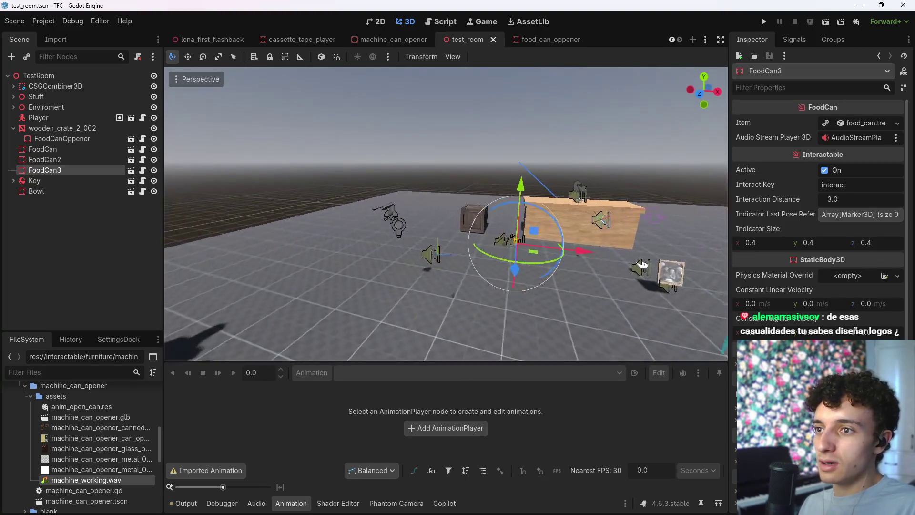
- Instance the machine can opener scene under the TestRoom root node
{"action": "left_click", "coordinate": [53, 75]}
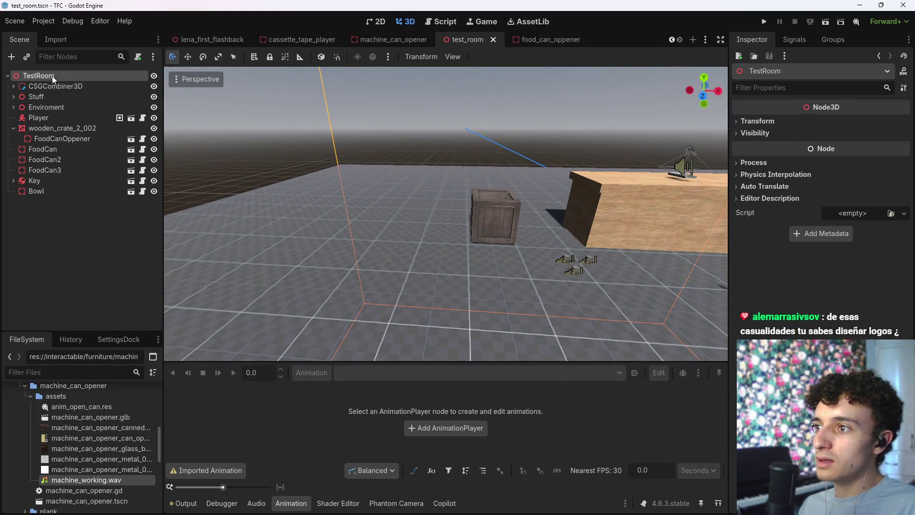
{"action": "key", "text": "ctrl+shift+a"}
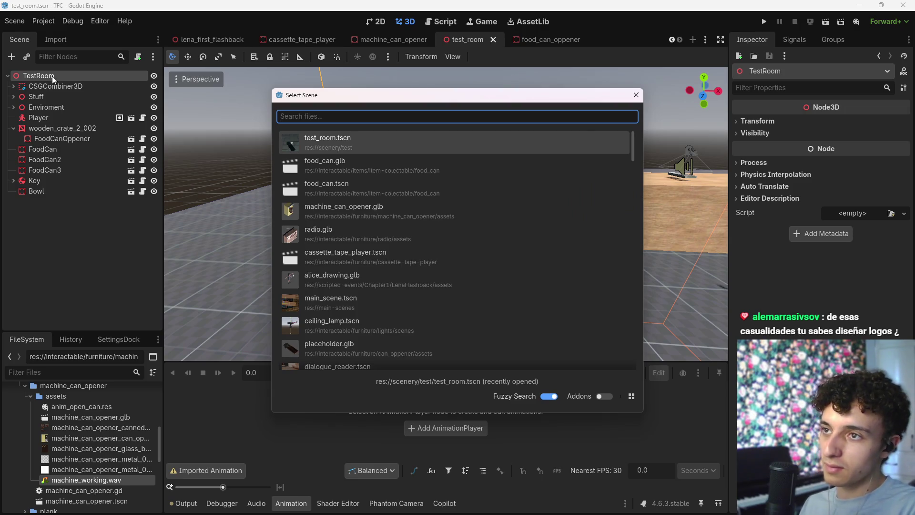
{"action": "type", "text": "food_can_op"}
{"action": "key", "text": "ctrl+BackSpace"}
{"action": "type", "text": "machine"}
{"action": "key", "text": "Return"}
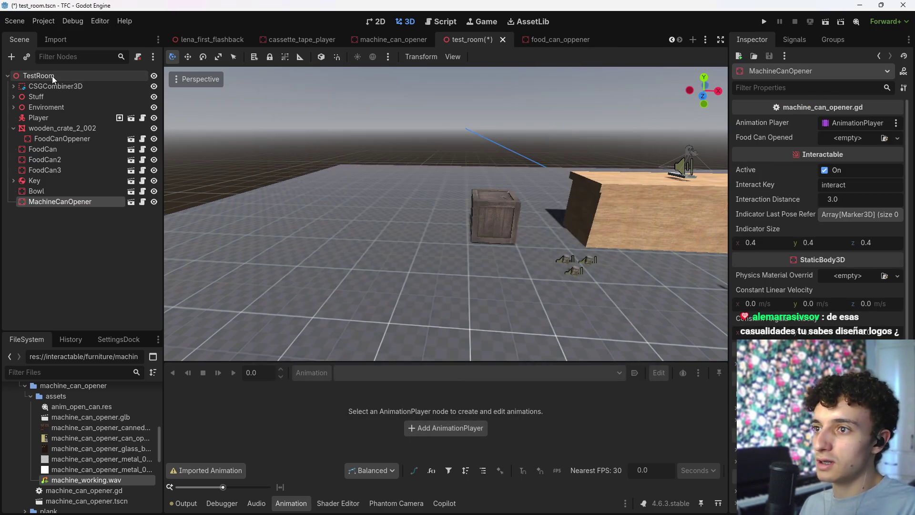
{"action": "key", "text": "f"}
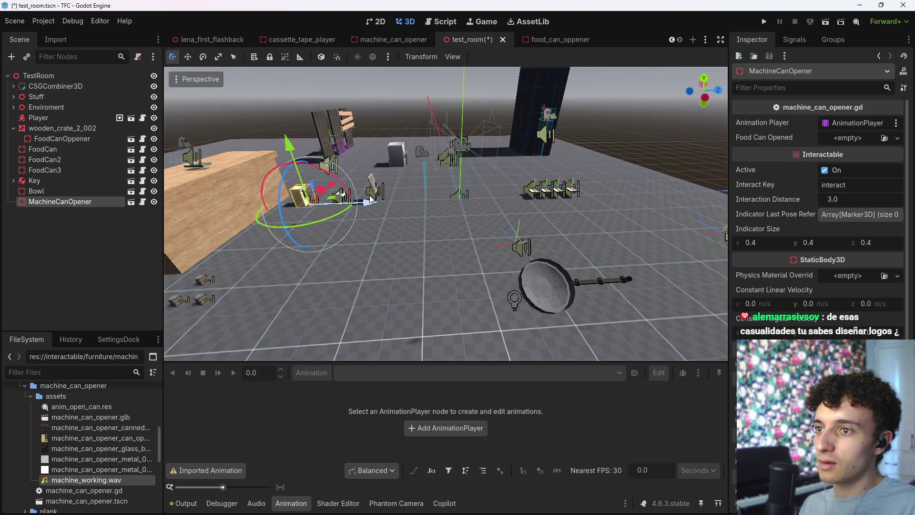
- Move the can opener along X and Z beside the wooden crate, and save test_room
{"action": "key", "text": "g"}
{"action": "key", "text": "x"}
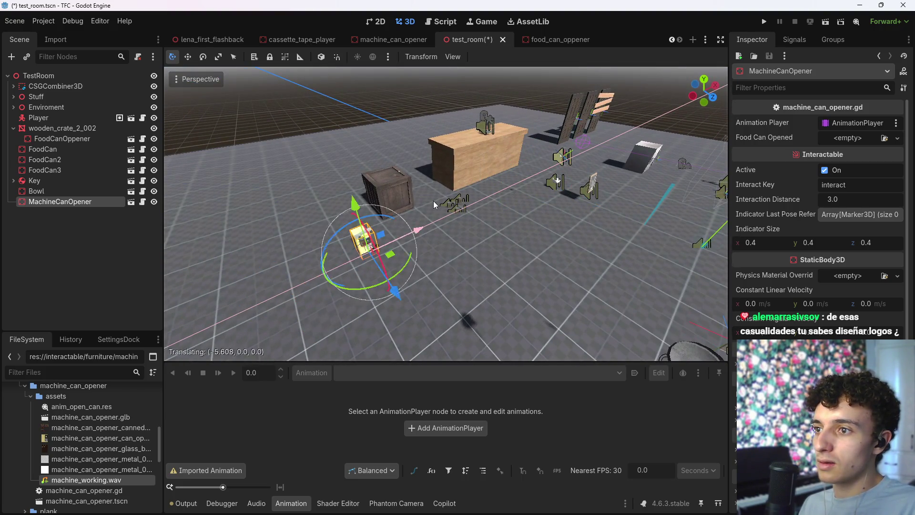
{"action": "left_click", "coordinate": [425, 220]}
{"action": "left_click_drag", "start_coordinate": [376, 304], "coordinate": [347, 275]}
{"action": "key", "text": "ctrl+s"}
{"action": "key", "text": "f"}
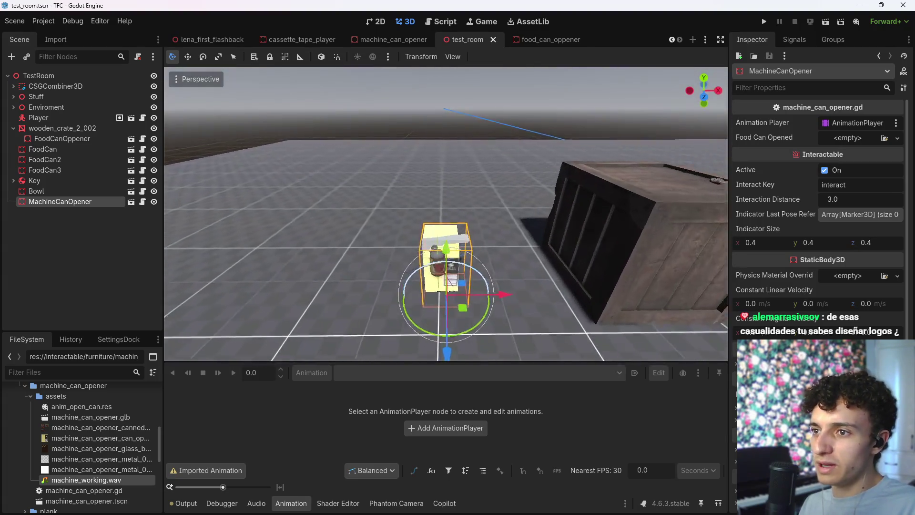
{"action": "scroll", "coordinate": [446, 214], "scroll_direction": "down", "scroll_amount": 5}
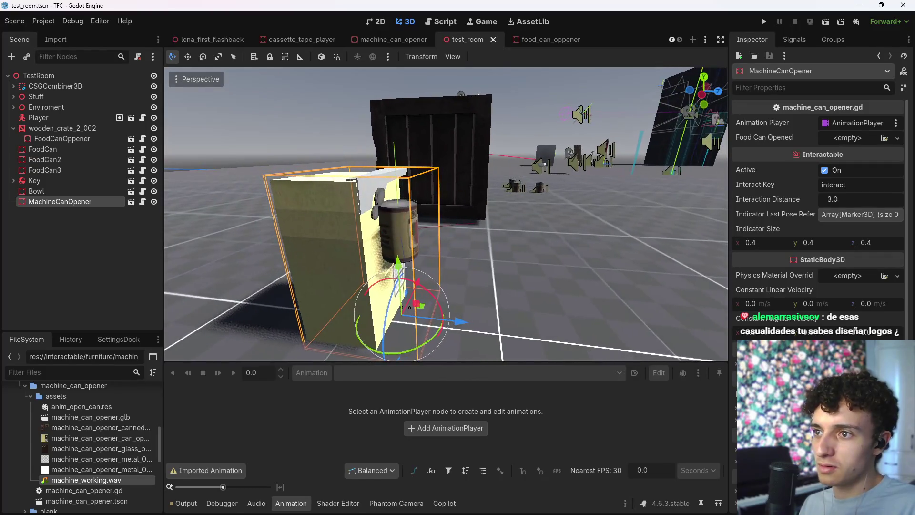
{"action": "key", "text": "ctrl+s"}
{"action": "scroll", "coordinate": [412, 277], "scroll_direction": "up", "scroll_amount": 5}
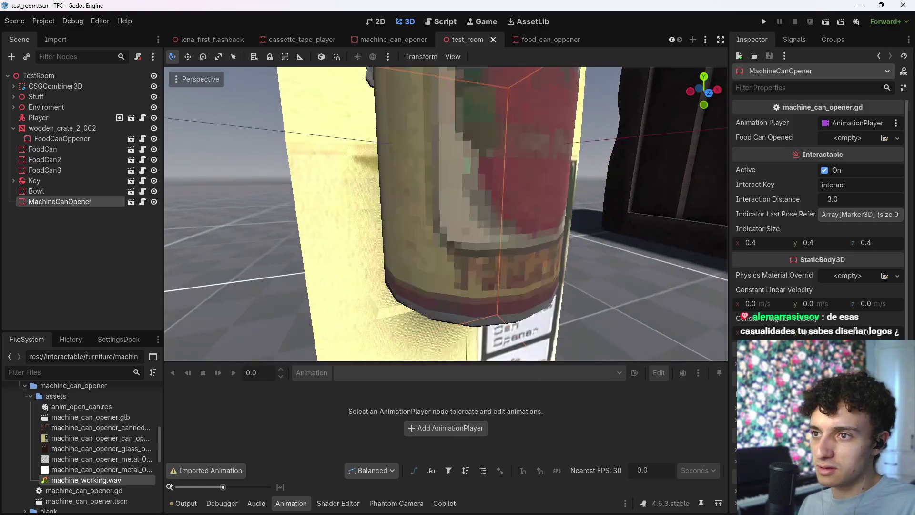
{"action": "scroll", "coordinate": [412, 277], "scroll_direction": "down", "scroll_amount": 4}
{"action": "left_click_drag", "start_coordinate": [445, 215], "coordinate": [458, 217]}
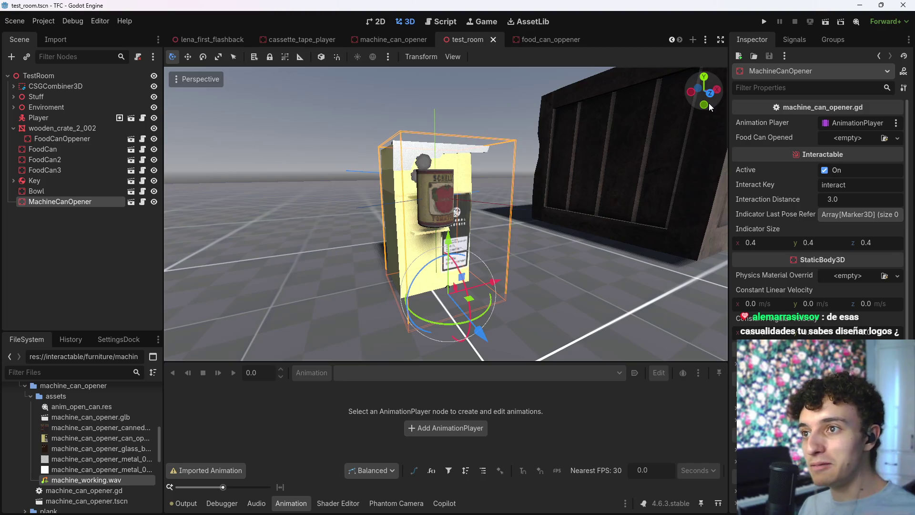
- Close food_can_oppener, toggle FoodCan's visibility on and off in machine_can_opener, and save
{"action": "left_click", "coordinate": [536, 36]}
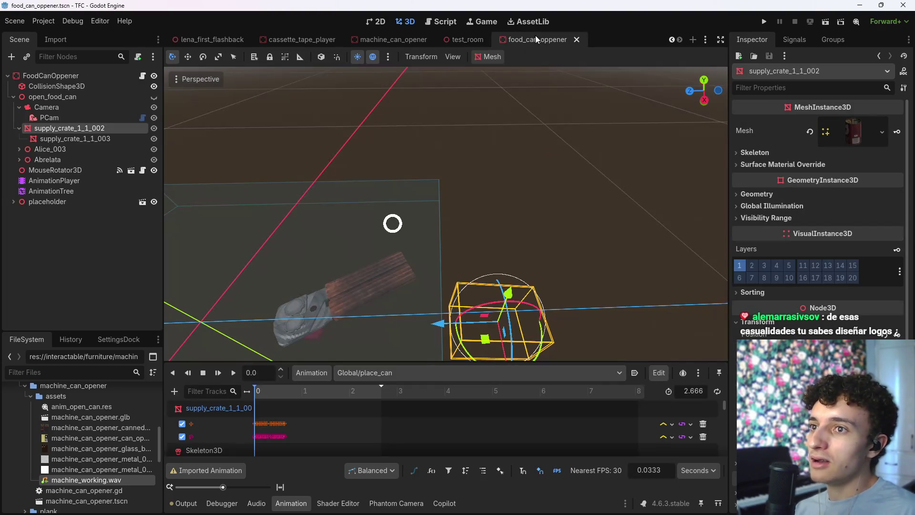
{"action": "left_click", "coordinate": [576, 42]}
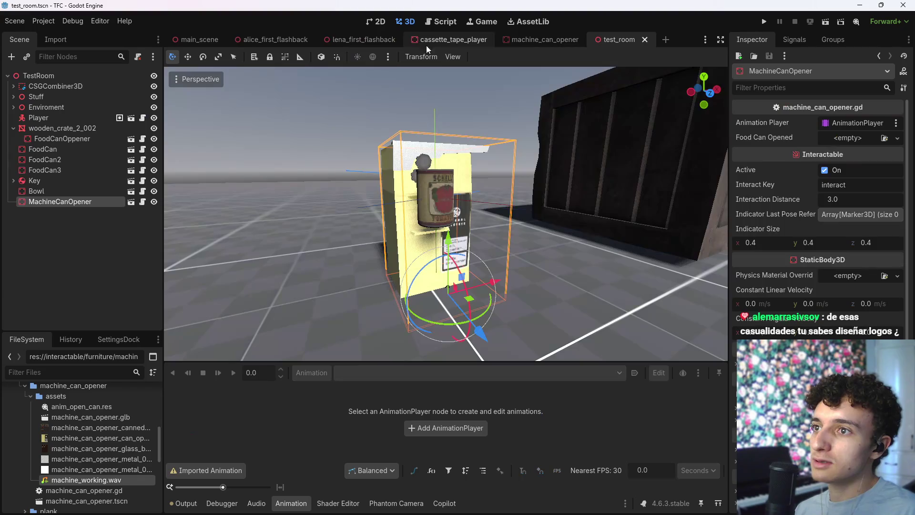
{"action": "left_click", "coordinate": [396, 39]}
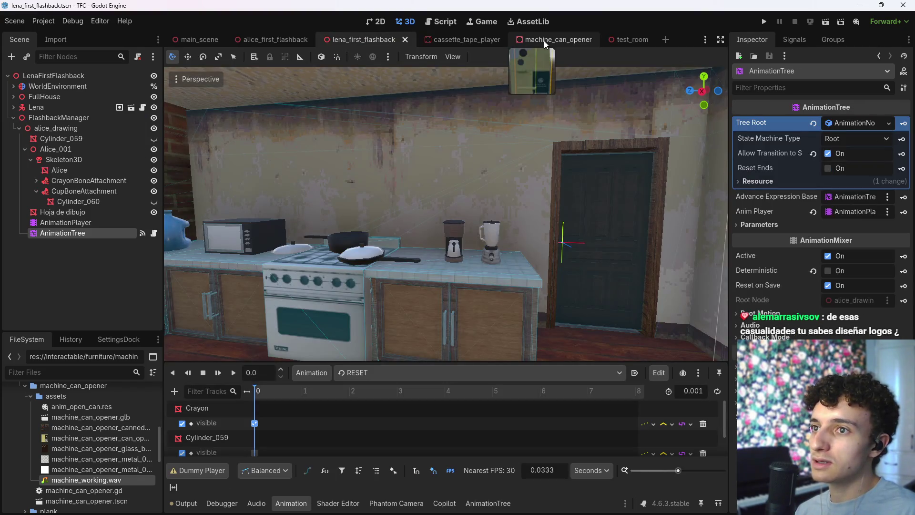
{"action": "left_click", "coordinate": [544, 40]}
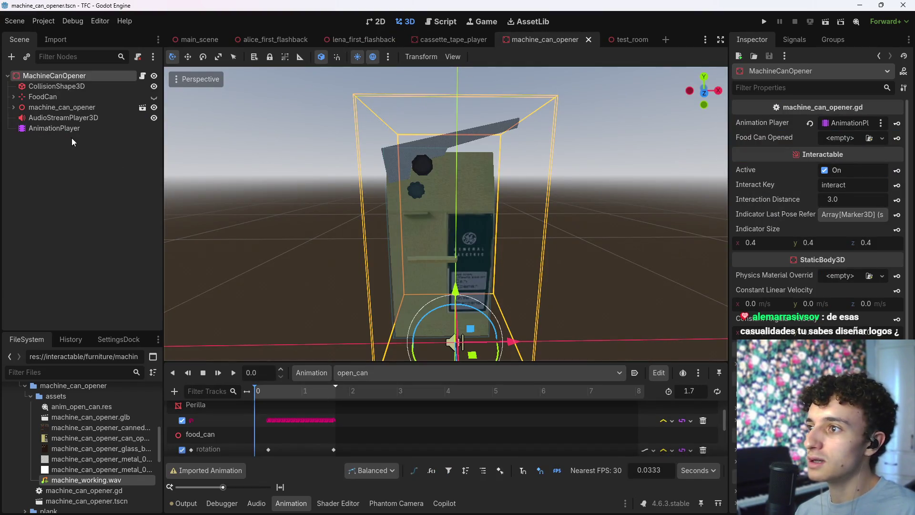
{"action": "left_click", "coordinate": [156, 95]}
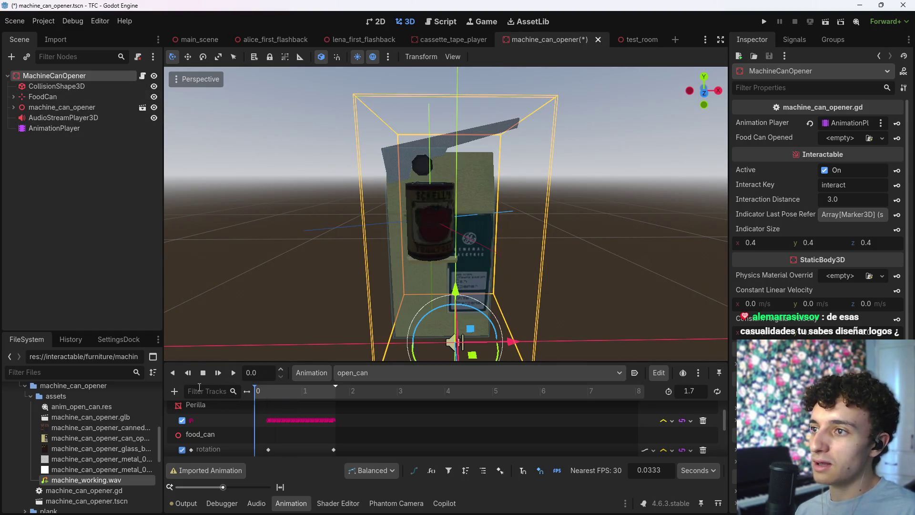
{"action": "left_click", "coordinate": [156, 96]}
{"action": "left_click", "coordinate": [242, 201]}
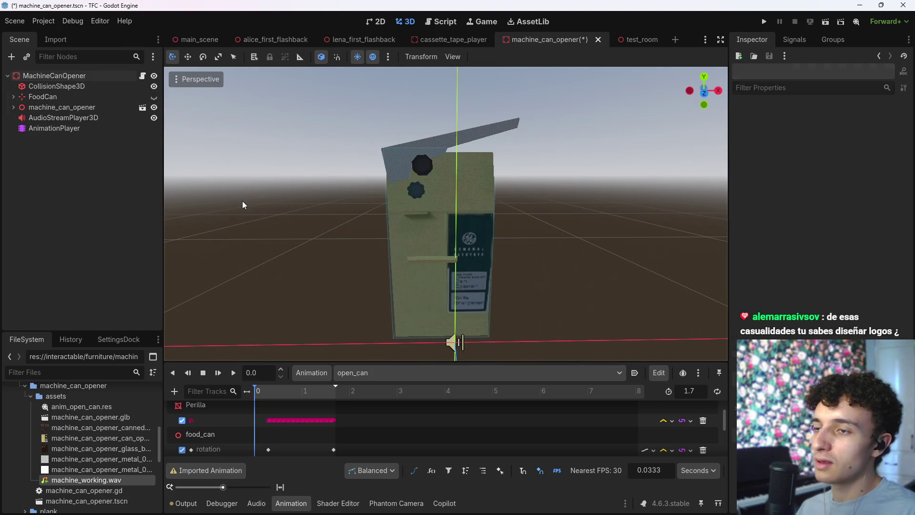
{"action": "key", "text": "ctrl+s"}
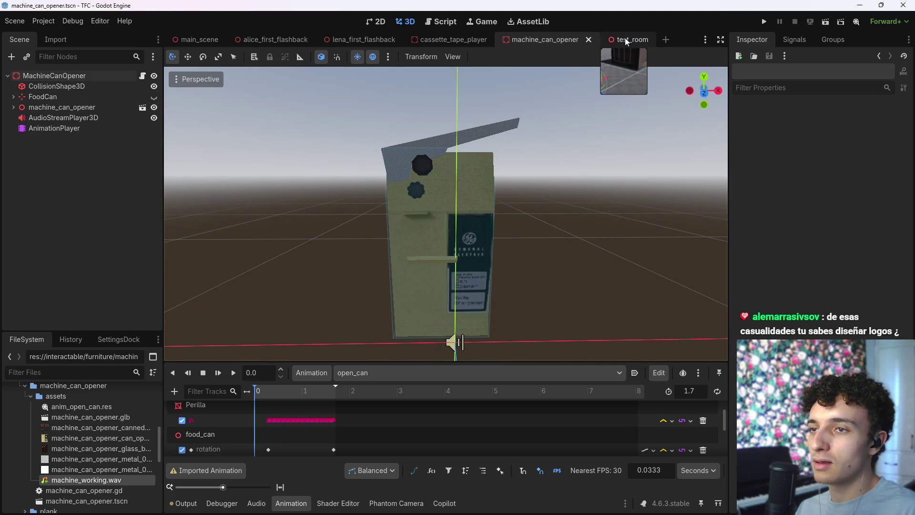
{"action": "left_click", "coordinate": [625, 39]}
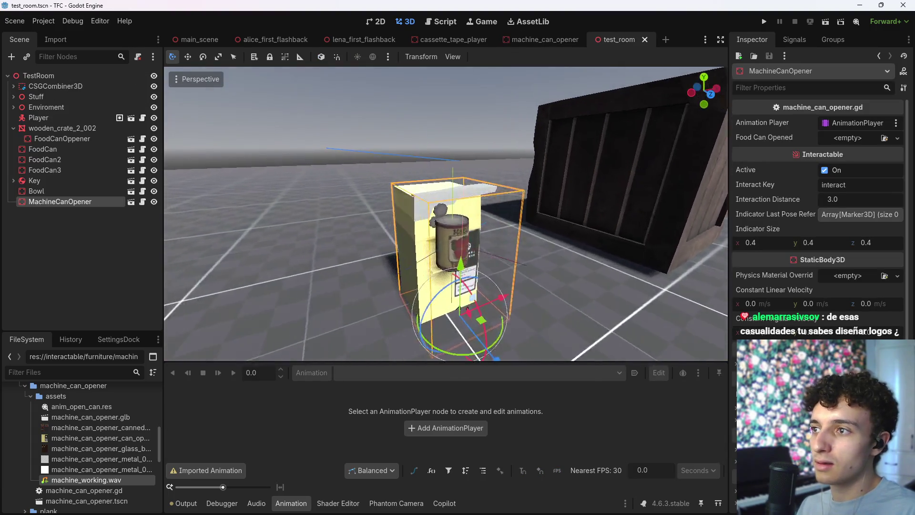
{"action": "left_click", "coordinate": [534, 40]}
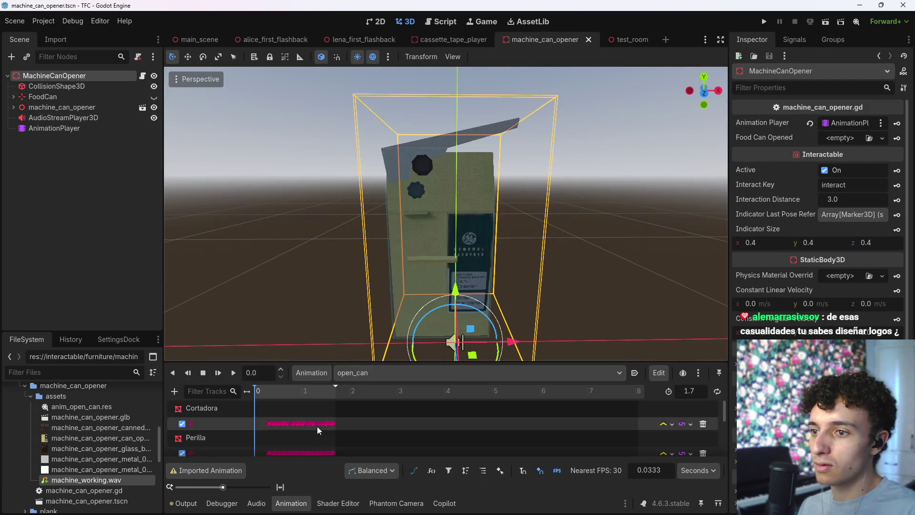
- Drag the FoodCan visible key in open_can to 0.0333 and save machine_can_opener
{"action": "scroll", "coordinate": [282, 444], "scroll_direction": "down", "scroll_amount": 5}
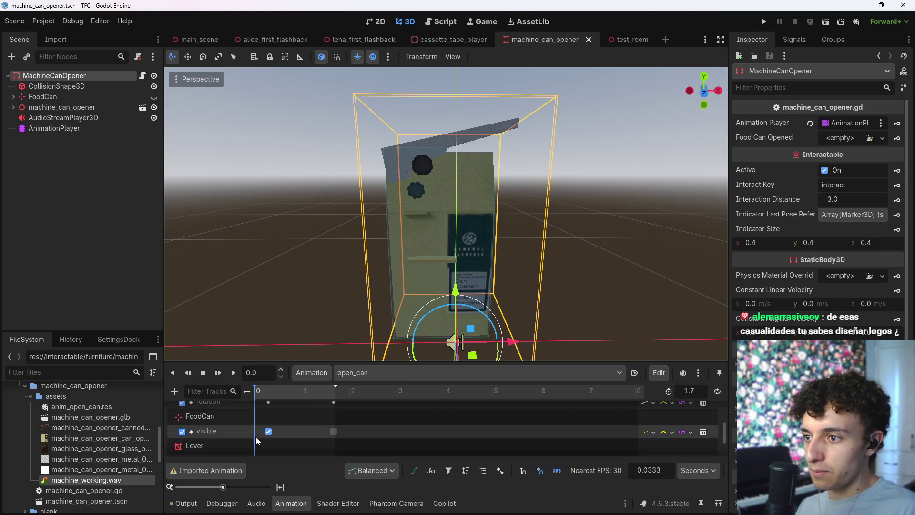
{"action": "left_click", "coordinate": [268, 431]}
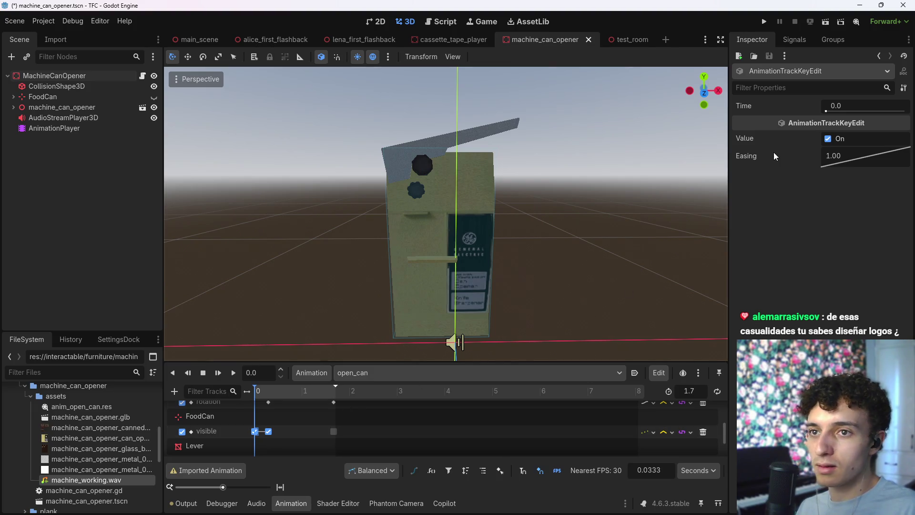
{"action": "key", "text": "ctrl+s"}
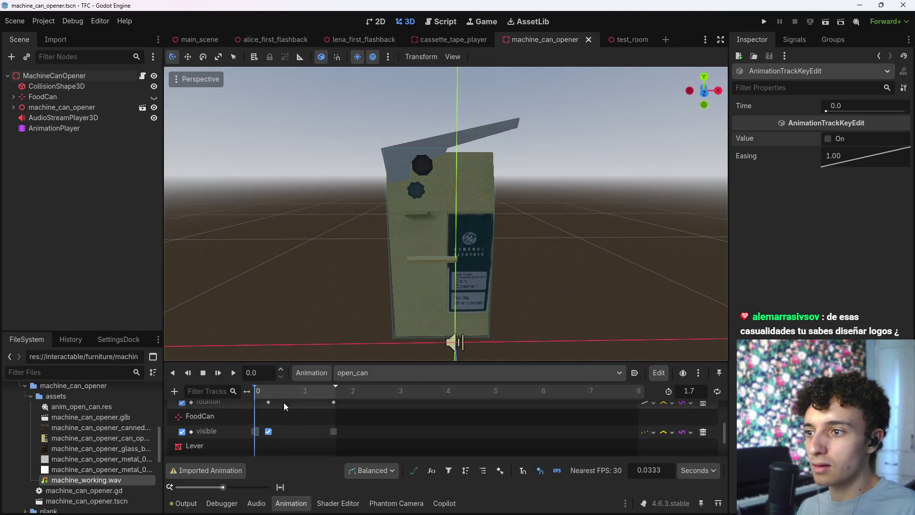
{"action": "left_click", "coordinate": [265, 432]}
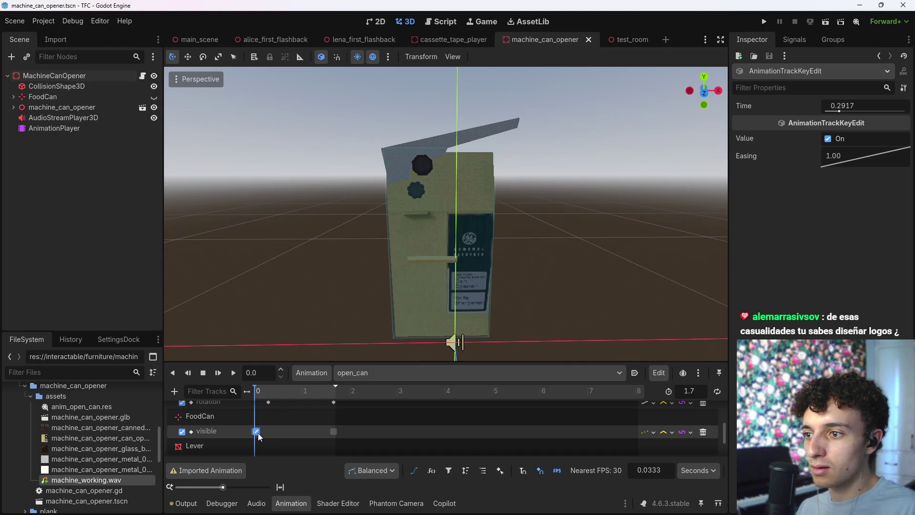
{"action": "left_click_drag", "start_coordinate": [259, 433], "coordinate": [259, 434]}
{"action": "key", "text": "ctrl+s"}
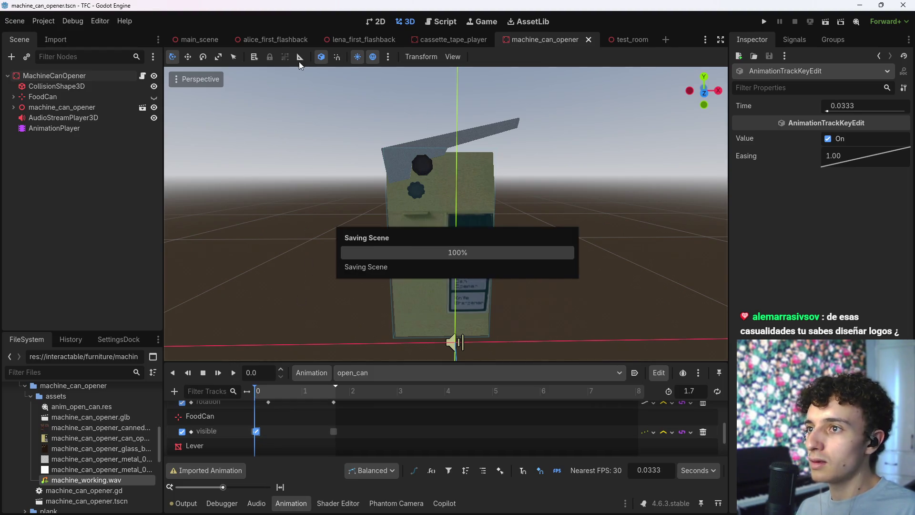
{"action": "left_click", "coordinate": [631, 39]}
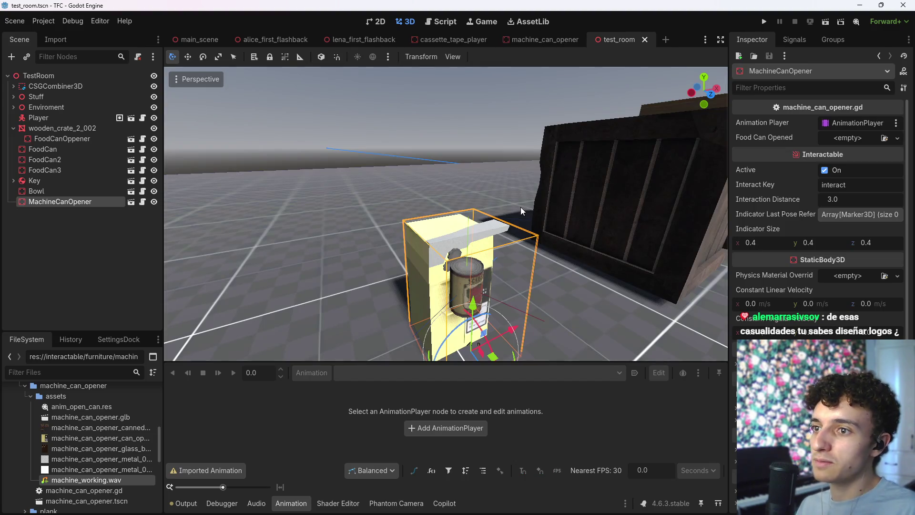
- Make MachineCanOpener's children editable in test_room and inspect RESET's FoodCan visible key
{"action": "scroll", "coordinate": [521, 207], "scroll_direction": "down", "scroll_amount": 2}
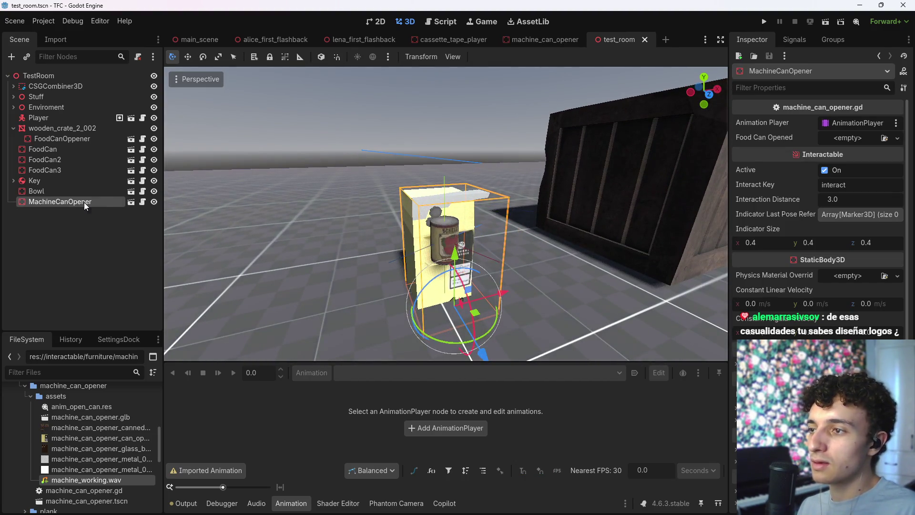
{"action": "right_click", "coordinate": [83, 202]}
{"action": "left_click", "coordinate": [145, 430]}
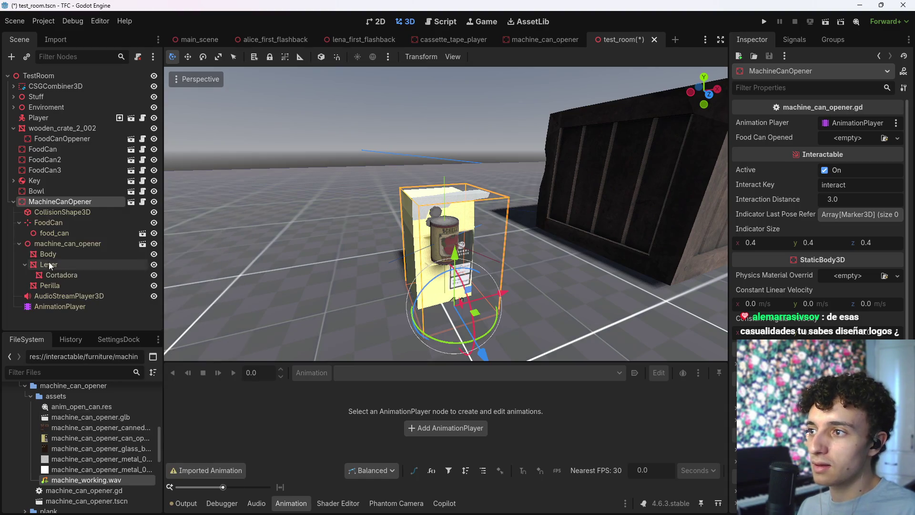
{"action": "left_click", "coordinate": [52, 307]}
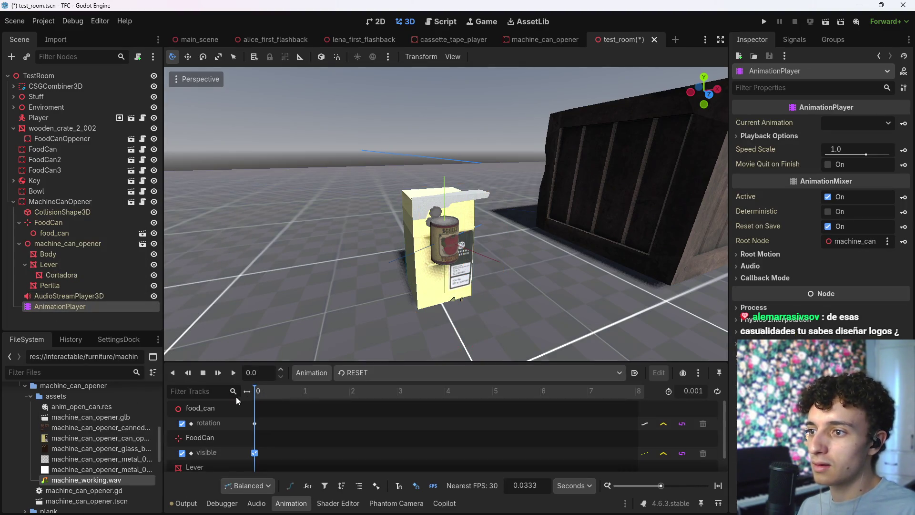
{"action": "left_click", "coordinate": [379, 367]}
{"action": "left_click", "coordinate": [387, 377]}
{"action": "left_click", "coordinate": [254, 453]}
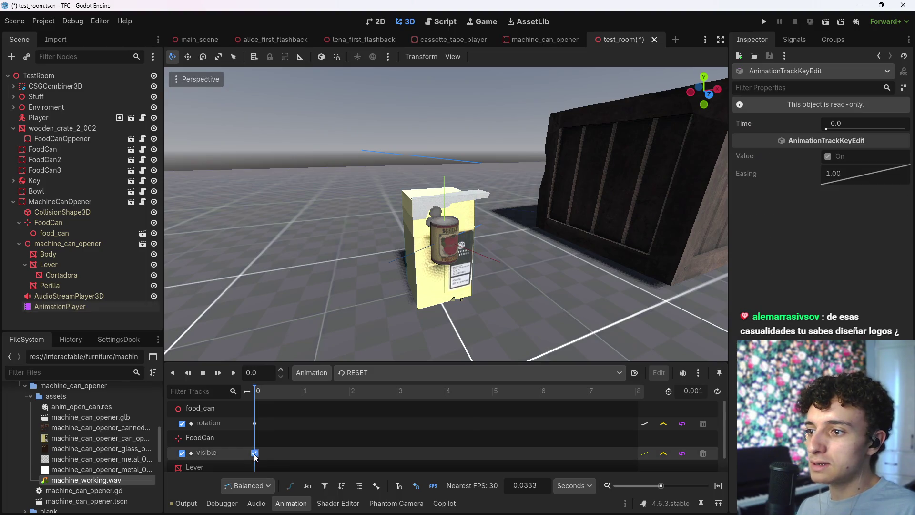
- In machine_can_opener's RESET animation, set the FoodCan visible key to off and save
{"action": "left_click", "coordinate": [533, 39]}
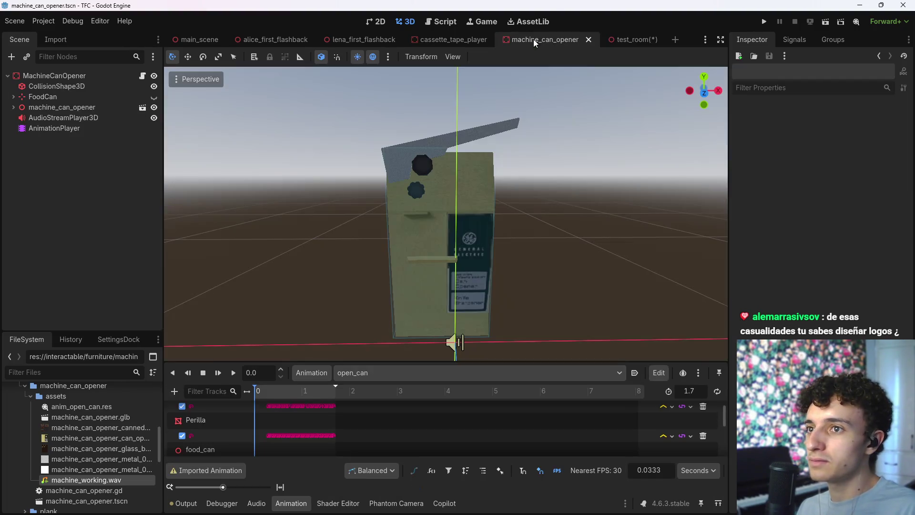
{"action": "left_click", "coordinate": [379, 372]}
{"action": "left_click", "coordinate": [385, 391]}
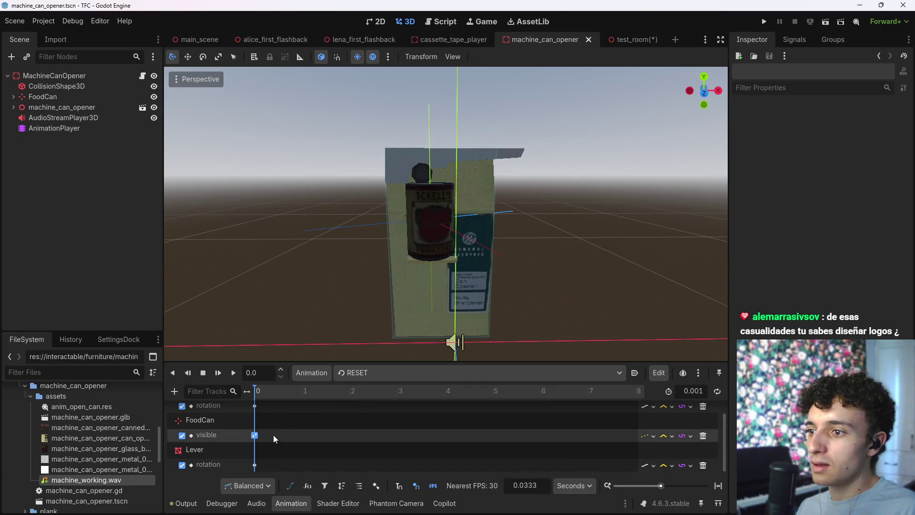
{"action": "left_click", "coordinate": [254, 435]}
{"action": "left_click", "coordinate": [828, 138]}
{"action": "key", "text": "ctrl+s"}
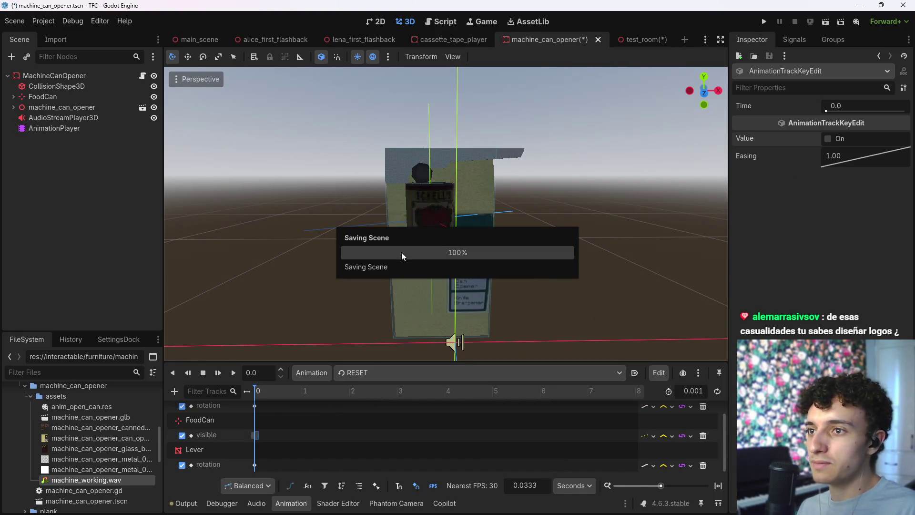
{"action": "left_click", "coordinate": [265, 396]}
{"action": "key", "text": "ctrl+s"}
- Turn off Editable Children on test_room's MachineCanOpener instance and save
{"action": "left_click", "coordinate": [633, 38]}
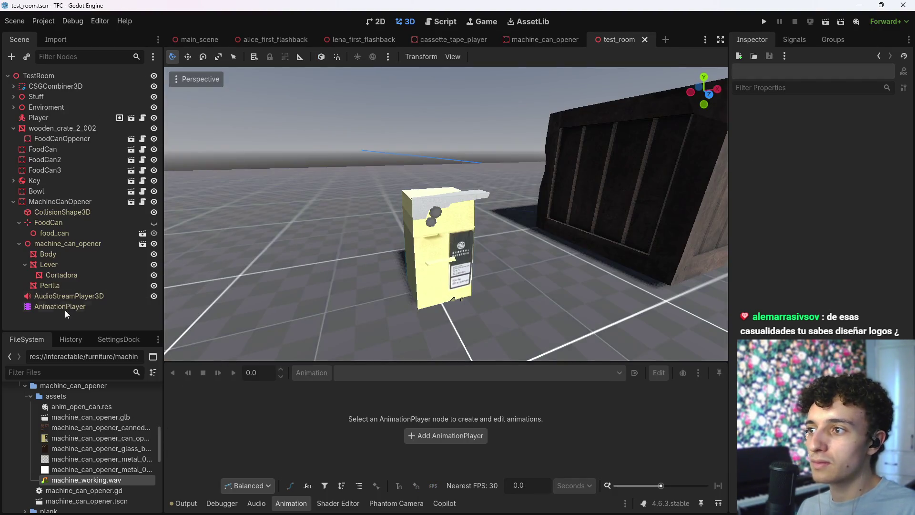
{"action": "left_click", "coordinate": [66, 202]}
{"action": "key", "text": "ctrl+s"}
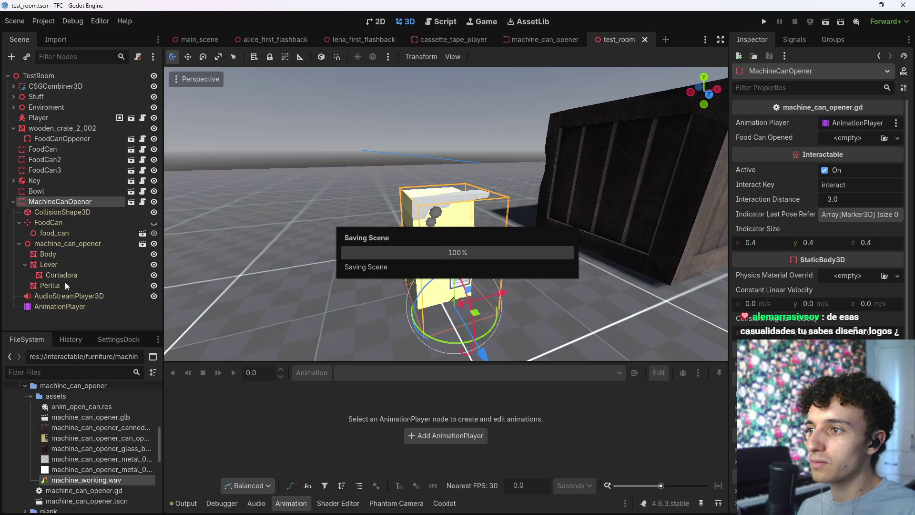
{"action": "right_click", "coordinate": [79, 242]}
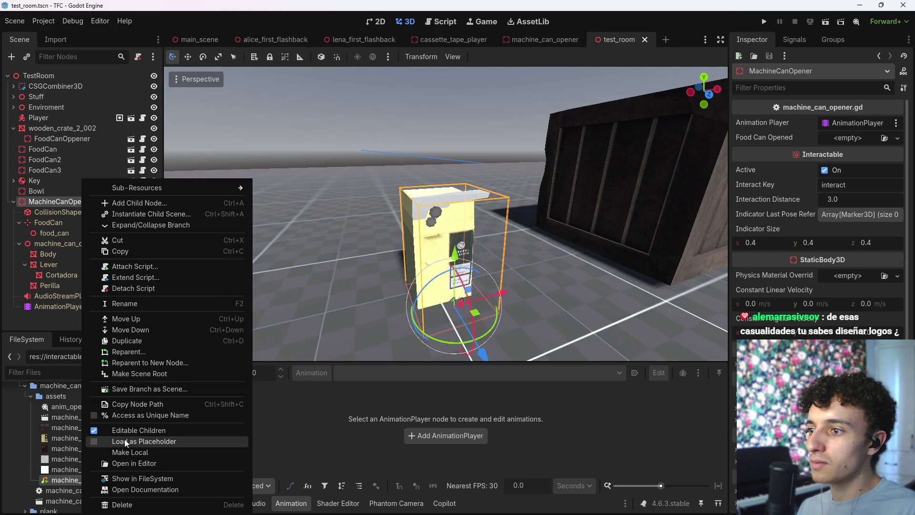
{"action": "left_click", "coordinate": [125, 439]}
{"action": "left_click", "coordinate": [383, 268]}
{"action": "key", "text": "ctrl+s"}
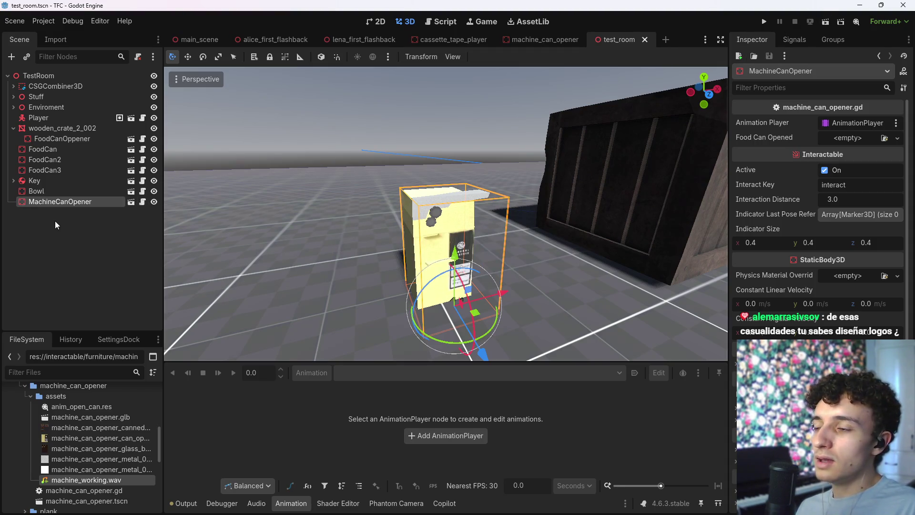
- Add a Marker3D child to MachineCanOpener and name it InteractionIndicator
{"action": "left_click", "coordinate": [524, 41]}
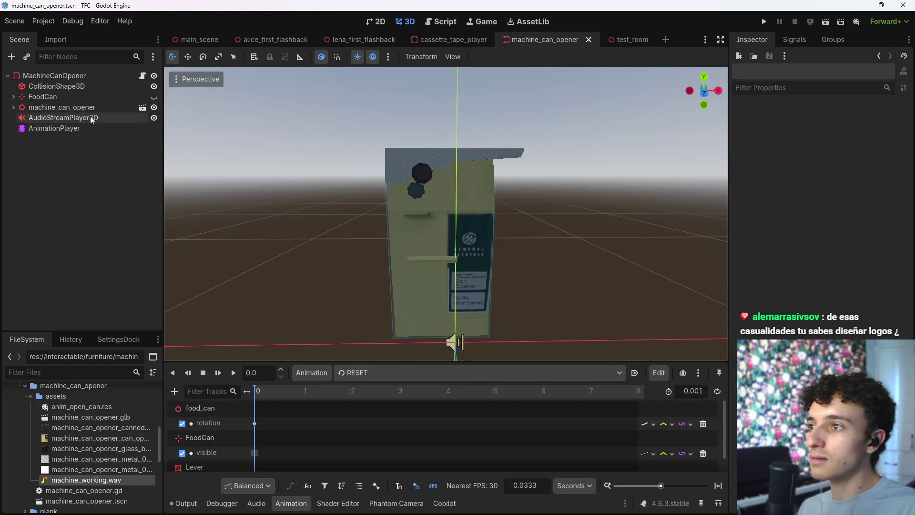
{"action": "left_click", "coordinate": [68, 79]}
{"action": "key", "text": "ctrl+a"}
{"action": "type", "text": "mar"}
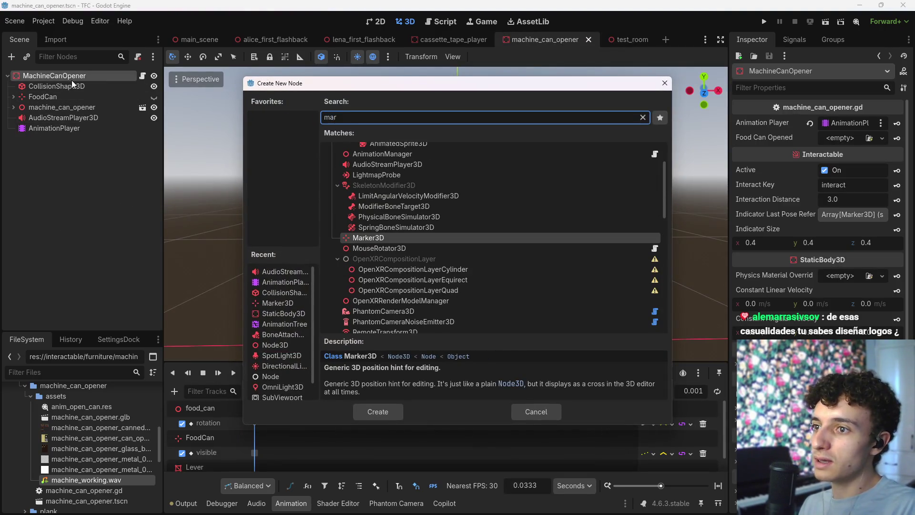
{"action": "key", "text": "Return"}
{"action": "double_click", "coordinate": [79, 139]}
{"action": "type", "text": "Interaction"}
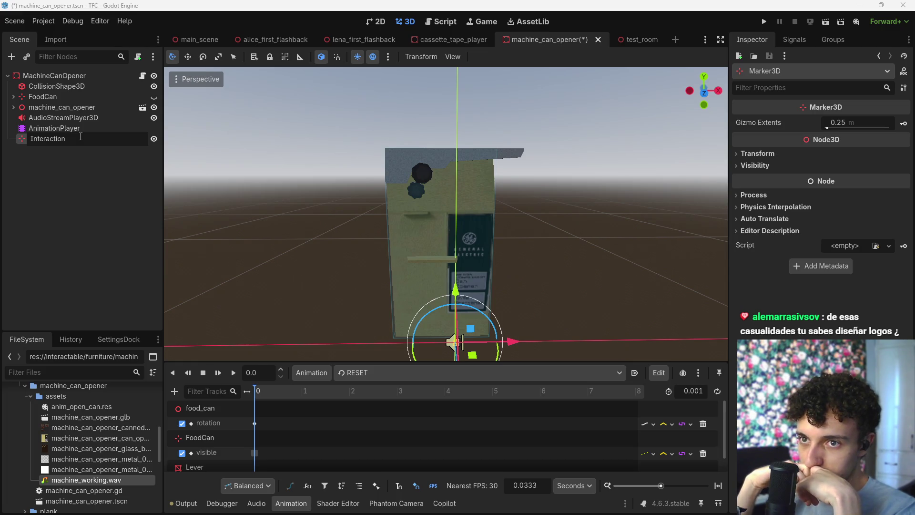
{"action": "key", "text": "Return"}
{"action": "left_click", "coordinate": [71, 76]}
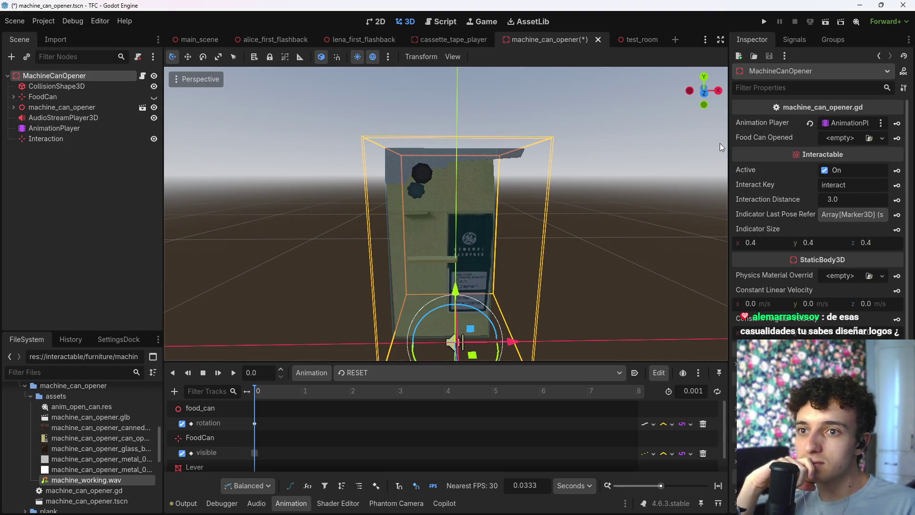
{"action": "double_click", "coordinate": [98, 139]}
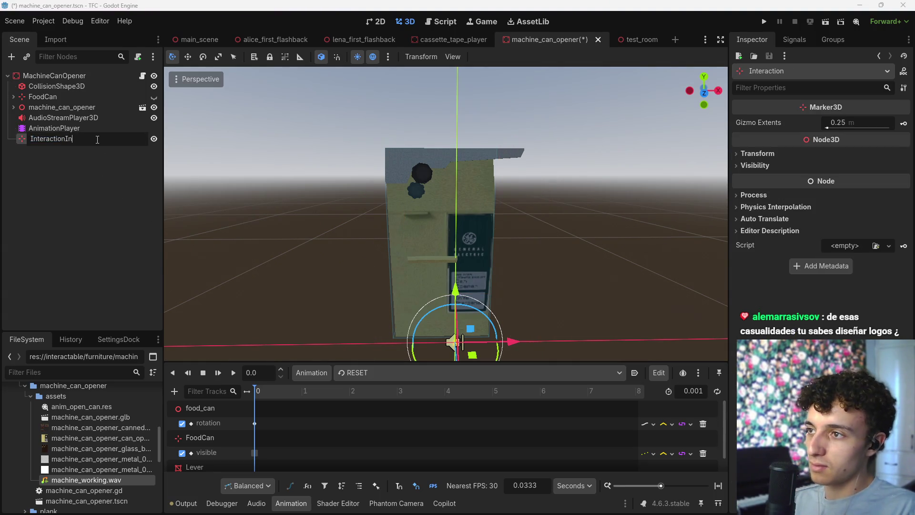
{"action": "key", "text": "Return"}
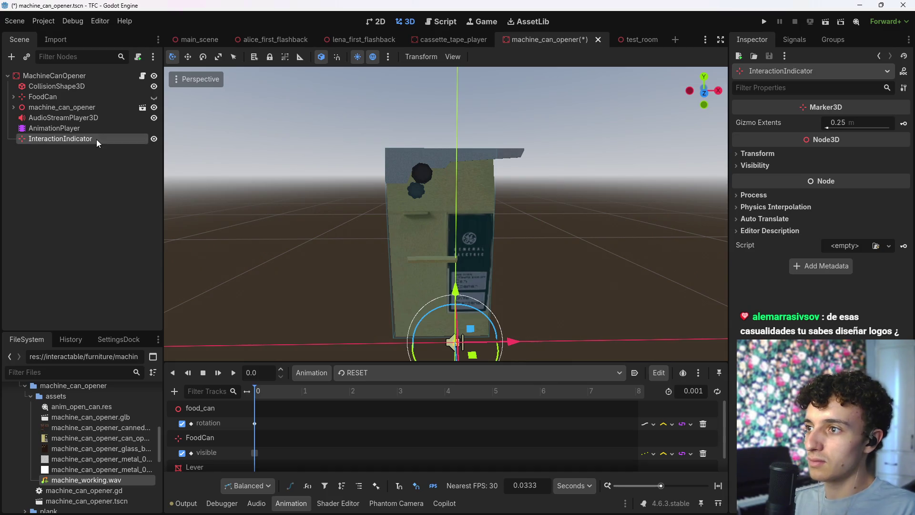
- Assign InteractionIndicator to MachineCanOpener's Indicator Last Pose, save, and return to test_room
{"action": "left_click", "coordinate": [64, 75]}
{"action": "left_click_drag", "start_coordinate": [72, 138], "coordinate": [558, 162]}
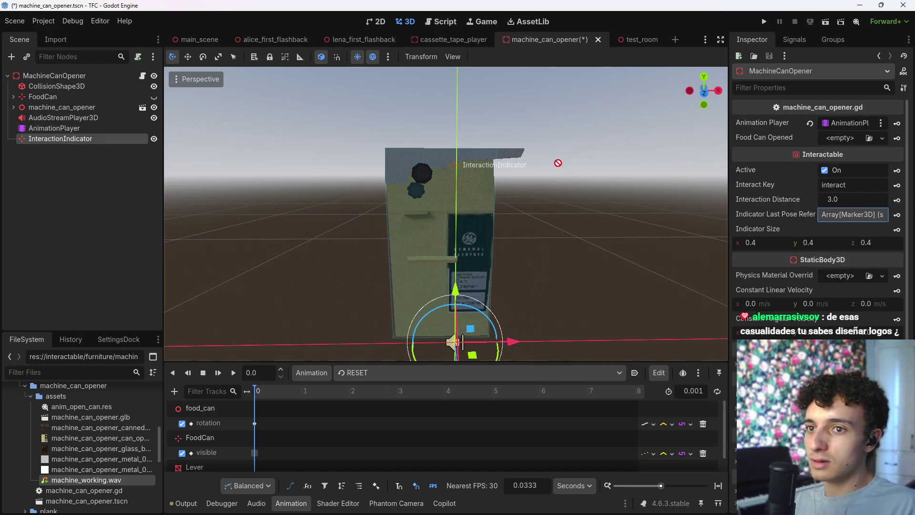
{"action": "key", "text": "ctrl+s"}
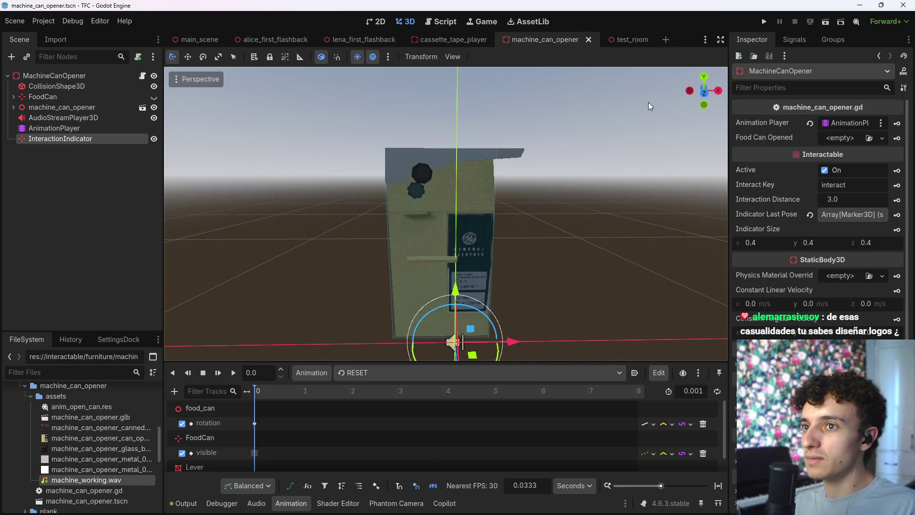
{"action": "left_click", "coordinate": [624, 42]}
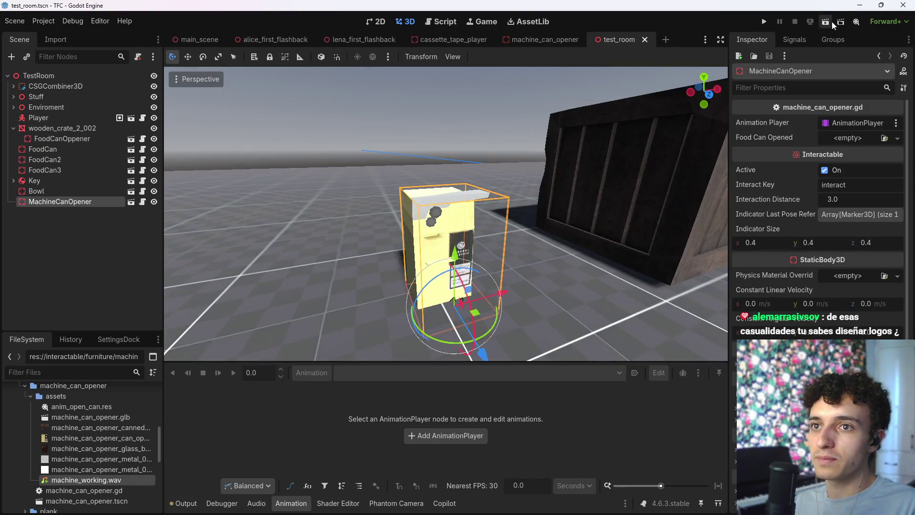
- Run test_room, walk up to and around the yellow can opener, then stop
{"action": "left_click", "coordinate": [823, 24]}
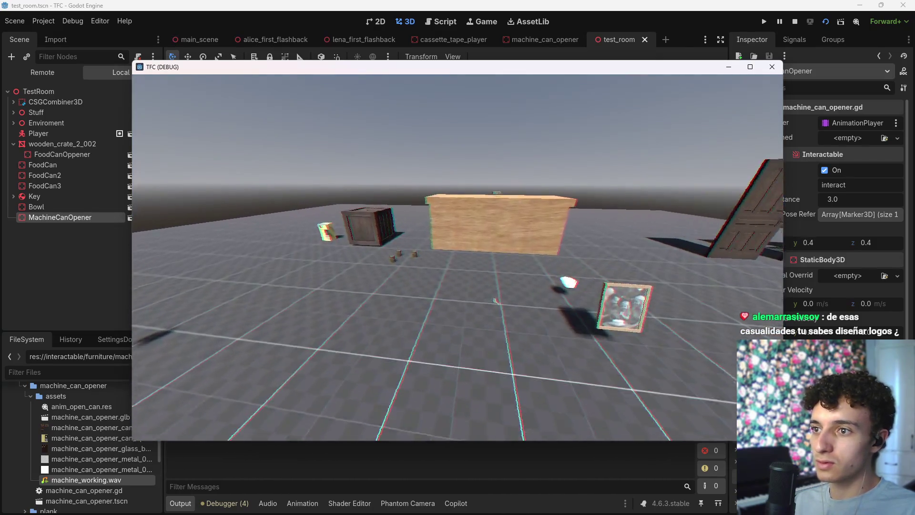
{"action": "key", "text": "w"}
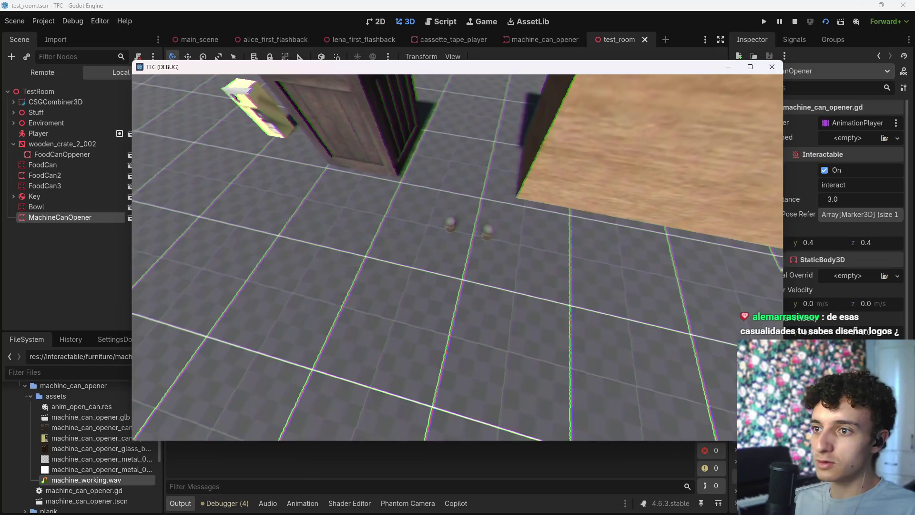
{"action": "key", "text": "w"}
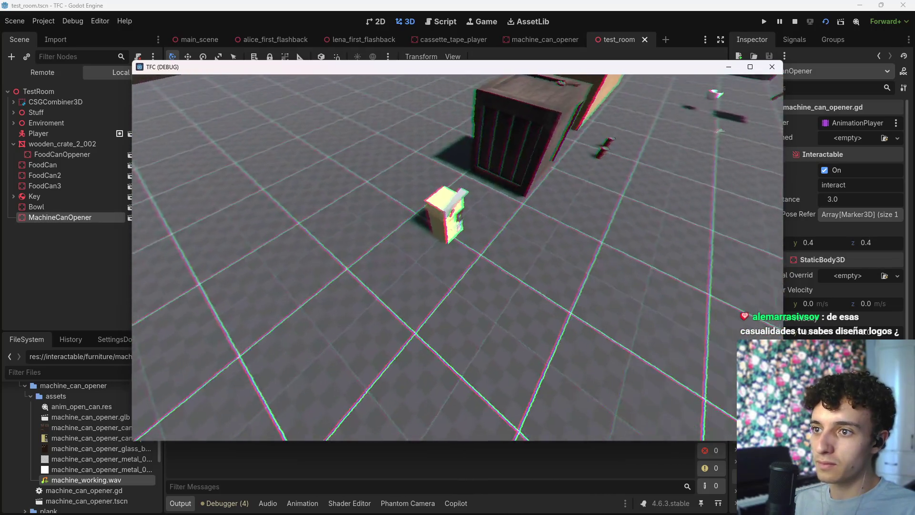
{"action": "key", "text": "a"}
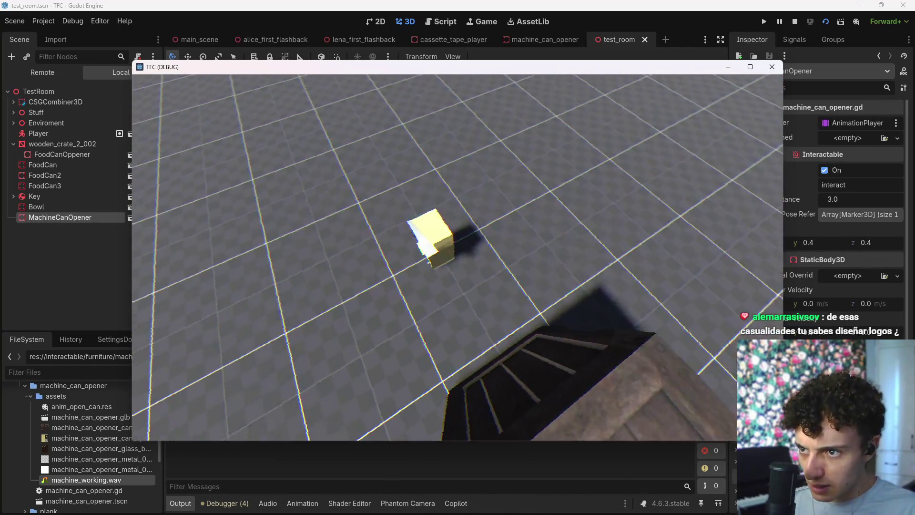
{"action": "key", "text": "F8"}
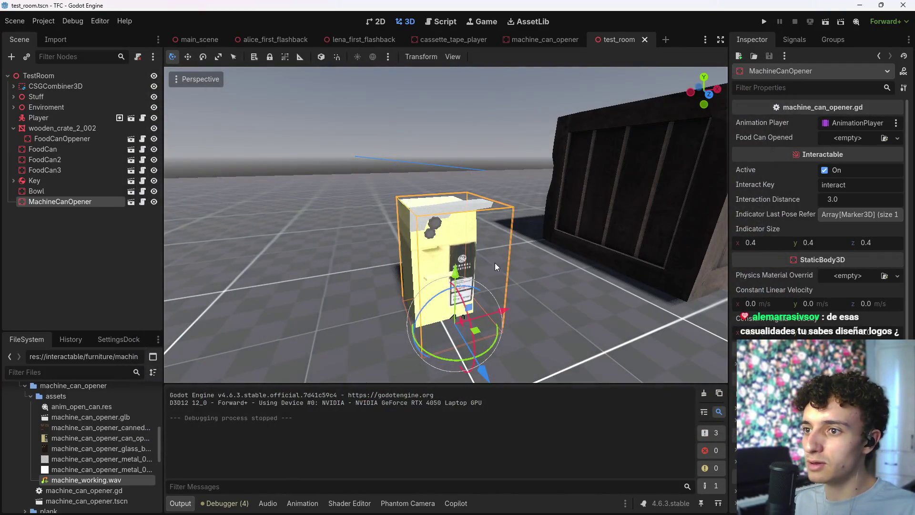
- Undo an accidental machine move, then select and adjust the InteractionIndicator marker in machine_can_opener
{"action": "left_click_drag", "start_coordinate": [495, 262], "coordinate": [494, 269]}
{"action": "key", "text": "ctrl+z"}
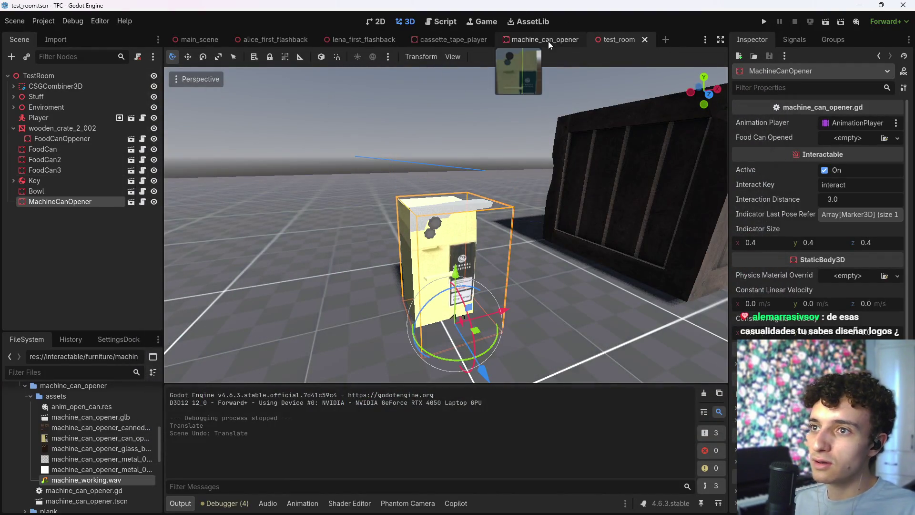
{"action": "left_click", "coordinate": [548, 41]}
{"action": "left_click", "coordinate": [60, 139]}
{"action": "mouse_move", "coordinate": [477, 286]}
{"action": "left_mouse_down"}
{"action": "mouse_move", "coordinate": [404, 330]}
{"action": "mouse_move", "coordinate": [395, 322]}
{"action": "left_mouse_up"}
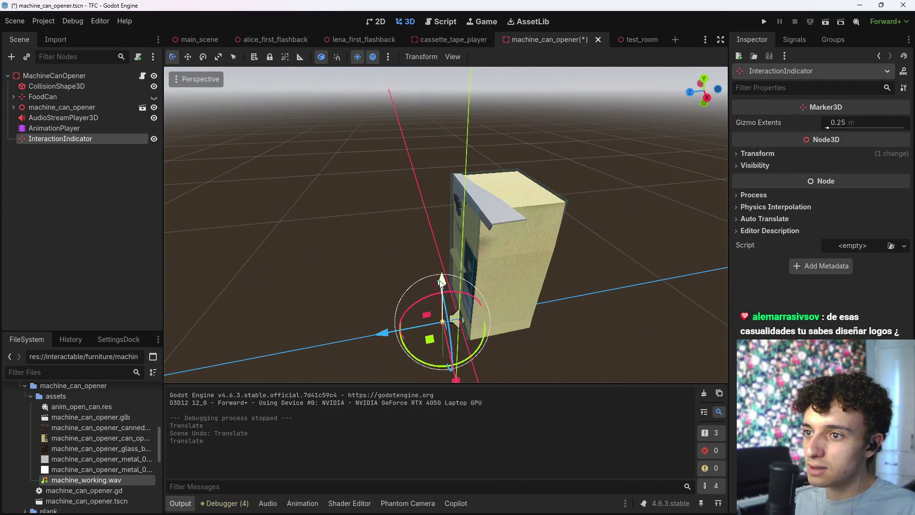
{"action": "scroll", "coordinate": [441, 265], "scroll_direction": "up", "scroll_amount": 5}
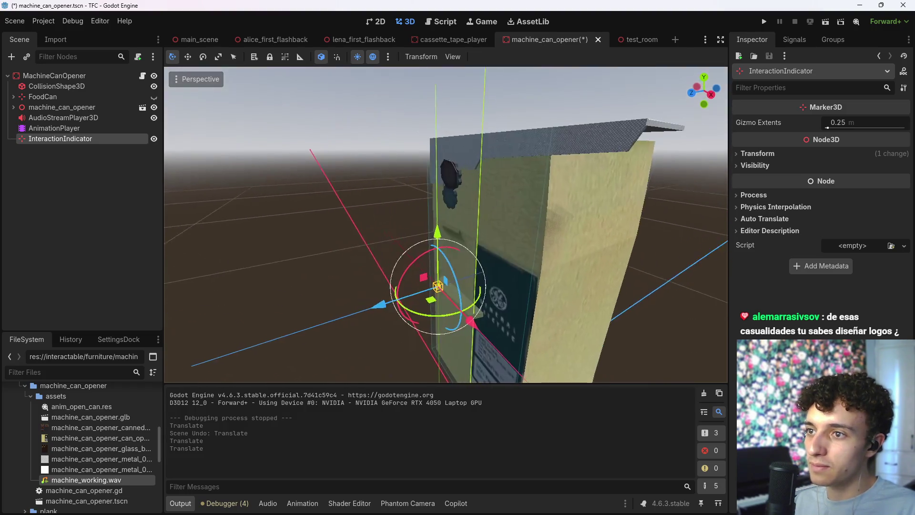